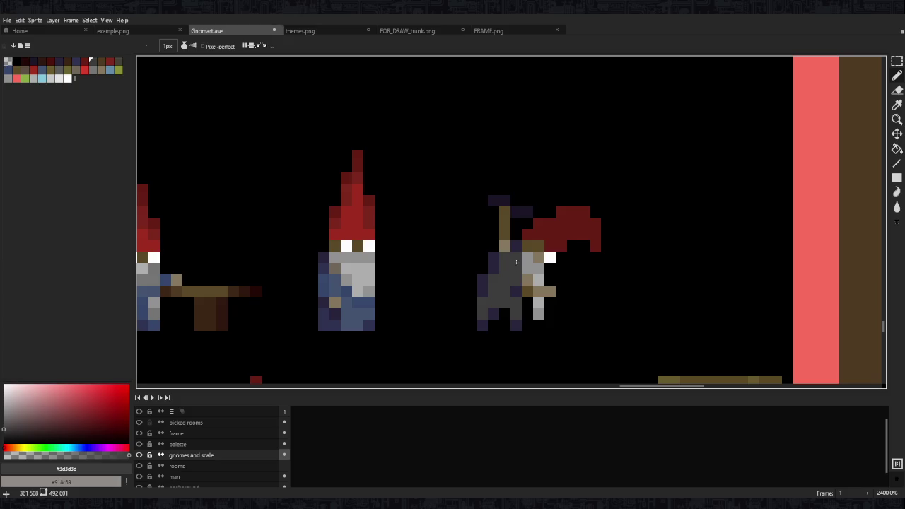
Paint tan pixels atop the third gnome's stick and sample the dark purple outline colour
{"action": "left_click", "coordinate": [515, 247], "text": "alt"}
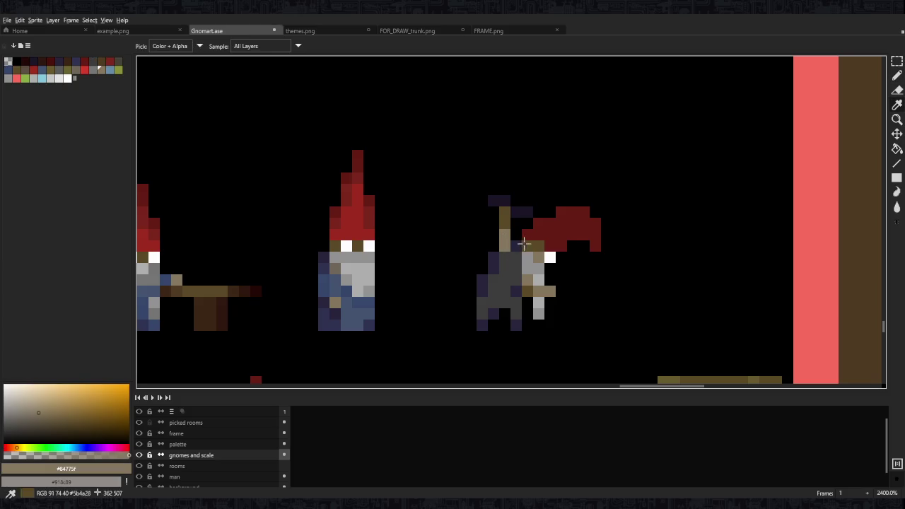
{"action": "left_click", "coordinate": [504, 229], "text": "alt"}
{"action": "left_click", "coordinate": [504, 201]}
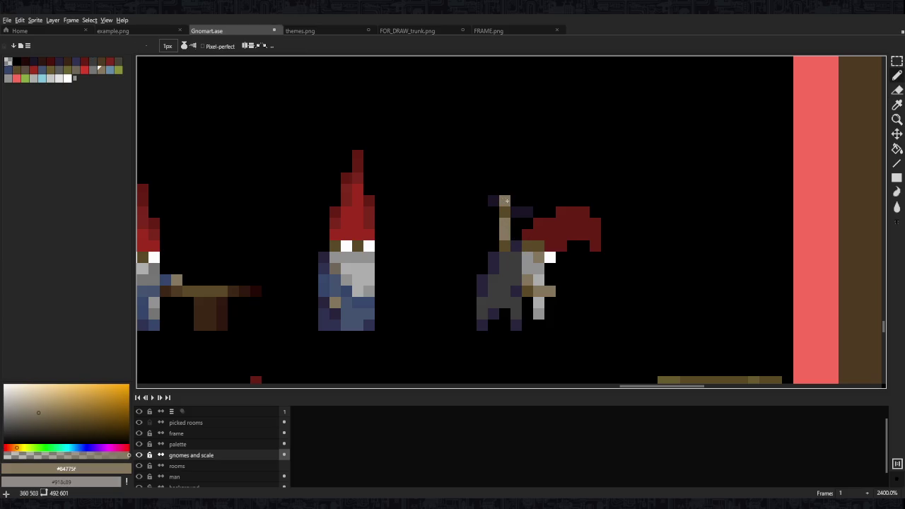
{"action": "left_click", "coordinate": [504, 208], "text": "alt"}
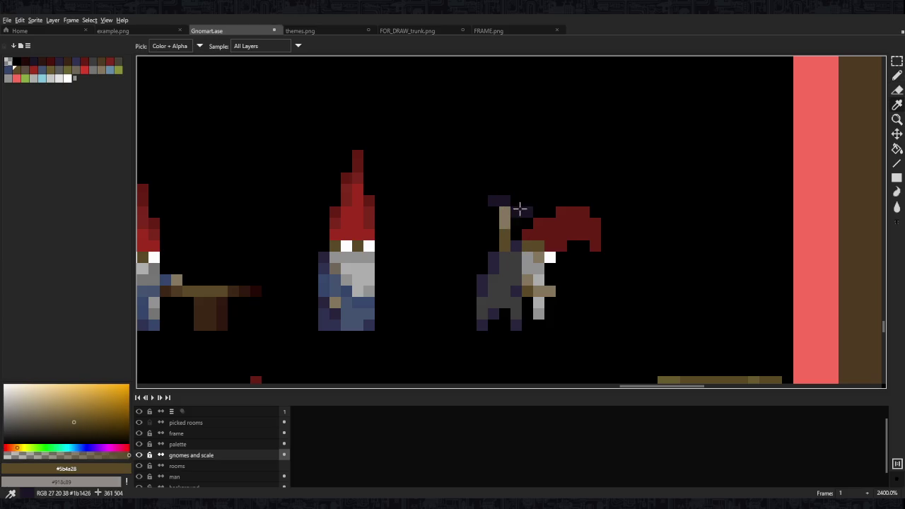
{"action": "left_click", "coordinate": [518, 210], "text": "alt"}
Paint a grey axe head above the stick, with a grey stroke below it
{"action": "left_click", "coordinate": [498, 276], "text": "alt"}
{"action": "left_click", "coordinate": [493, 190]}
{"action": "left_click_drag", "start_coordinate": [493, 190], "coordinate": [492, 178]}
{"action": "left_click", "coordinate": [482, 178]}
{"action": "left_click_drag", "start_coordinate": [471, 212], "coordinate": [480, 212]}
{"action": "scroll", "coordinate": [576, 180], "scroll_direction": "down", "scroll_amount": 8}
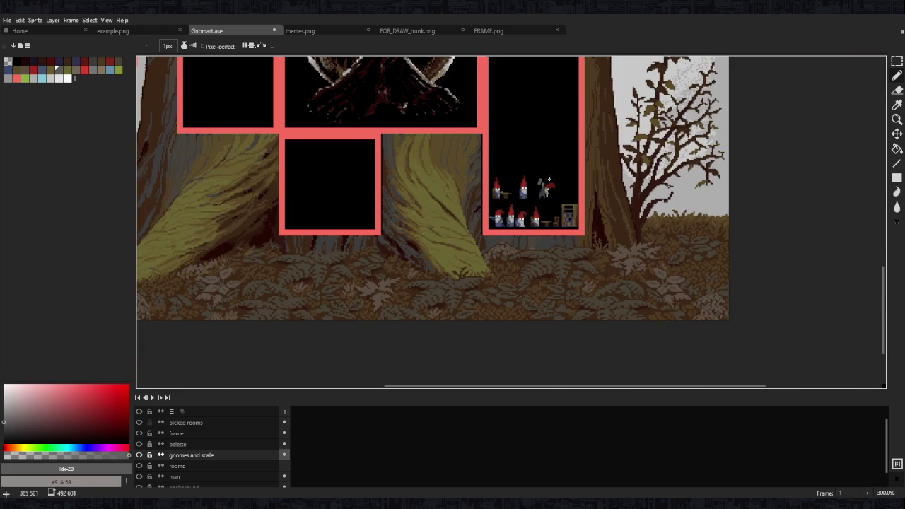
{"action": "scroll", "coordinate": [557, 187], "scroll_direction": "up", "scroll_amount": 1}
{"action": "scroll", "coordinate": [557, 188], "scroll_direction": "up", "scroll_amount": 8}
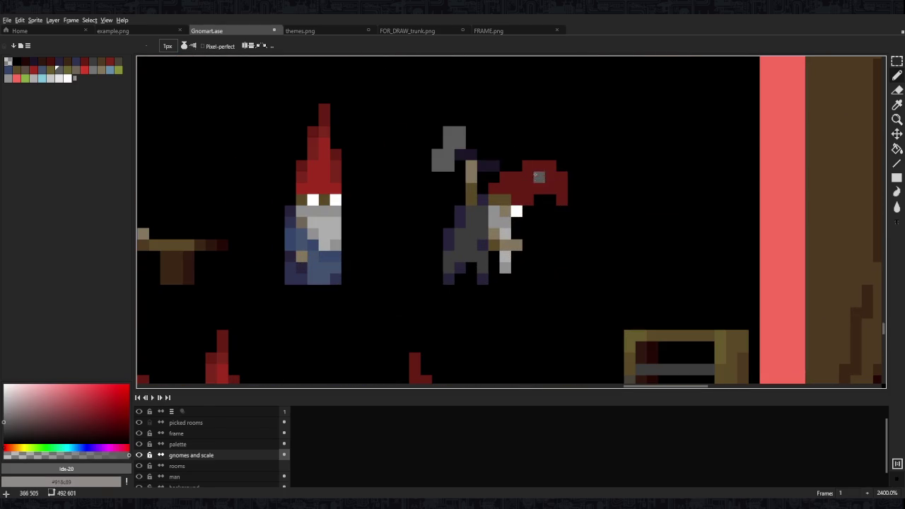
Repaint the axe head in a different grey from the palette
{"action": "key", "text": "e"}
{"action": "key", "text": "b"}
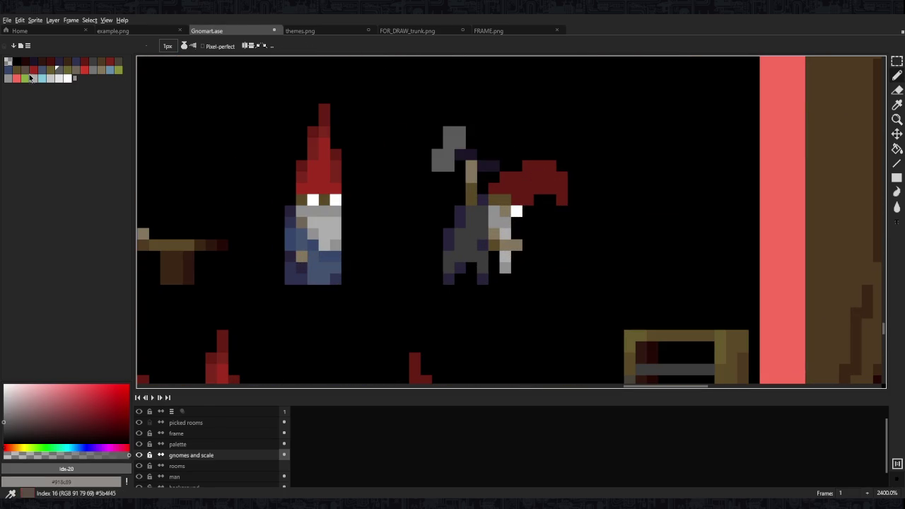
{"action": "left_click", "coordinate": [88, 62]}
{"action": "left_click_drag", "start_coordinate": [448, 154], "coordinate": [448, 165]}
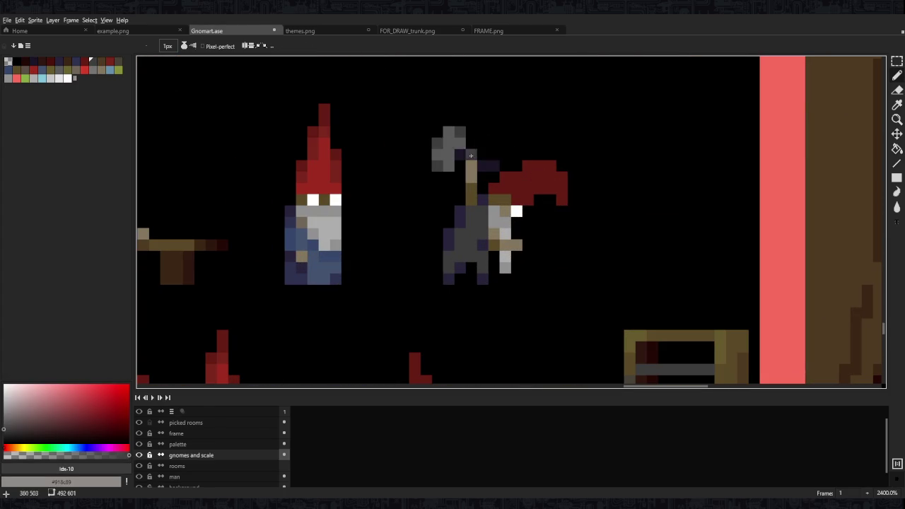
{"action": "scroll", "coordinate": [464, 152], "scroll_direction": "down", "scroll_amount": 9}
{"action": "scroll", "coordinate": [532, 171], "scroll_direction": "up", "scroll_amount": 2}
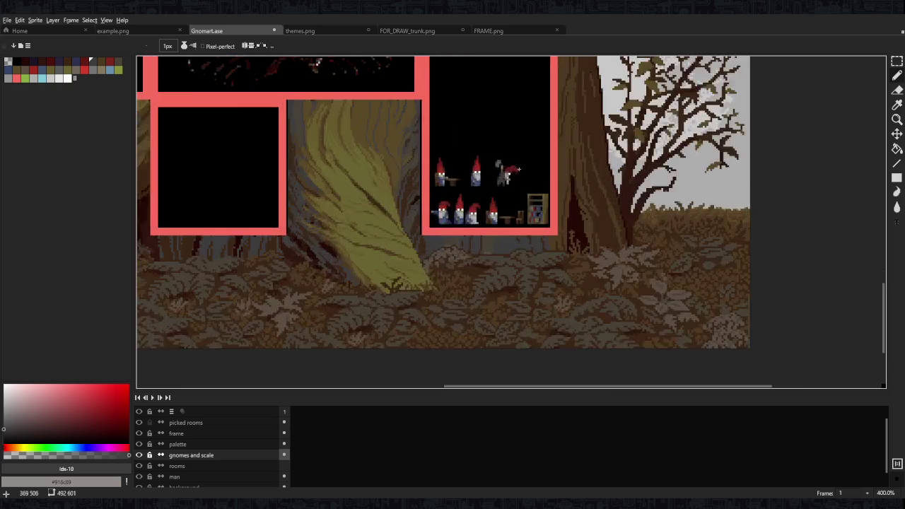
{"action": "scroll", "coordinate": [532, 171], "scroll_direction": "up", "scroll_amount": 6}
{"action": "scroll", "coordinate": [497, 212], "scroll_direction": "up", "scroll_amount": 2}
Paint a grey anvil block beside the axe gnome, plus a grey pixel to its left
{"action": "mouse_move", "coordinate": [511, 251]}
{"action": "left_mouse_down"}
{"action": "mouse_move", "coordinate": [494, 224]}
{"action": "mouse_move", "coordinate": [549, 210]}
{"action": "left_mouse_up"}
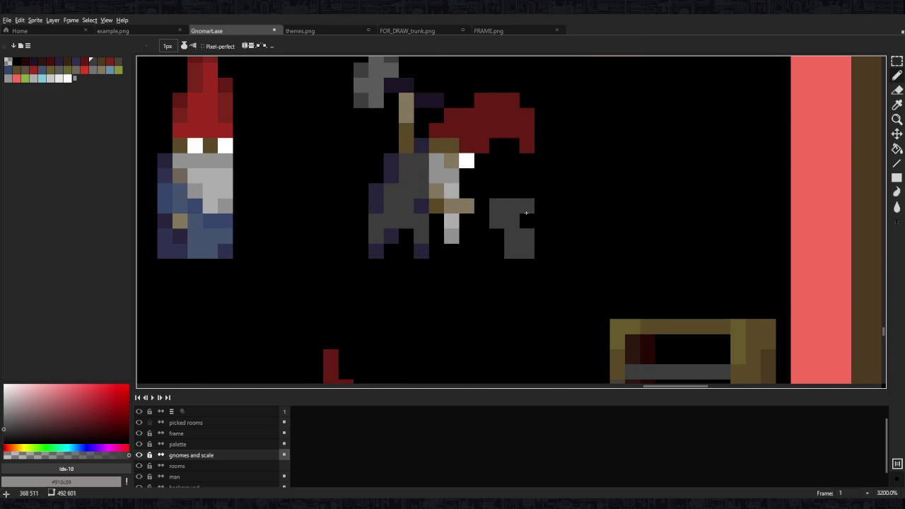
{"action": "left_click", "coordinate": [481, 206]}
{"action": "left_click_drag", "start_coordinate": [503, 203], "coordinate": [511, 262]}
Select the axe gnome and its anvil and move them upward
{"action": "key", "text": "m"}
{"action": "mouse_move", "coordinate": [349, 80]}
{"action": "left_mouse_down"}
{"action": "mouse_move", "coordinate": [391, 166]}
{"action": "mouse_move", "coordinate": [477, 299]}
{"action": "left_mouse_up"}
{"action": "left_click_drag", "start_coordinate": [460, 234], "coordinate": [459, 219]}
{"action": "key", "text": "Return"}
{"action": "key", "text": "b"}
Choose the dark grey anvil colour and clear a selection around the gnome with Ctrl+D
{"action": "left_click", "coordinate": [429, 277], "text": "alt"}
{"action": "scroll", "coordinate": [445, 158], "scroll_direction": "down", "scroll_amount": 3}
{"action": "key", "text": "m"}
{"action": "left_click_drag", "start_coordinate": [392, 97], "coordinate": [463, 259]}
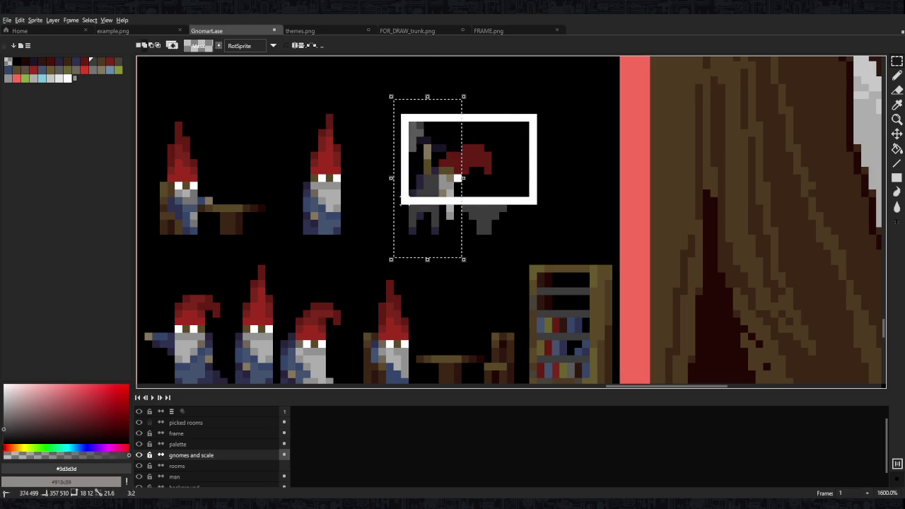
{"action": "key", "text": "ctrl+d"}
{"action": "scroll", "coordinate": [492, 200], "scroll_direction": "up", "scroll_amount": 2}
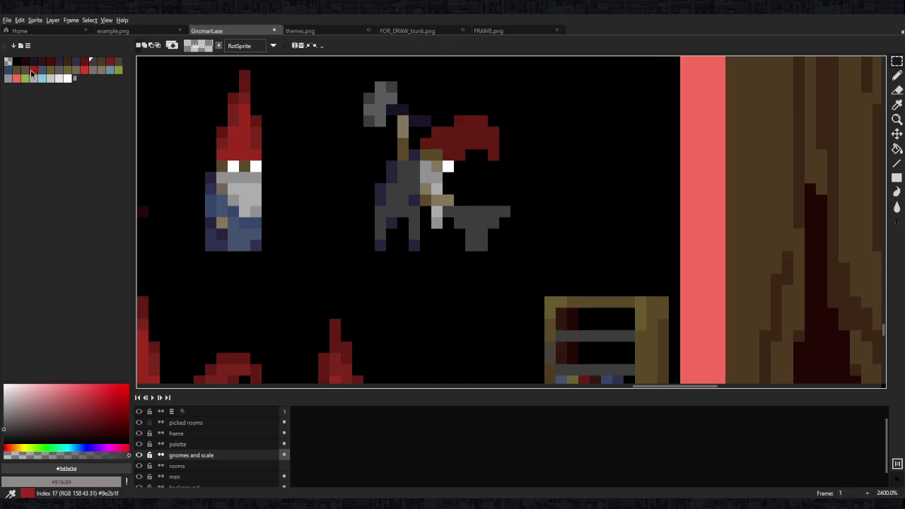
{"action": "key", "text": "b"}
{"action": "scroll", "coordinate": [475, 201], "scroll_direction": "up", "scroll_amount": 3}
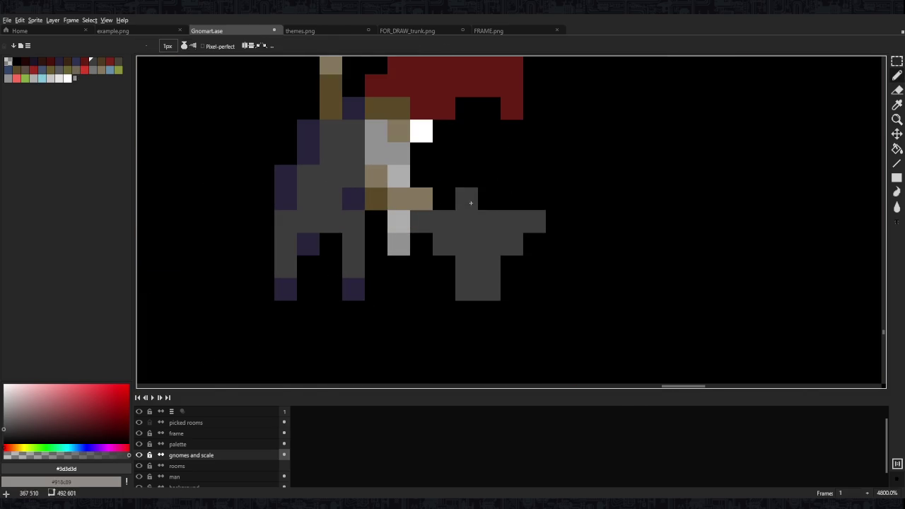
Paint a patch of salmon pixels on top of the anvil
{"action": "left_click", "coordinate": [16, 78]}
{"action": "left_click", "coordinate": [466, 199]}
{"action": "left_click", "coordinate": [444, 221]}
{"action": "left_click", "coordinate": [512, 267]}
{"action": "scroll", "coordinate": [545, 266], "scroll_direction": "down", "scroll_amount": 11}
{"action": "scroll", "coordinate": [544, 267], "scroll_direction": "down", "scroll_amount": 2}
{"action": "scroll", "coordinate": [545, 267], "scroll_direction": "up", "scroll_amount": 6}
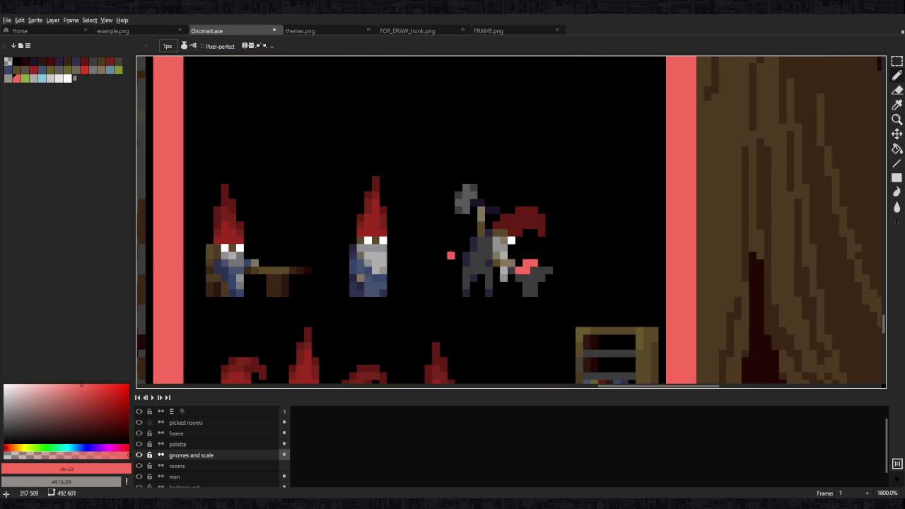
Try dark red and light grey highlight pixels on the anvil, undoing the stray grey one
{"action": "left_click", "coordinate": [84, 70]}
{"action": "key", "text": "plus"}
{"action": "key", "text": "plus"}
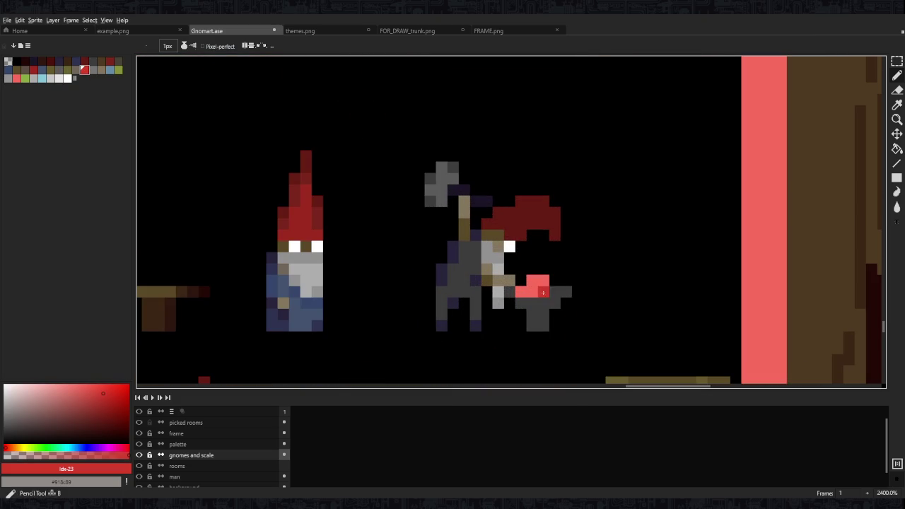
{"action": "left_click", "coordinate": [49, 78]}
{"action": "left_click", "coordinate": [531, 291]}
{"action": "left_click", "coordinate": [452, 246]}
{"action": "key", "text": "ctrl+z"}
Choose a lighter colour from the palette while inspecting the anvil
{"action": "left_click", "coordinate": [59, 78]}
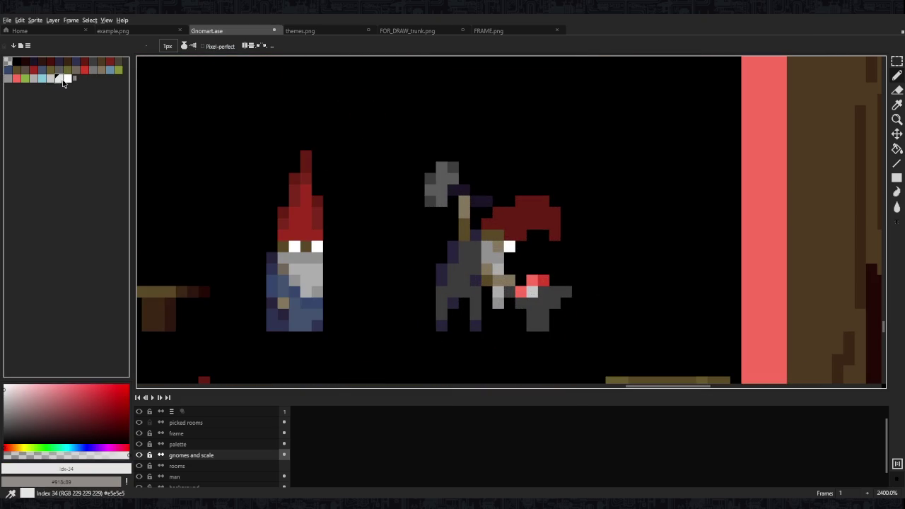
{"action": "scroll", "coordinate": [532, 292], "scroll_direction": "down", "scroll_amount": 9}
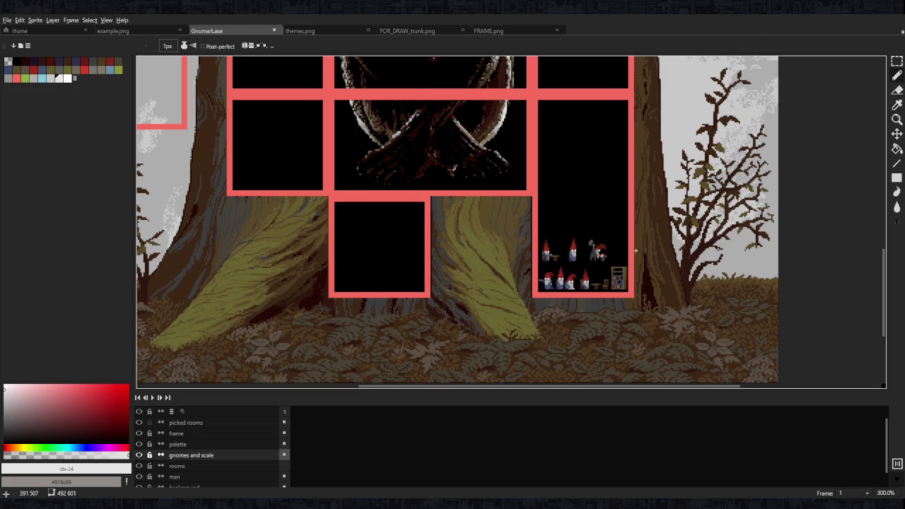
{"action": "scroll", "coordinate": [634, 250], "scroll_direction": "down", "scroll_amount": 1}
{"action": "scroll", "coordinate": [635, 250], "scroll_direction": "up", "scroll_amount": 10}
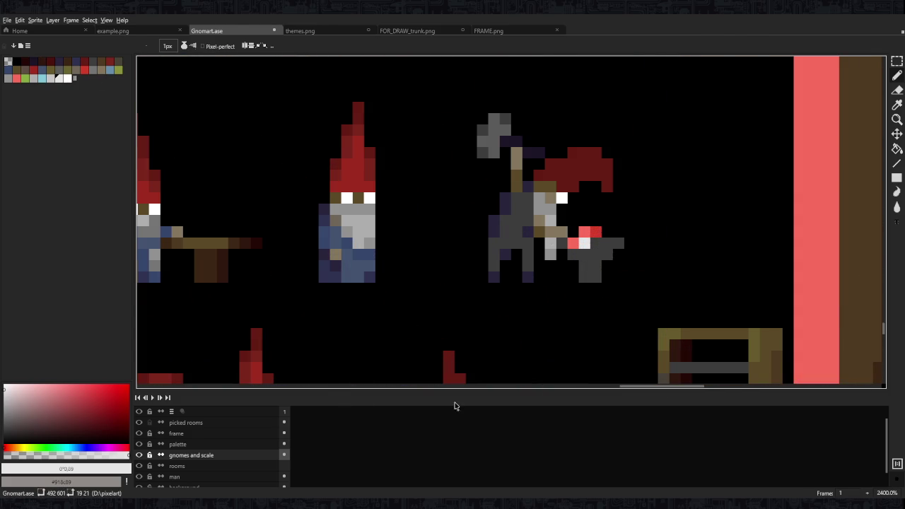
{"action": "scroll", "coordinate": [596, 288], "scroll_direction": "down", "scroll_amount": 5}
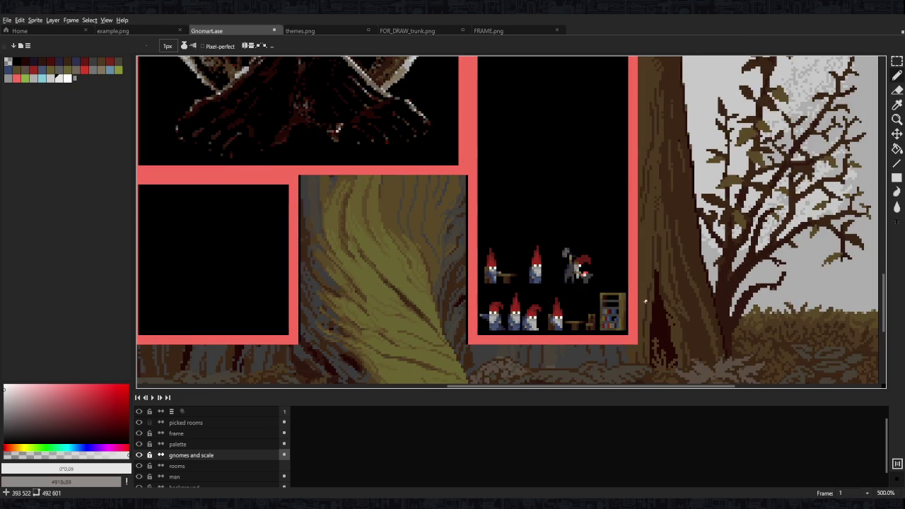
{"action": "scroll", "coordinate": [644, 302], "scroll_direction": "down", "scroll_amount": 4}
{"action": "scroll", "coordinate": [342, 302], "scroll_direction": "up", "scroll_amount": 1}
{"action": "scroll", "coordinate": [343, 302], "scroll_direction": "up", "scroll_amount": 2}
{"action": "scroll", "coordinate": [343, 302], "scroll_direction": "up", "scroll_amount": 4}
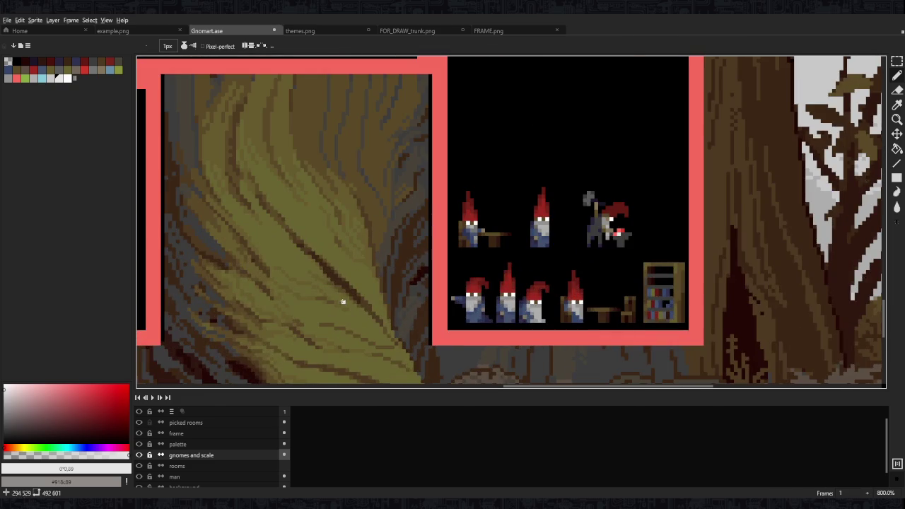
Sample the olive colour from the tree trunk
{"action": "left_click", "coordinate": [333, 248], "text": "alt"}
{"action": "scroll", "coordinate": [657, 202], "scroll_direction": "up", "scroll_amount": 6}
{"action": "scroll", "coordinate": [668, 198], "scroll_direction": "down", "scroll_amount": 6}
{"action": "scroll", "coordinate": [530, 235], "scroll_direction": "up", "scroll_amount": 5}
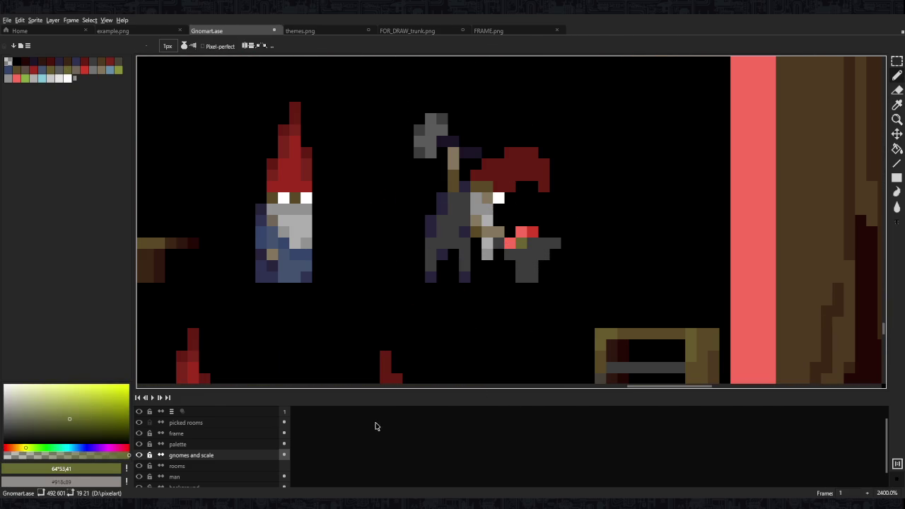
{"action": "scroll", "coordinate": [374, 427], "scroll_direction": "down", "scroll_amount": 2}
{"action": "scroll", "coordinate": [375, 429], "scroll_direction": "down", "scroll_amount": 3}
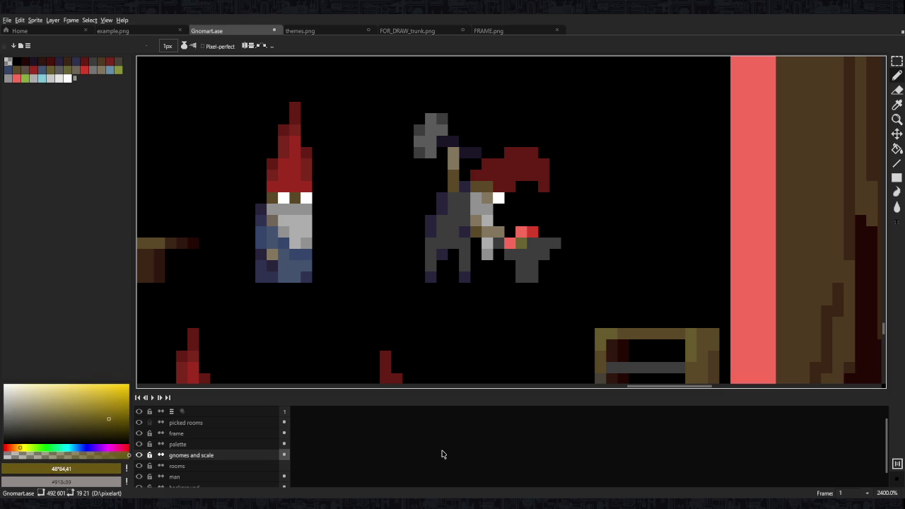
{"action": "scroll", "coordinate": [467, 454], "scroll_direction": "up", "scroll_amount": 3}
{"action": "scroll", "coordinate": [502, 445], "scroll_direction": "up", "scroll_amount": 3}
Paint a bright yellow spark pixel on the anvil and turn the pink pixel orange
{"action": "scroll", "coordinate": [510, 452], "scroll_direction": "up", "scroll_amount": 1}
{"action": "scroll", "coordinate": [526, 252], "scroll_direction": "down", "scroll_amount": 6}
{"action": "scroll", "coordinate": [415, 243], "scroll_direction": "down", "scroll_amount": 2}
{"action": "scroll", "coordinate": [415, 242], "scroll_direction": "up", "scroll_amount": 3}
{"action": "scroll", "coordinate": [424, 212], "scroll_direction": "up", "scroll_amount": 2}
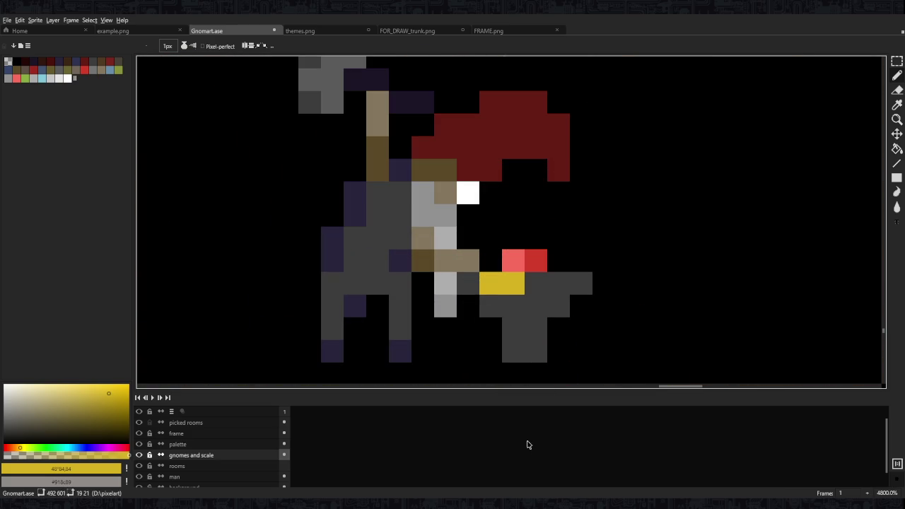
{"action": "scroll", "coordinate": [537, 449], "scroll_direction": "up", "scroll_amount": 1}
{"action": "left_click", "coordinate": [513, 283]}
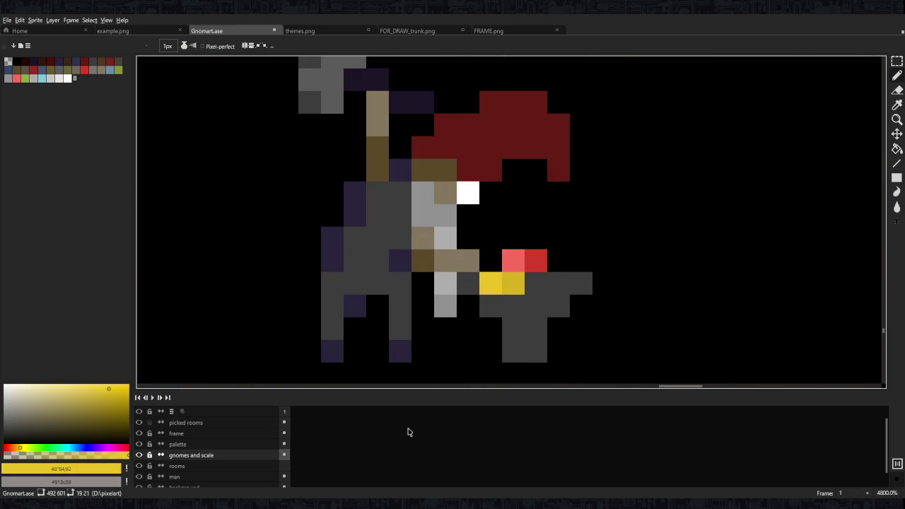
{"action": "scroll", "coordinate": [358, 427], "scroll_direction": "down", "scroll_amount": 1}
{"action": "left_click", "coordinate": [513, 260]}
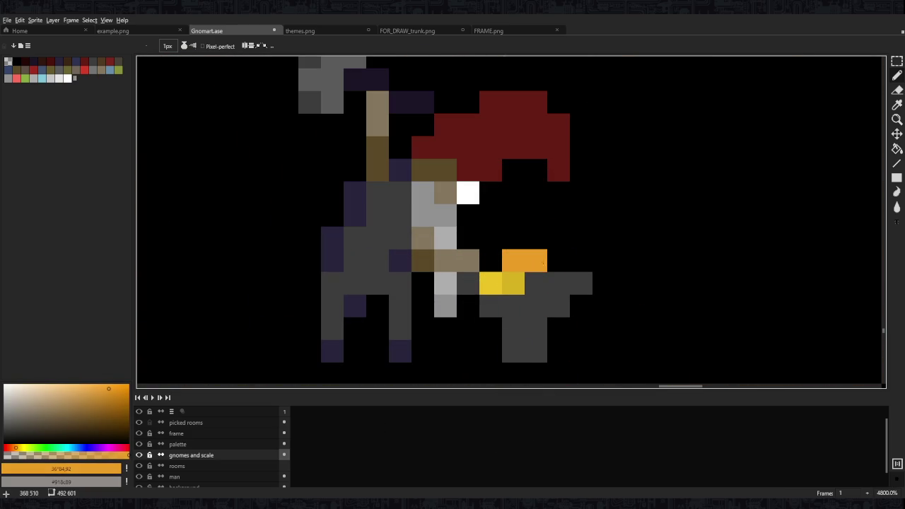
Pick red as the drawing colour for the sparks
{"action": "left_click", "coordinate": [528, 267], "text": "alt"}
{"action": "scroll", "coordinate": [526, 261], "scroll_direction": "down", "scroll_amount": 10}
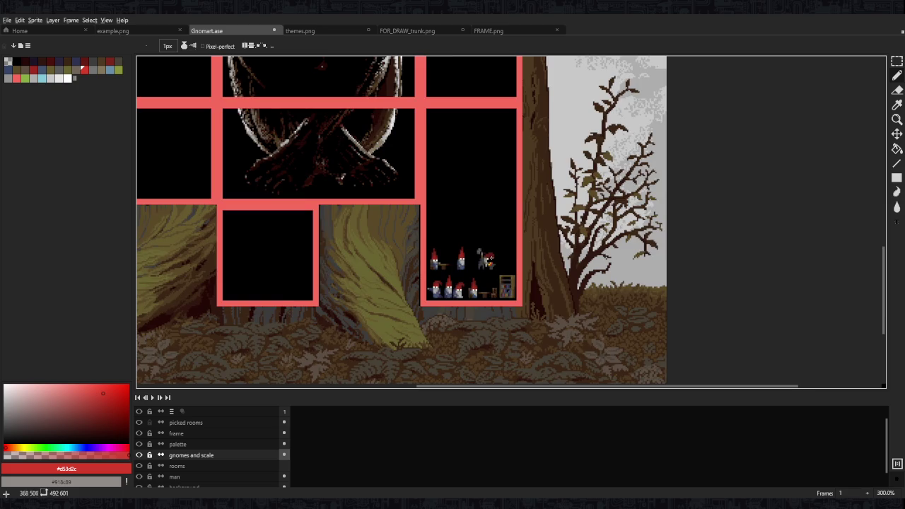
{"action": "scroll", "coordinate": [523, 253], "scroll_direction": "down", "scroll_amount": 2}
{"action": "scroll", "coordinate": [525, 255], "scroll_direction": "up", "scroll_amount": 1}
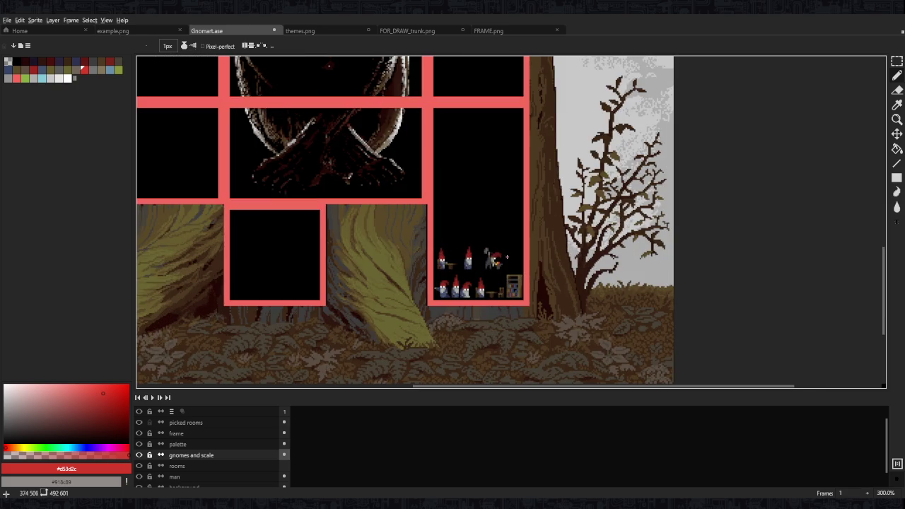
{"action": "scroll", "coordinate": [513, 258], "scroll_direction": "up", "scroll_amount": 3}
{"action": "scroll", "coordinate": [500, 249], "scroll_direction": "up", "scroll_amount": 5}
{"action": "scroll", "coordinate": [551, 268], "scroll_direction": "down", "scroll_amount": 3}
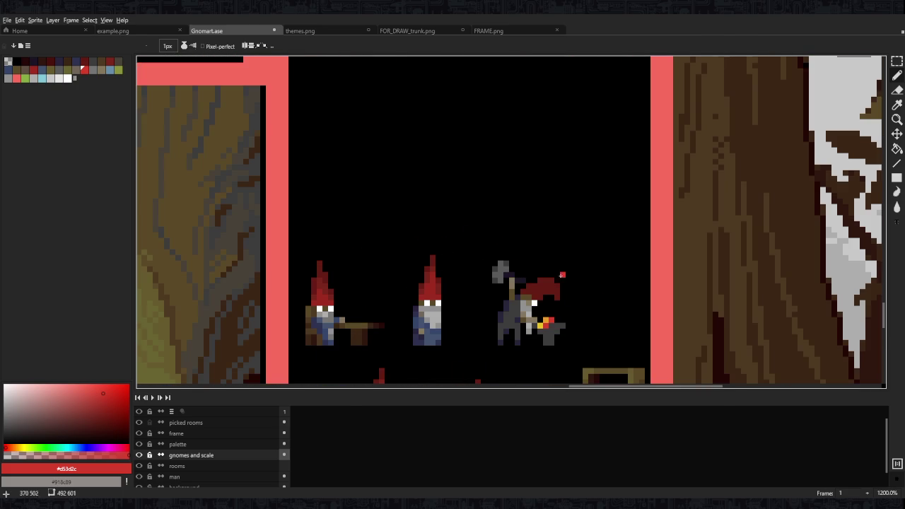
{"action": "scroll", "coordinate": [573, 314], "scroll_direction": "up", "scroll_amount": 2}
Pick the dark grey anvil colour and briefly toggle the eraser before returning to the pencil
{"action": "left_click", "coordinate": [561, 323], "text": "alt"}
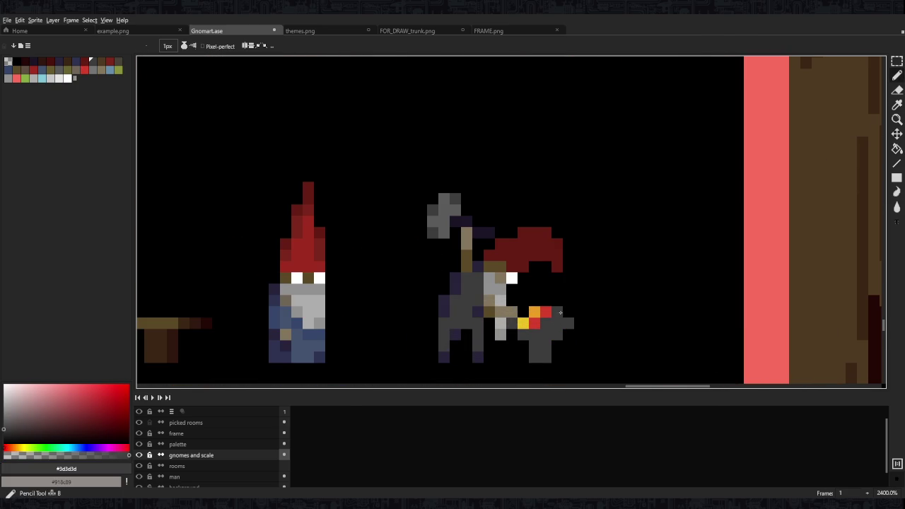
{"action": "scroll", "coordinate": [513, 309], "scroll_direction": "down", "scroll_amount": 8}
{"action": "scroll", "coordinate": [407, 295], "scroll_direction": "up", "scroll_amount": 6}
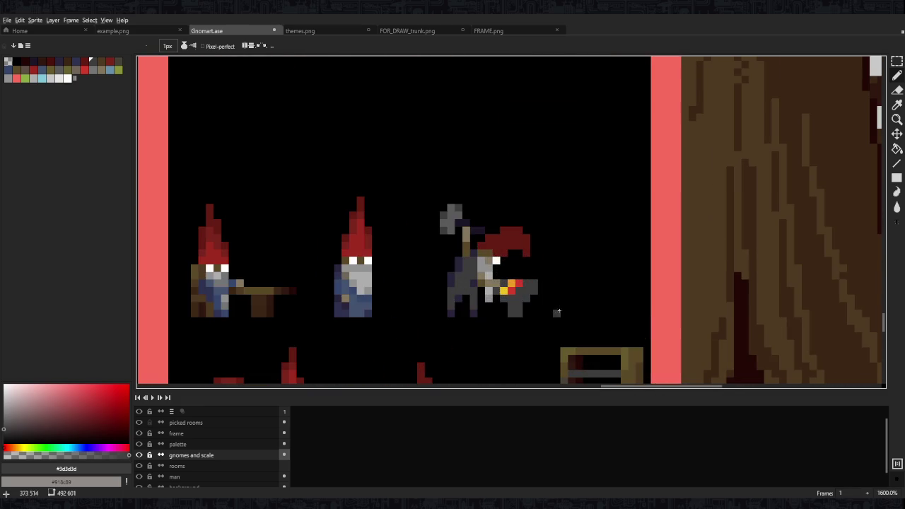
{"action": "key", "text": "e"}
{"action": "key", "text": "b"}
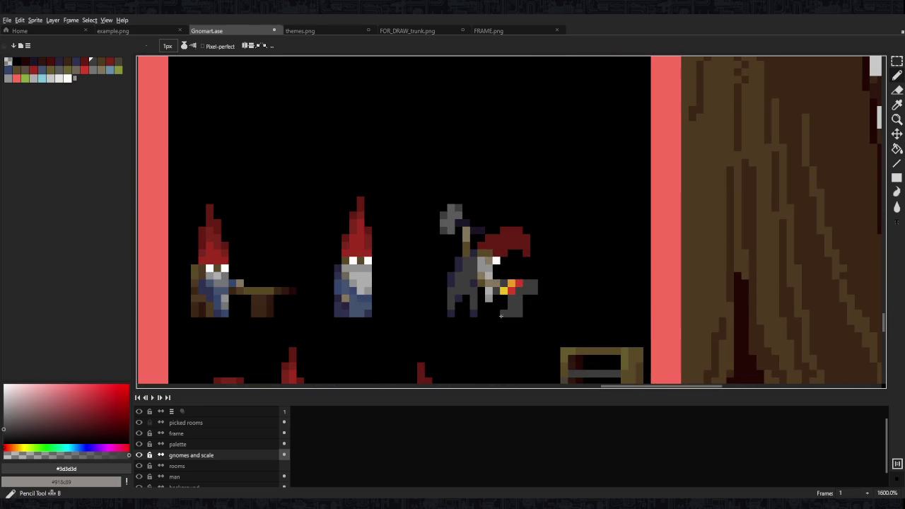
{"action": "scroll", "coordinate": [488, 327], "scroll_direction": "down", "scroll_amount": 6}
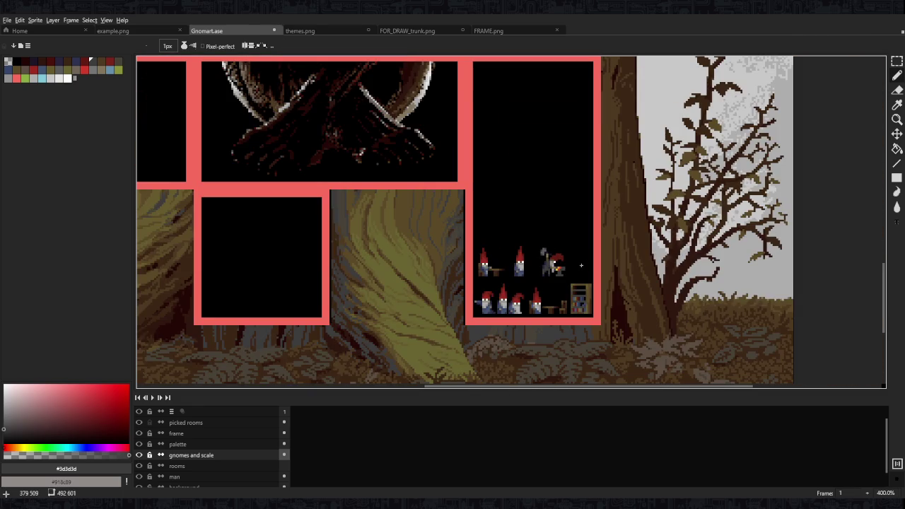
{"action": "scroll", "coordinate": [582, 265], "scroll_direction": "up", "scroll_amount": 6}
{"action": "scroll", "coordinate": [558, 285], "scroll_direction": "down", "scroll_amount": 10}
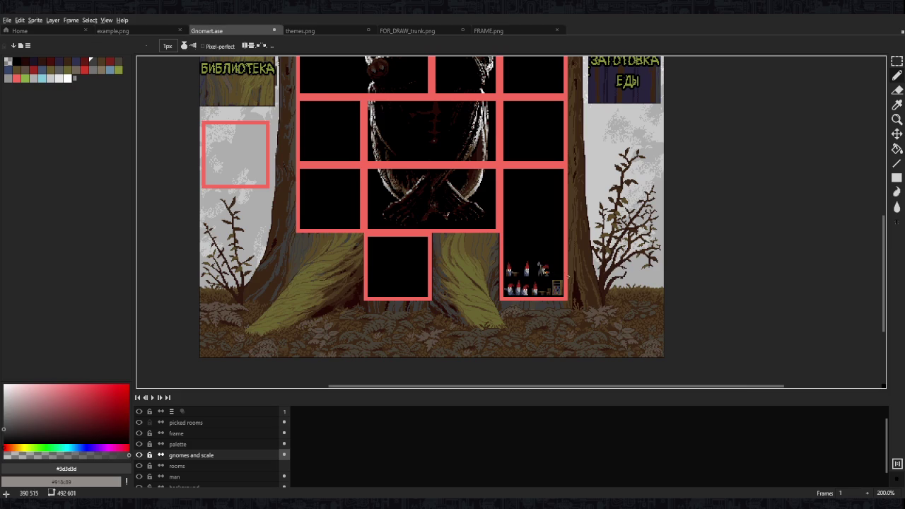
{"action": "scroll", "coordinate": [559, 276], "scroll_direction": "up", "scroll_amount": 1}
{"action": "scroll", "coordinate": [559, 276], "scroll_direction": "up", "scroll_amount": 5}
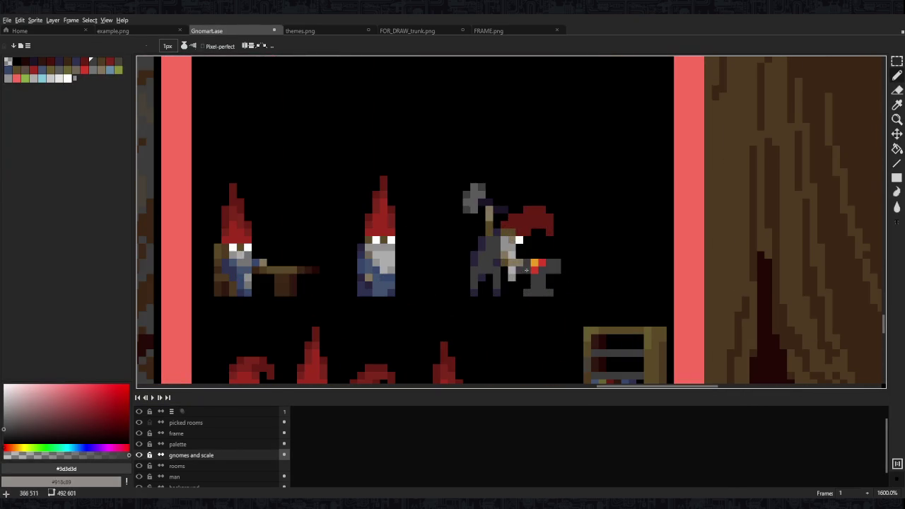
Sample the light grey and mid grey from the hammering gnome's arm
{"action": "key", "text": "i"}
{"action": "left_click", "coordinate": [510, 254]}
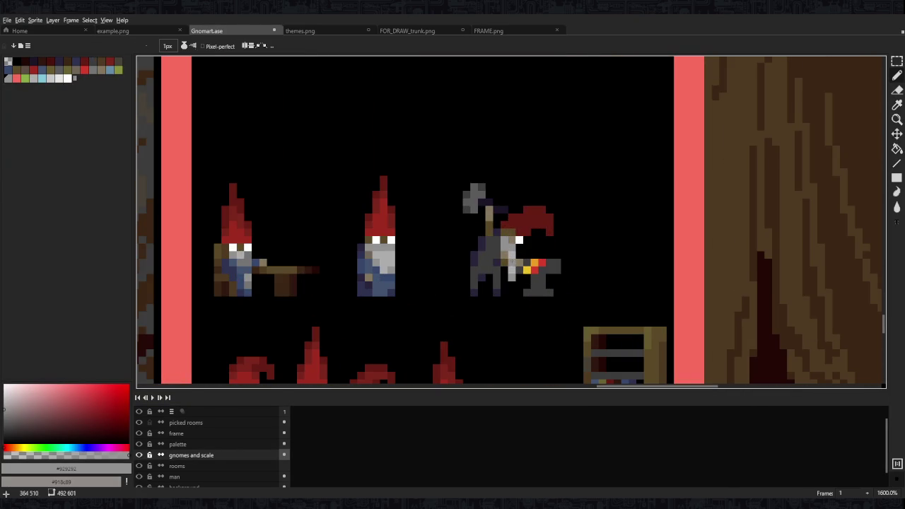
{"action": "left_click", "coordinate": [511, 254], "text": "alt"}
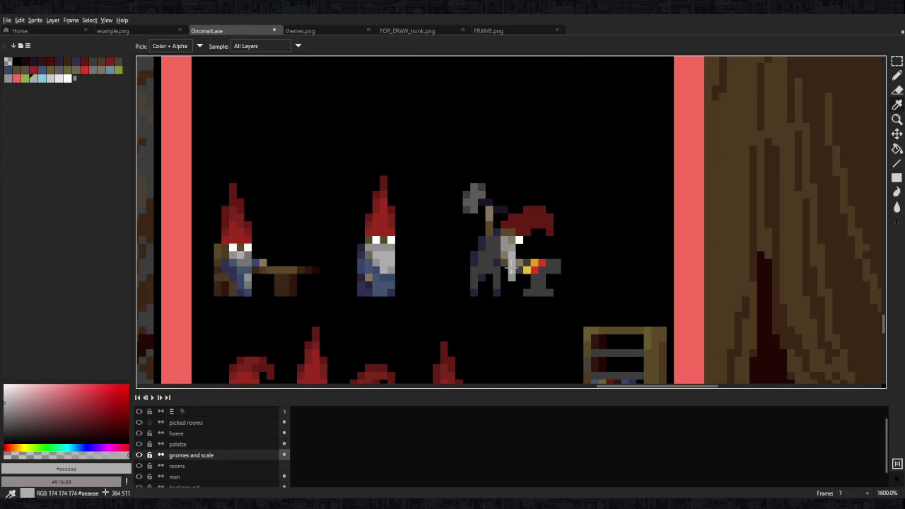
{"action": "left_click", "coordinate": [510, 258], "text": "alt"}
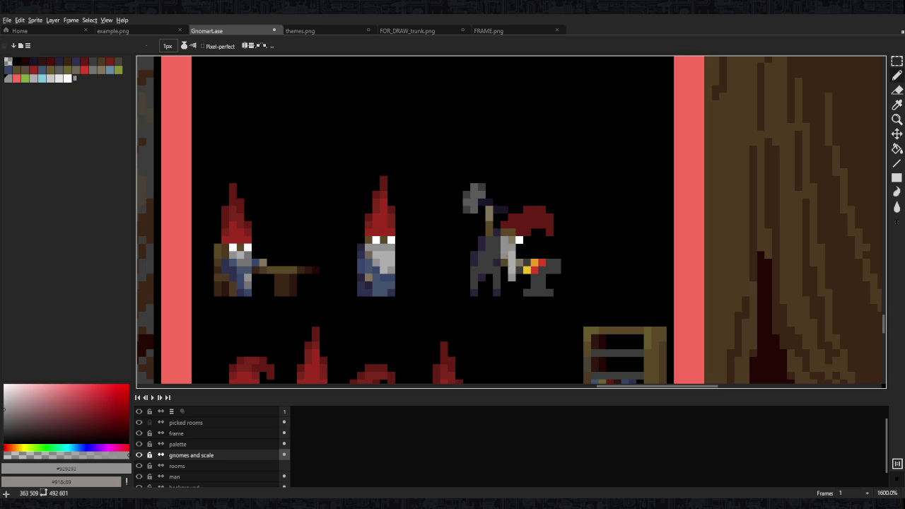
{"action": "scroll", "coordinate": [533, 286], "scroll_direction": "down", "scroll_amount": 5}
{"action": "scroll", "coordinate": [552, 282], "scroll_direction": "down", "scroll_amount": 2}
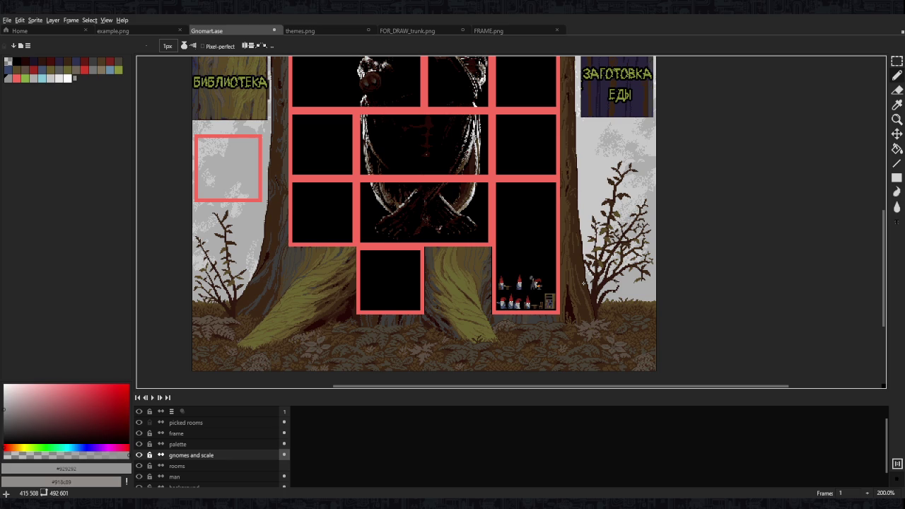
{"action": "key", "text": "i"}
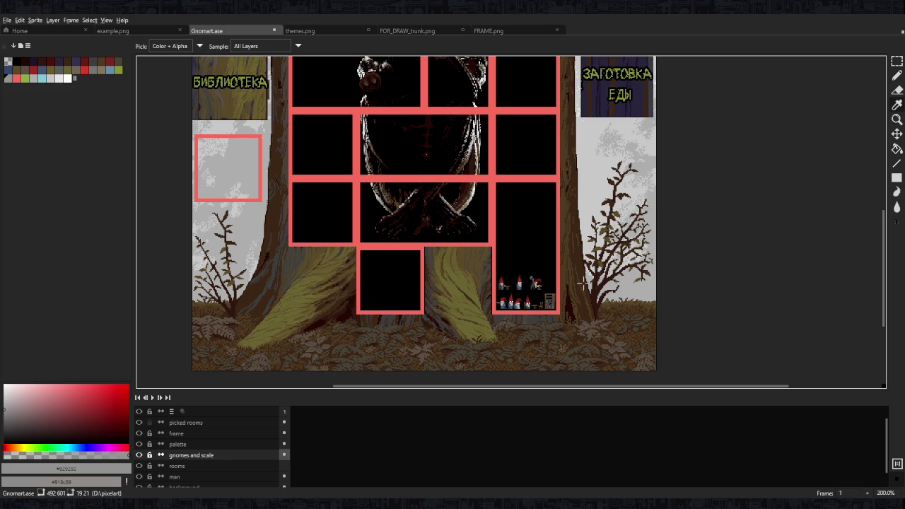
{"action": "key", "text": "b"}
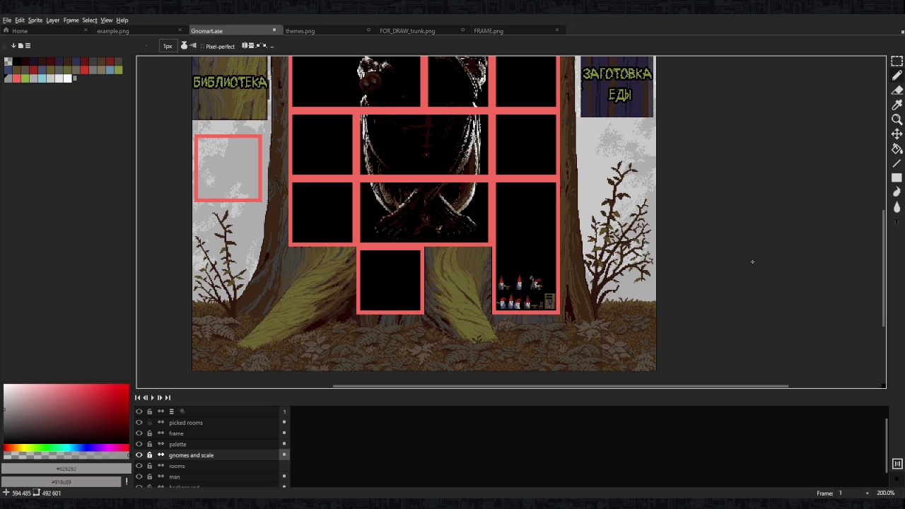
{"action": "scroll", "coordinate": [518, 293], "scroll_direction": "up", "scroll_amount": 1}
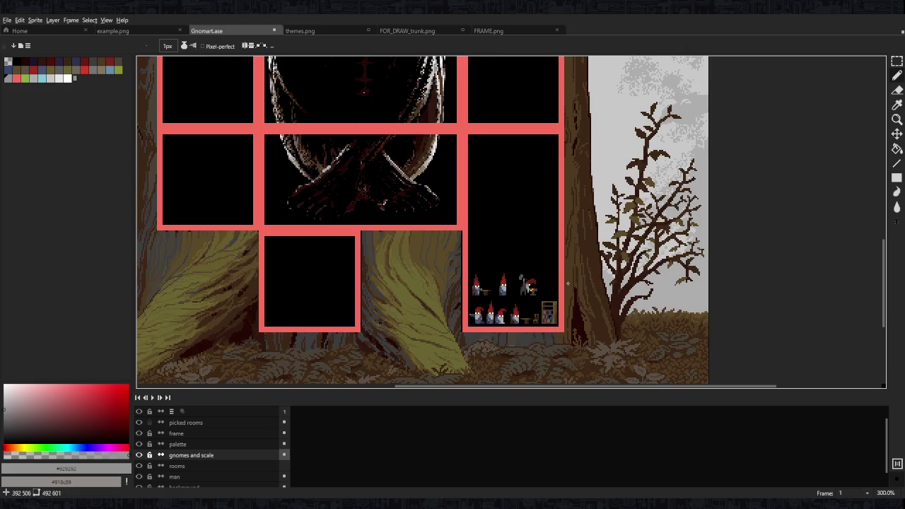
{"action": "scroll", "coordinate": [543, 287], "scroll_direction": "up", "scroll_amount": 3}
{"action": "left_click", "coordinate": [543, 287], "text": "alt"}
{"action": "scroll", "coordinate": [544, 286], "scroll_direction": "down", "scroll_amount": 2}
On the palette layer, pencil a 2x2 yellow block into the swatch
{"action": "scroll", "coordinate": [539, 144], "scroll_direction": "down", "scroll_amount": 2}
{"action": "scroll", "coordinate": [540, 144], "scroll_direction": "up", "scroll_amount": 5}
{"action": "scroll", "coordinate": [494, 141], "scroll_direction": "up", "scroll_amount": 3}
{"action": "scroll", "coordinate": [438, 134], "scroll_direction": "up", "scroll_amount": 5}
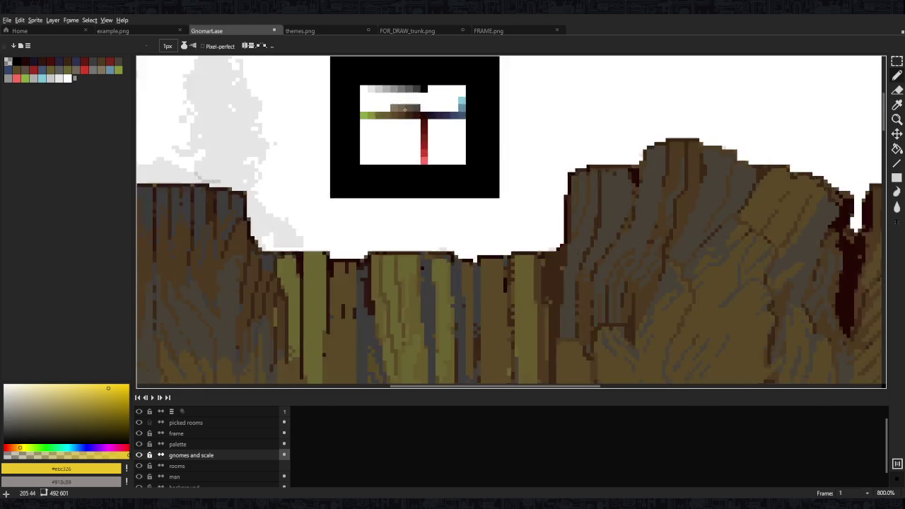
{"action": "scroll", "coordinate": [399, 122], "scroll_direction": "up", "scroll_amount": 5}
{"action": "scroll", "coordinate": [398, 122], "scroll_direction": "up", "scroll_amount": 2}
{"action": "left_click", "coordinate": [205, 444]}
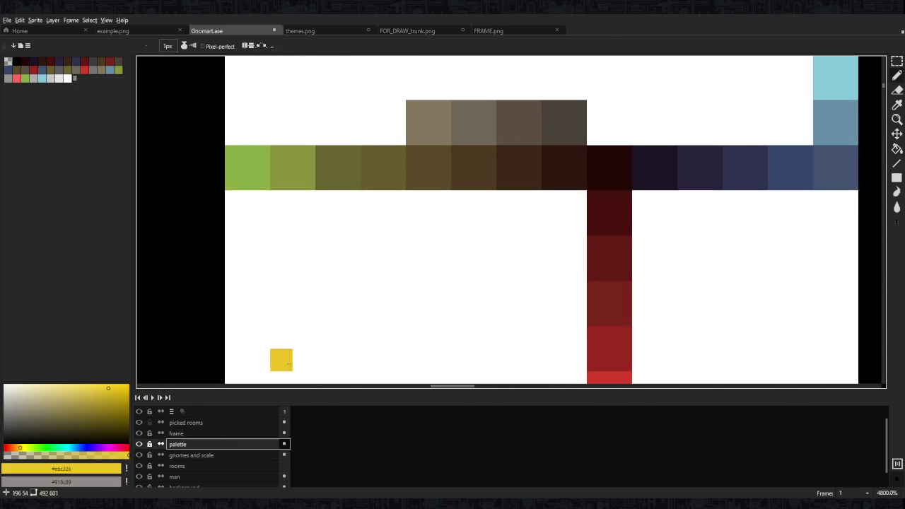
{"action": "left_click", "coordinate": [381, 112]}
{"action": "left_click", "coordinate": [372, 133]}
{"action": "left_click", "coordinate": [395, 111]}
{"action": "left_click", "coordinate": [395, 134]}
{"action": "left_click", "coordinate": [394, 156]}
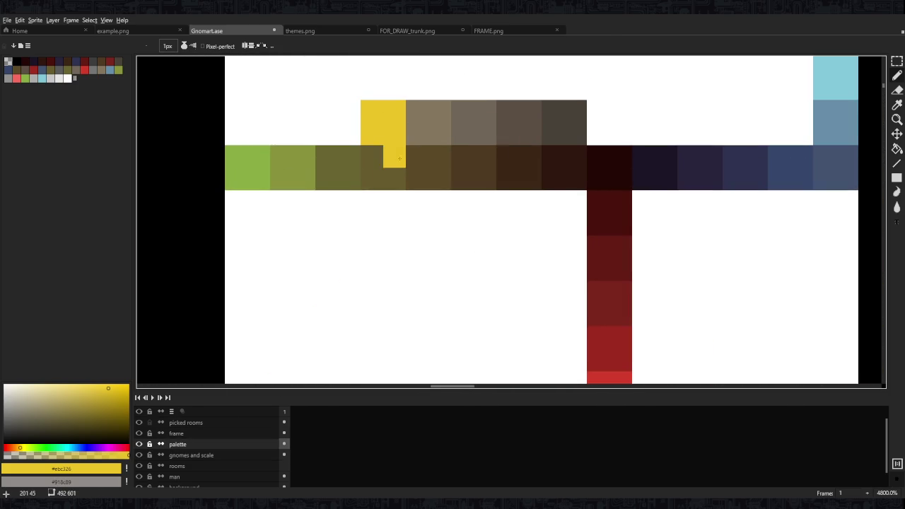
Sample the anvil's orange and paint a 2x2 orange block beside the yellow
{"action": "scroll", "coordinate": [436, 168], "scroll_direction": "down", "scroll_amount": 10}
{"action": "scroll", "coordinate": [436, 167], "scroll_direction": "down", "scroll_amount": 3}
{"action": "scroll", "coordinate": [424, 212], "scroll_direction": "up", "scroll_amount": 9}
{"action": "scroll", "coordinate": [424, 241], "scroll_direction": "up", "scroll_amount": 5}
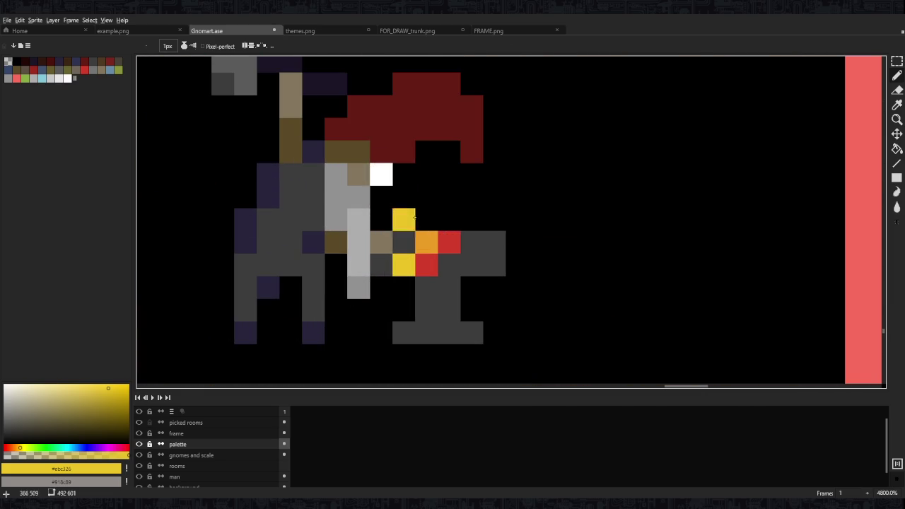
{"action": "left_click", "coordinate": [424, 240], "text": "alt"}
{"action": "scroll", "coordinate": [424, 240], "scroll_direction": "down", "scroll_amount": 5}
{"action": "scroll", "coordinate": [485, 177], "scroll_direction": "down", "scroll_amount": 4}
{"action": "scroll", "coordinate": [525, 240], "scroll_direction": "up", "scroll_amount": 4}
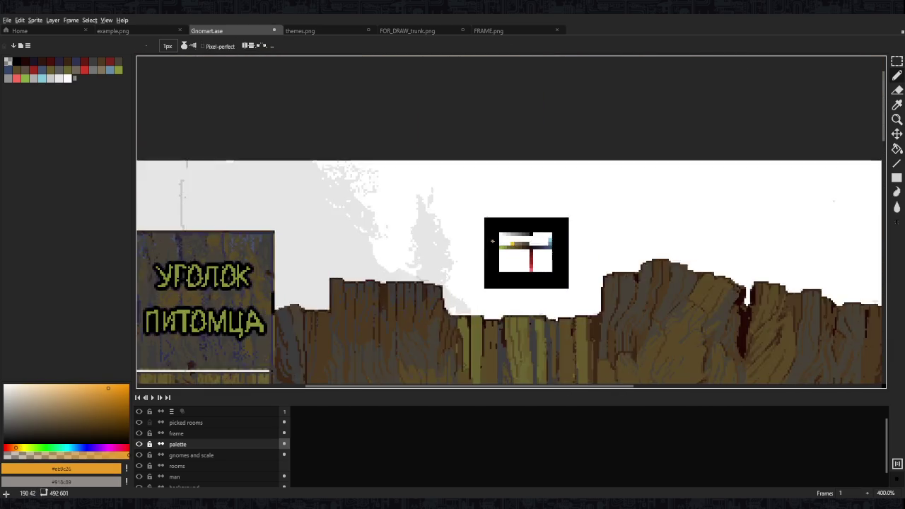
{"action": "scroll", "coordinate": [530, 226], "scroll_direction": "up", "scroll_amount": 3}
{"action": "scroll", "coordinate": [531, 228], "scroll_direction": "up", "scroll_amount": 5}
{"action": "left_click", "coordinate": [483, 243]}
{"action": "left_click", "coordinate": [484, 266]}
{"action": "left_click", "coordinate": [459, 243]}
{"action": "left_click", "coordinate": [460, 265]}
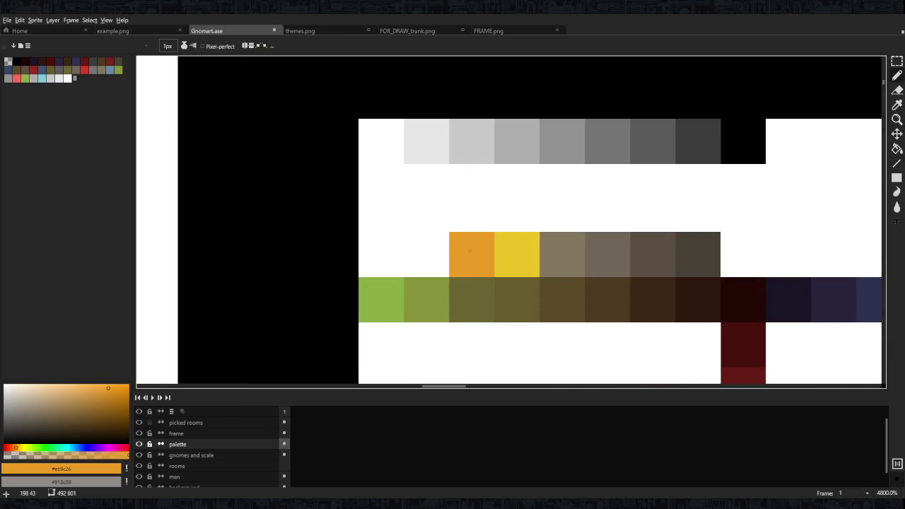
Paint a yellow block left of the orange and erase the original yellow to white
{"action": "scroll", "coordinate": [503, 196], "scroll_direction": "down", "scroll_amount": 6}
{"action": "scroll", "coordinate": [503, 196], "scroll_direction": "up", "scroll_amount": 4}
{"action": "left_click", "coordinate": [503, 218], "text": "alt"}
{"action": "left_click", "coordinate": [481, 218], "text": "alt"}
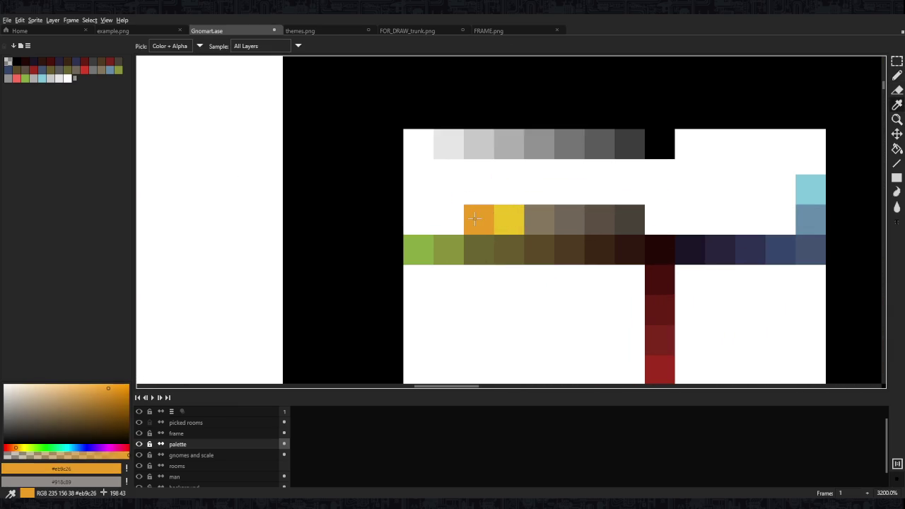
{"action": "left_click", "coordinate": [440, 211]}
{"action": "left_click", "coordinate": [456, 211]}
{"action": "left_click", "coordinate": [440, 227]}
{"action": "left_click", "coordinate": [455, 227]}
{"action": "key", "text": "e"}
{"action": "left_click_drag", "start_coordinate": [501, 211], "coordinate": [517, 227]}
{"action": "key", "text": "b"}
Rectangle-select the yellow and orange pair to move a copy below
{"action": "scroll", "coordinate": [516, 226], "scroll_direction": "down", "scroll_amount": 2}
{"action": "scroll", "coordinate": [499, 200], "scroll_direction": "down", "scroll_amount": 2}
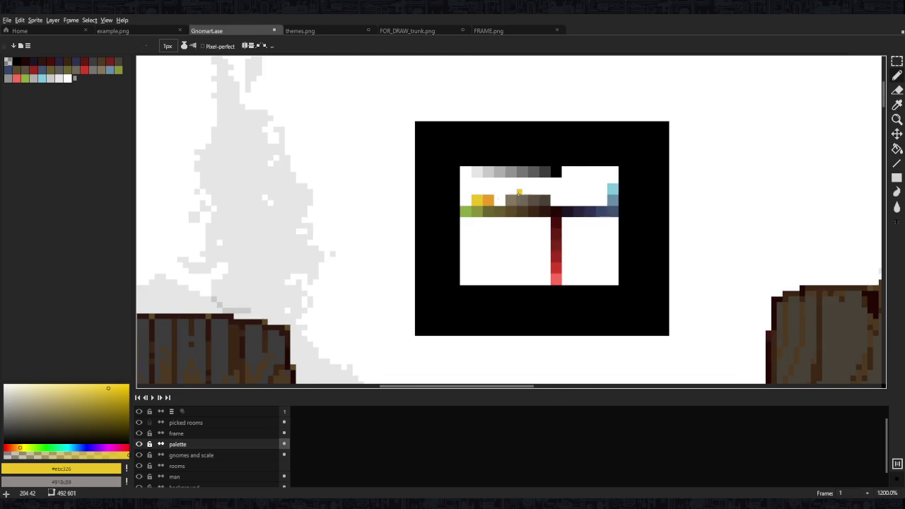
{"action": "scroll", "coordinate": [519, 192], "scroll_direction": "down", "scroll_amount": 2}
{"action": "scroll", "coordinate": [548, 210], "scroll_direction": "down", "scroll_amount": 2}
{"action": "scroll", "coordinate": [506, 212], "scroll_direction": "up", "scroll_amount": 5}
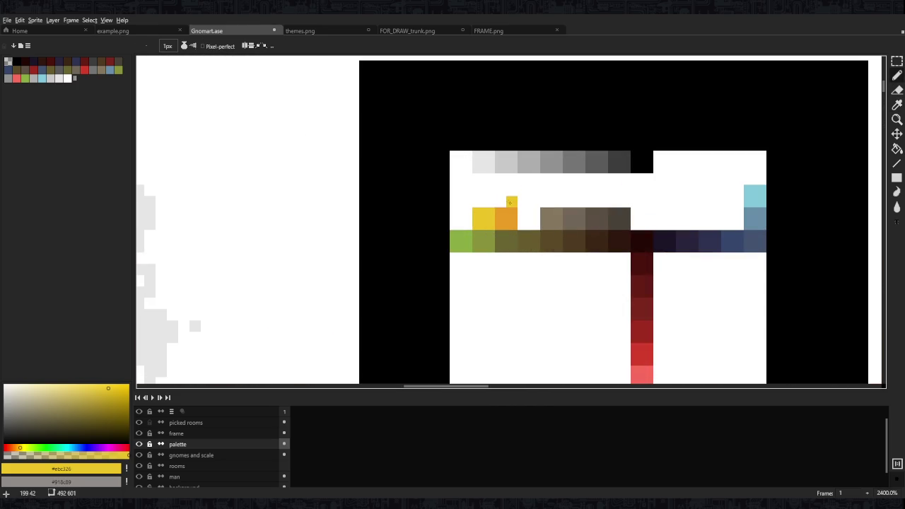
{"action": "key", "text": "m"}
{"action": "mouse_move", "coordinate": [528, 197]}
{"action": "left_mouse_down"}
{"action": "mouse_move", "coordinate": [484, 229]}
{"action": "mouse_move", "coordinate": [521, 262]}
{"action": "mouse_move", "coordinate": [520, 220]}
{"action": "mouse_move", "coordinate": [483, 220]}
{"action": "mouse_move", "coordinate": [513, 273]}
{"action": "mouse_move", "coordinate": [512, 294]}
{"action": "left_mouse_up"}
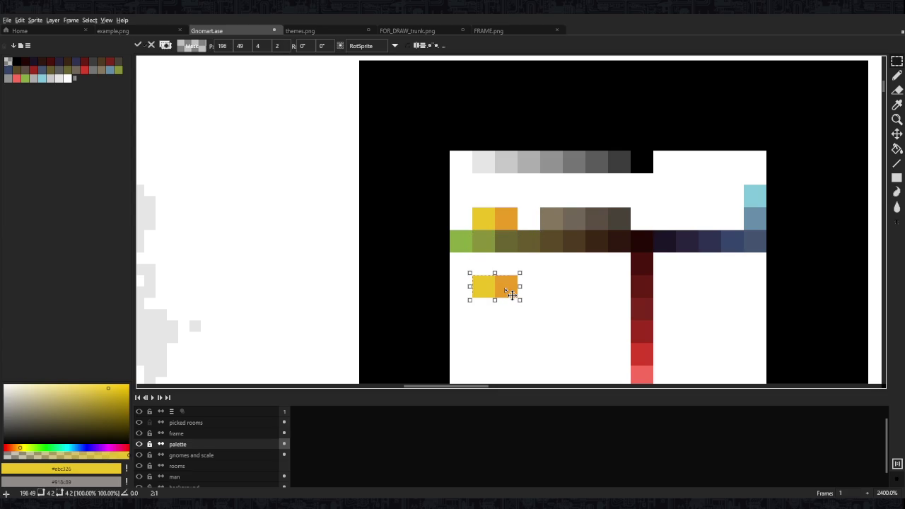
Commit the moved pair and cover the old upper pair with a white rectangle
{"action": "key", "text": "Return"}
{"action": "left_click", "coordinate": [523, 201], "text": "alt"}
{"action": "key", "text": "u"}
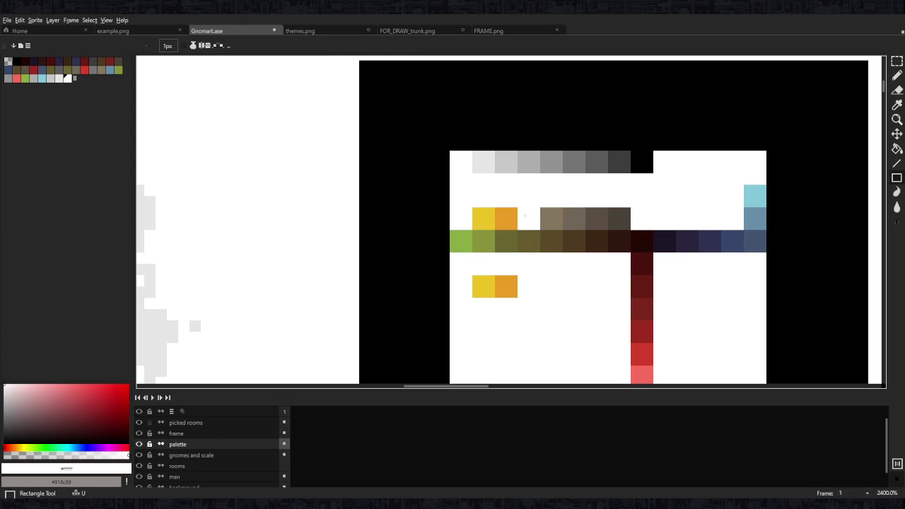
{"action": "left_click_drag", "start_coordinate": [517, 230], "coordinate": [473, 207]}
{"action": "key", "text": "v"}
{"action": "key", "text": "b"}
Undo a stray yellow pixel and place orange beside yellow in the colour palette
{"action": "left_click", "coordinate": [489, 281], "text": "alt"}
{"action": "left_click", "coordinate": [489, 271]}
{"action": "key", "text": "ctrl+z"}
{"action": "left_click", "coordinate": [506, 286], "text": "alt"}
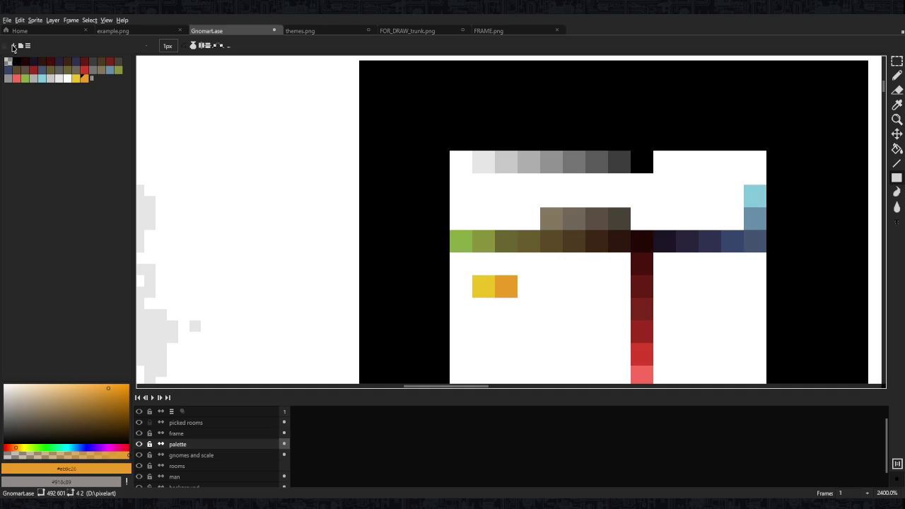
{"action": "key", "text": "ctrl+z"}
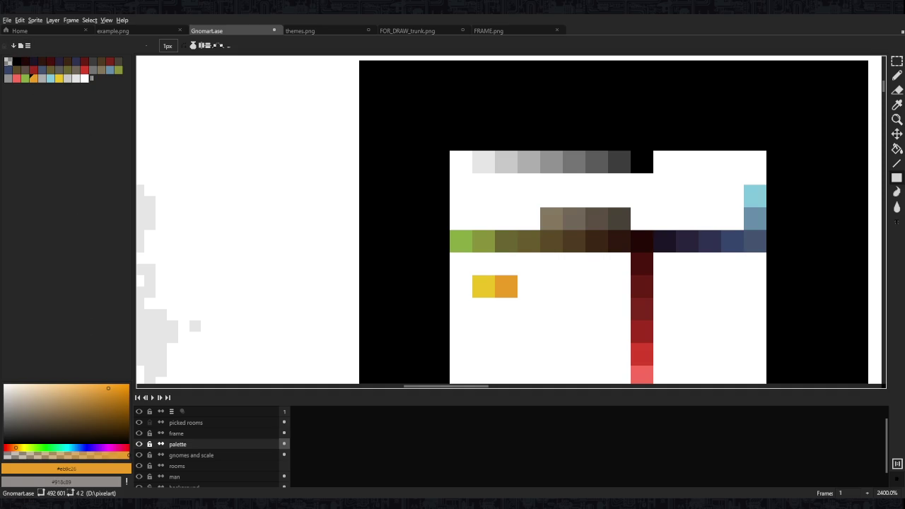
{"action": "scroll", "coordinate": [535, 179], "scroll_direction": "down", "scroll_amount": 8}
{"action": "scroll", "coordinate": [494, 141], "scroll_direction": "down", "scroll_amount": 2}
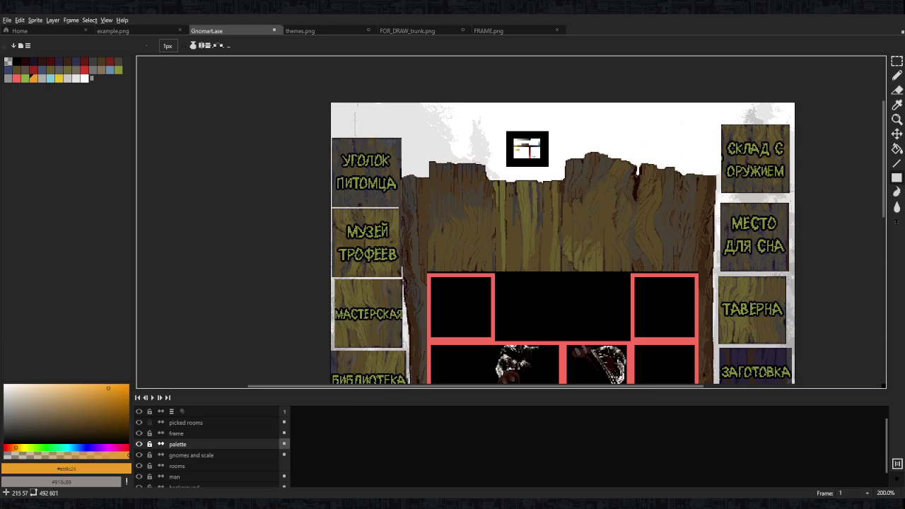
Paint the anvil's right edge and base in the brownish grey palette colour
{"action": "scroll", "coordinate": [509, 198], "scroll_direction": "down", "scroll_amount": 5}
{"action": "scroll", "coordinate": [548, 270], "scroll_direction": "up", "scroll_amount": 3}
{"action": "scroll", "coordinate": [550, 272], "scroll_direction": "up", "scroll_amount": 8}
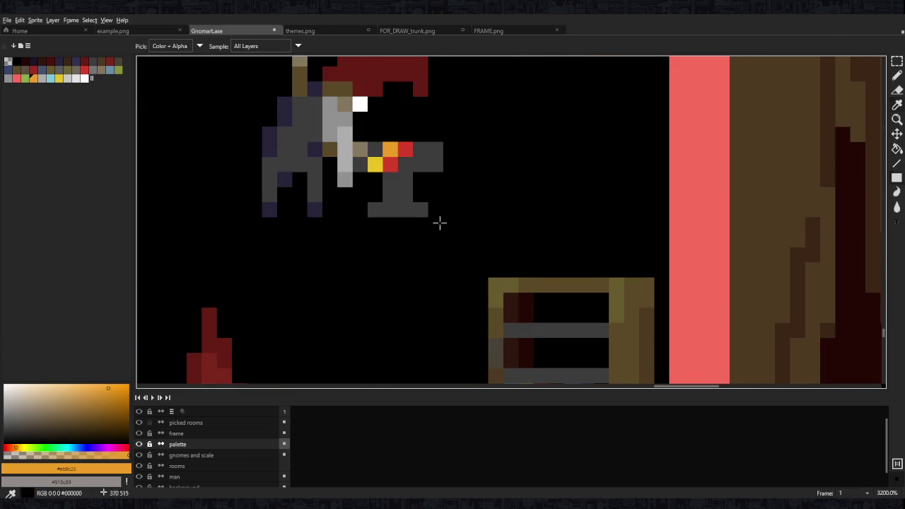
{"action": "scroll", "coordinate": [541, 270], "scroll_direction": "down", "scroll_amount": 3}
{"action": "scroll", "coordinate": [541, 272], "scroll_direction": "down", "scroll_amount": 6}
{"action": "scroll", "coordinate": [565, 262], "scroll_direction": "down", "scroll_amount": 3}
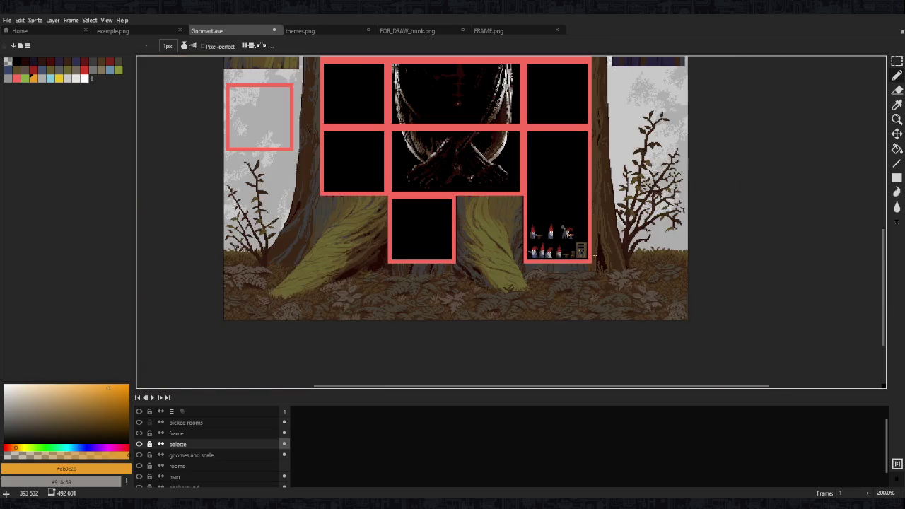
{"action": "scroll", "coordinate": [596, 241], "scroll_direction": "up", "scroll_amount": 1}
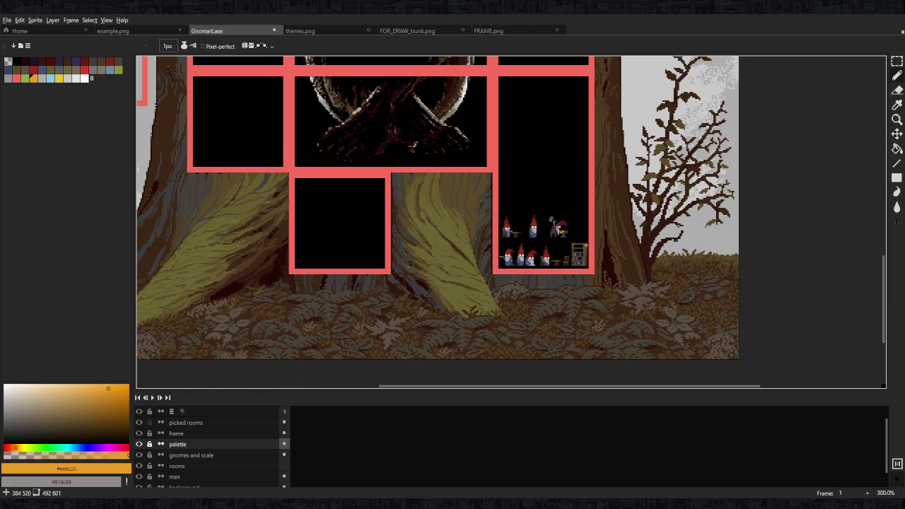
{"action": "scroll", "coordinate": [584, 240], "scroll_direction": "up", "scroll_amount": 4}
{"action": "scroll", "coordinate": [565, 244], "scroll_direction": "up", "scroll_amount": 6}
{"action": "left_click", "coordinate": [541, 248], "text": "alt"}
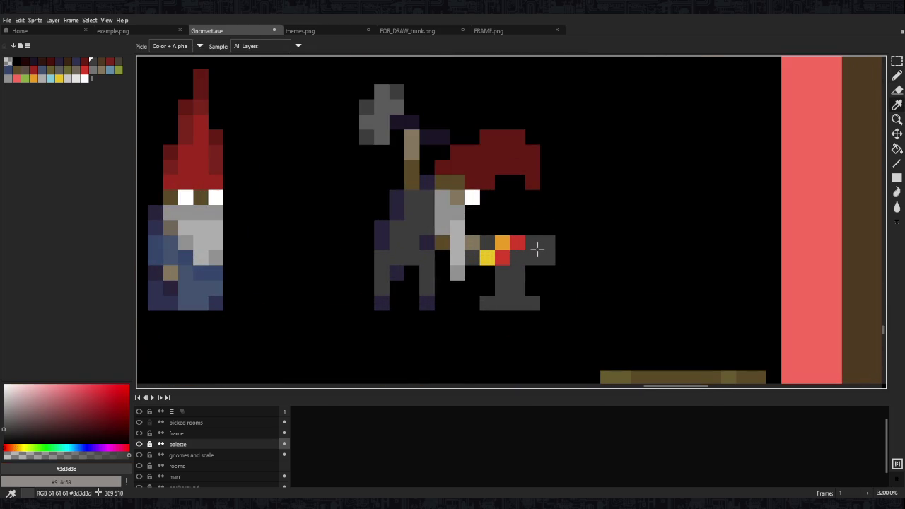
{"action": "left_click", "coordinate": [26, 70]}
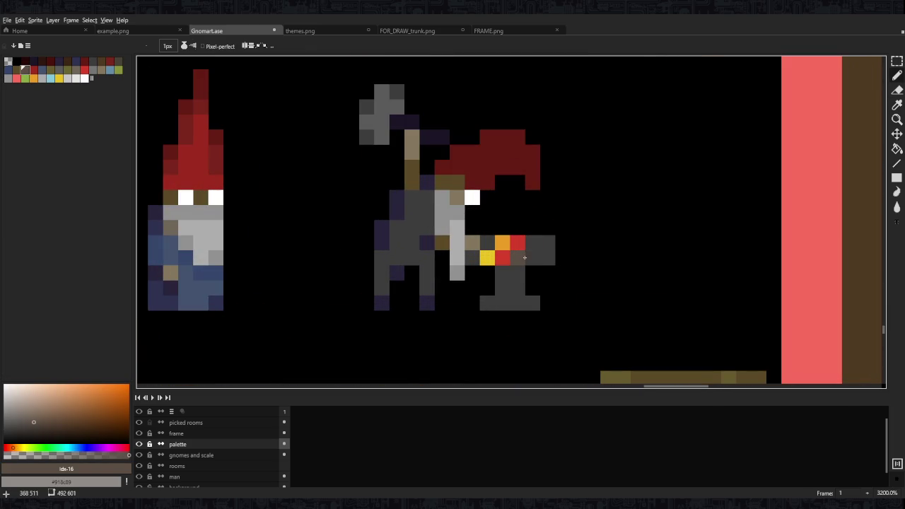
{"action": "left_click_drag", "start_coordinate": [548, 243], "coordinate": [548, 258]}
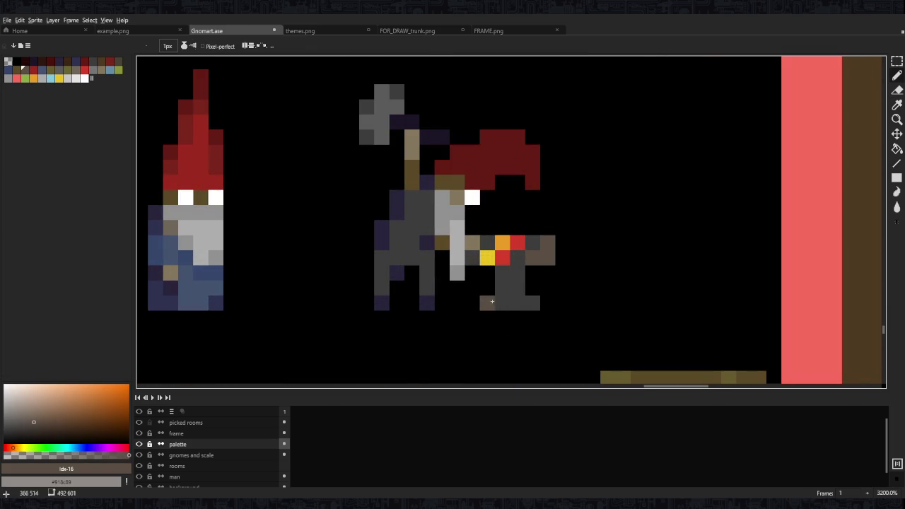
{"action": "left_click_drag", "start_coordinate": [492, 301], "coordinate": [518, 303]}
{"action": "left_click", "coordinate": [532, 302]}
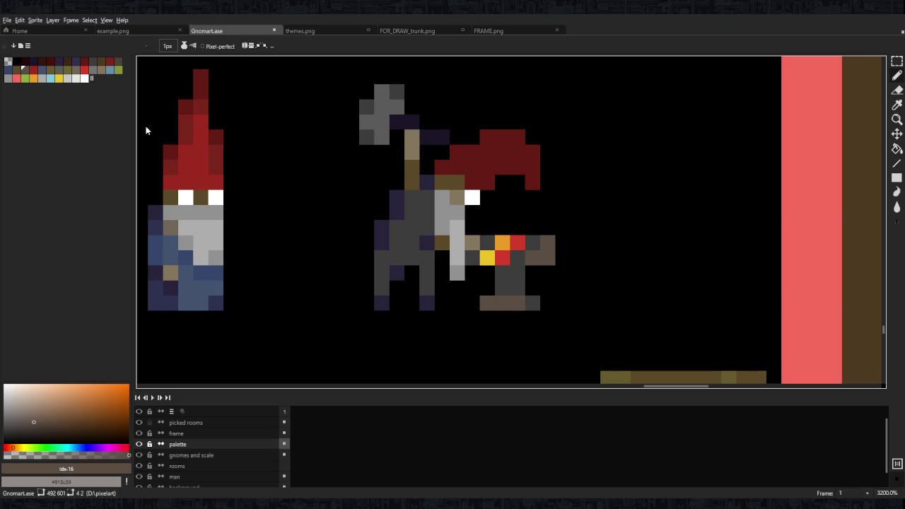
Repaint the anvil base in grey, then eyedrop #3d3d3d and re-pick brown
{"action": "left_click", "coordinate": [58, 69]}
{"action": "left_click_drag", "start_coordinate": [487, 302], "coordinate": [519, 302]}
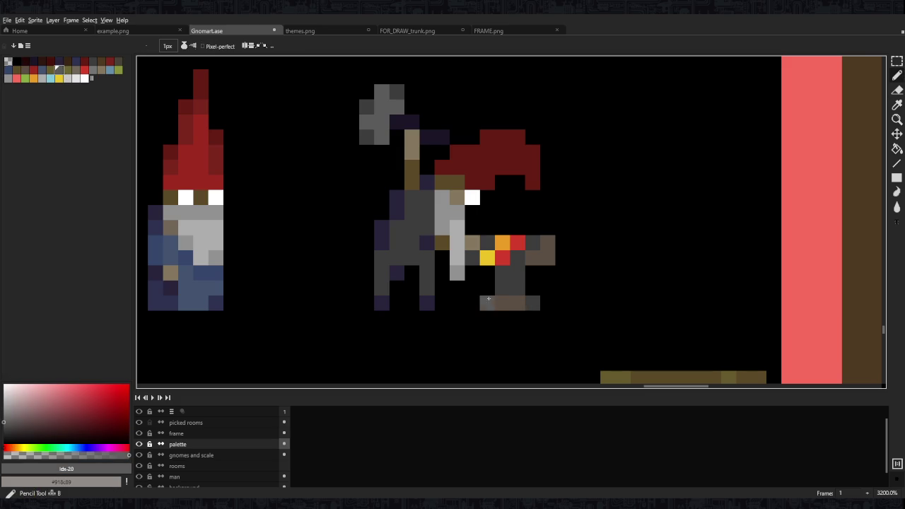
{"action": "left_click", "coordinate": [531, 302], "text": "alt"}
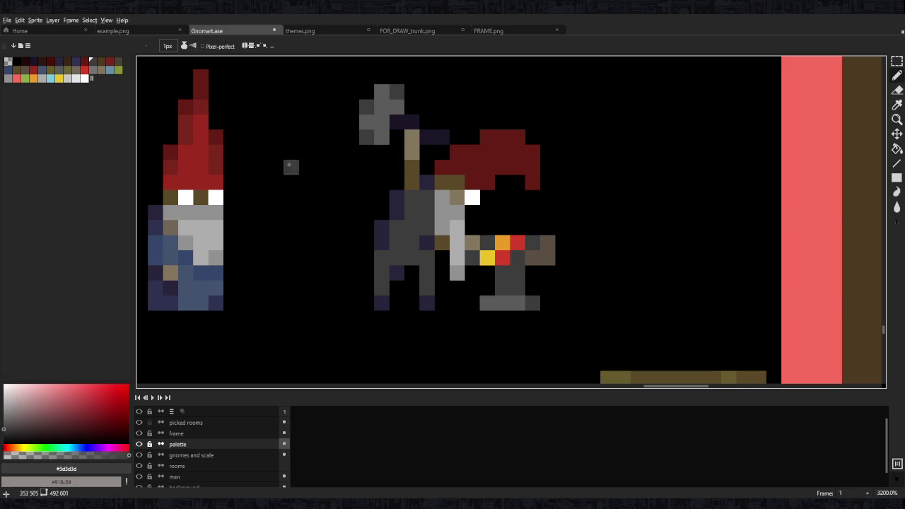
{"action": "left_click", "coordinate": [26, 69]}
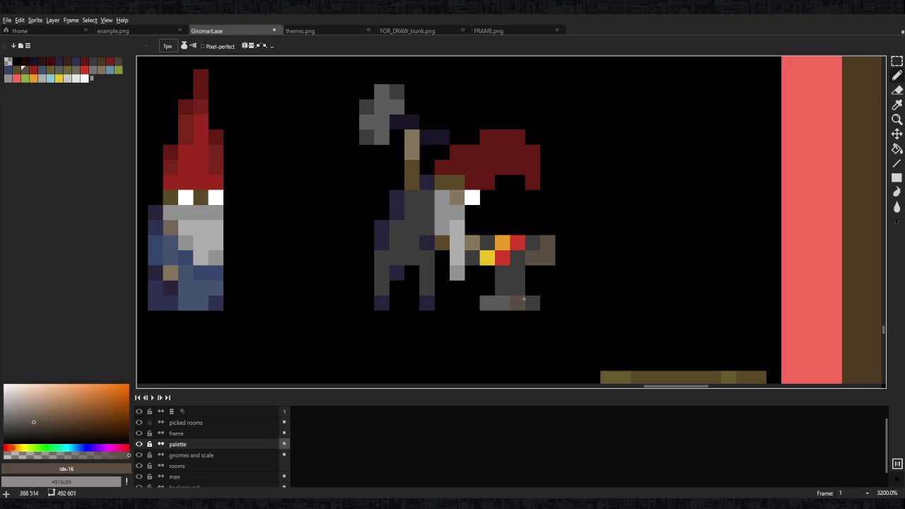
{"action": "scroll", "coordinate": [521, 300], "scroll_direction": "down", "scroll_amount": 5}
{"action": "scroll", "coordinate": [559, 247], "scroll_direction": "up", "scroll_amount": 3}
{"action": "left_click", "coordinate": [565, 238], "text": "alt"}
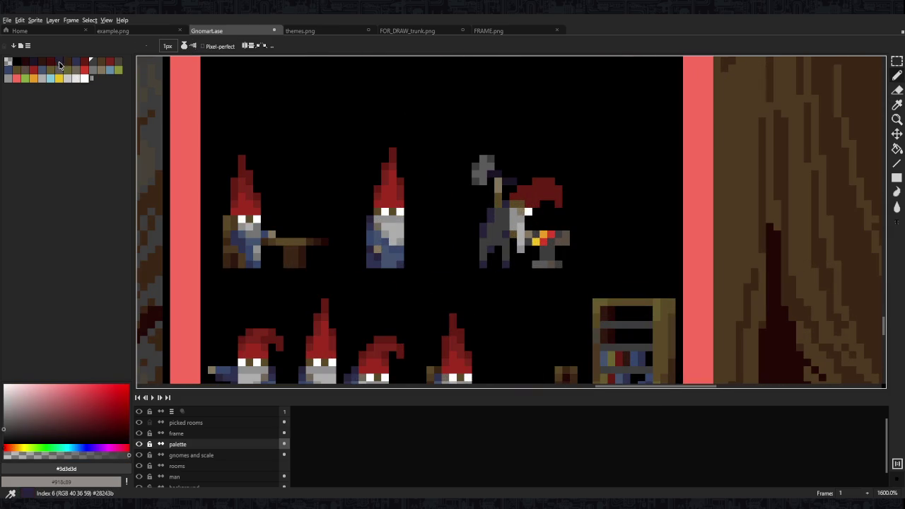
{"action": "left_click", "coordinate": [59, 66]}
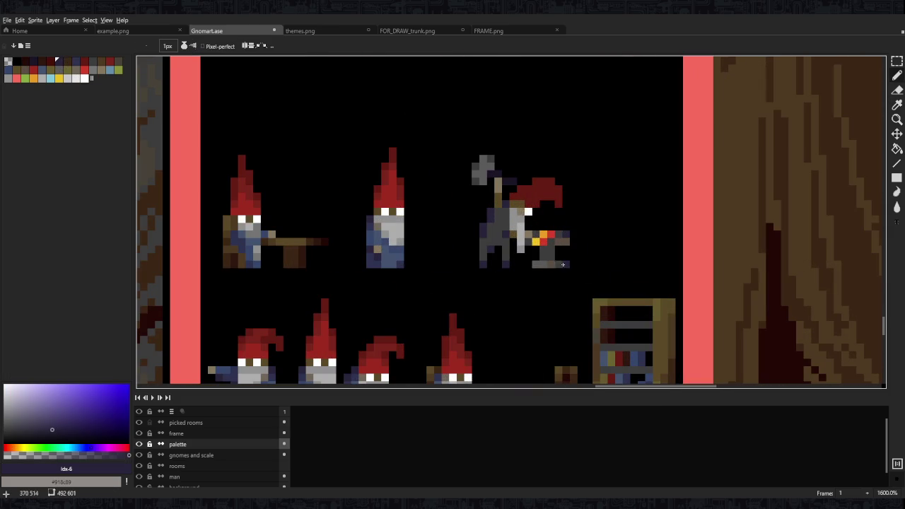
{"action": "scroll", "coordinate": [603, 242], "scroll_direction": "down", "scroll_amount": 5}
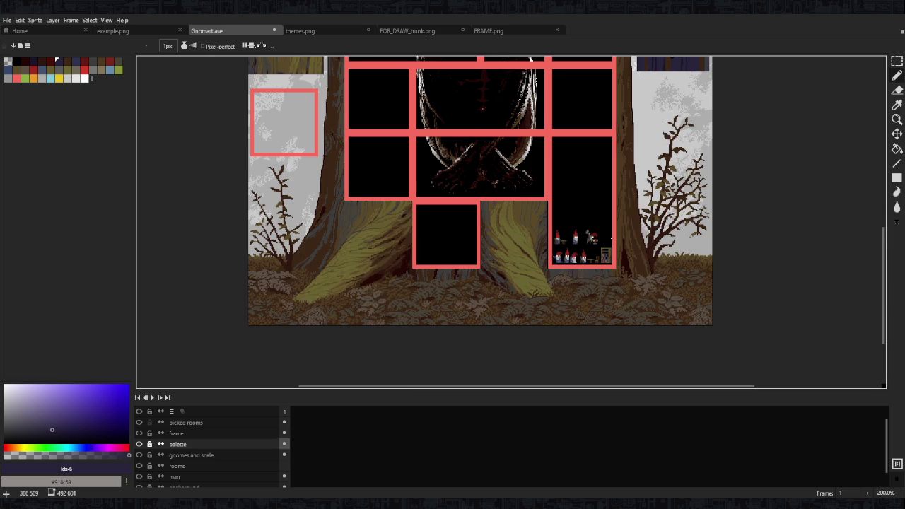
{"action": "scroll", "coordinate": [610, 243], "scroll_direction": "up", "scroll_amount": 1}
{"action": "scroll", "coordinate": [606, 243], "scroll_direction": "up", "scroll_amount": 5}
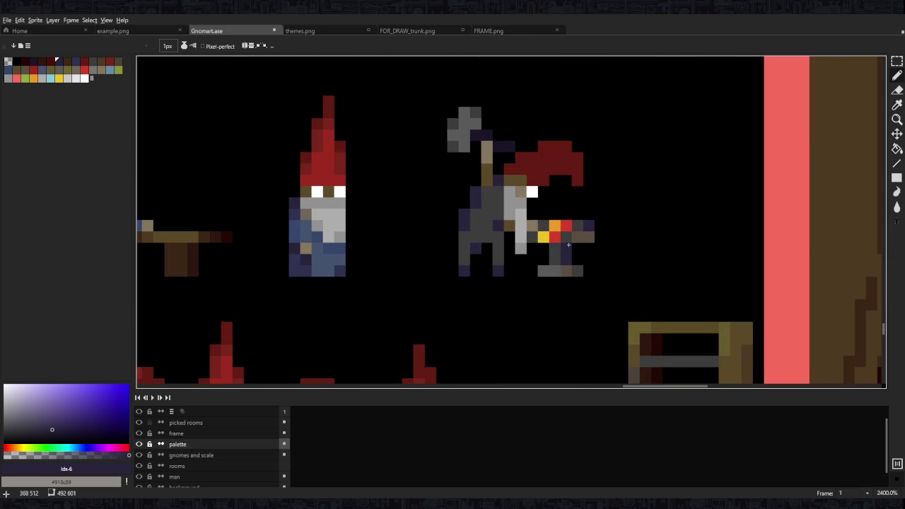
{"action": "scroll", "coordinate": [628, 235], "scroll_direction": "down", "scroll_amount": 5}
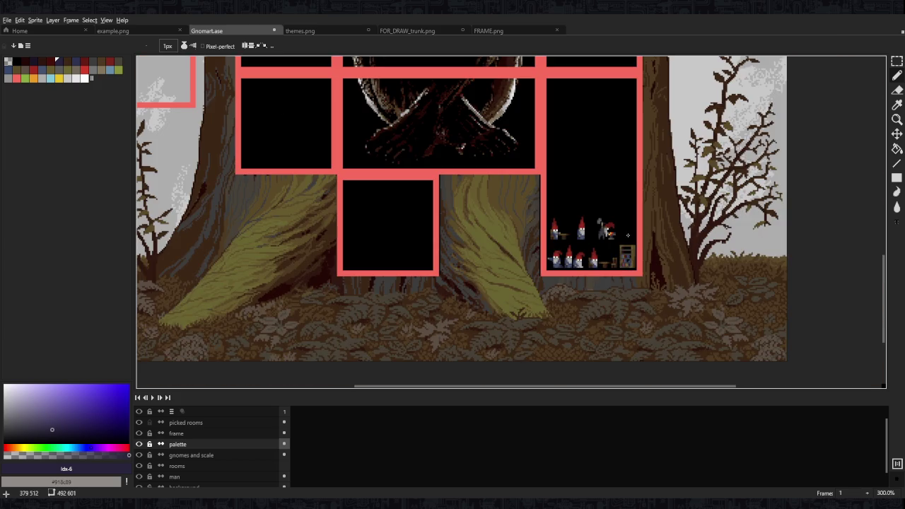
{"action": "scroll", "coordinate": [627, 235], "scroll_direction": "up", "scroll_amount": 5}
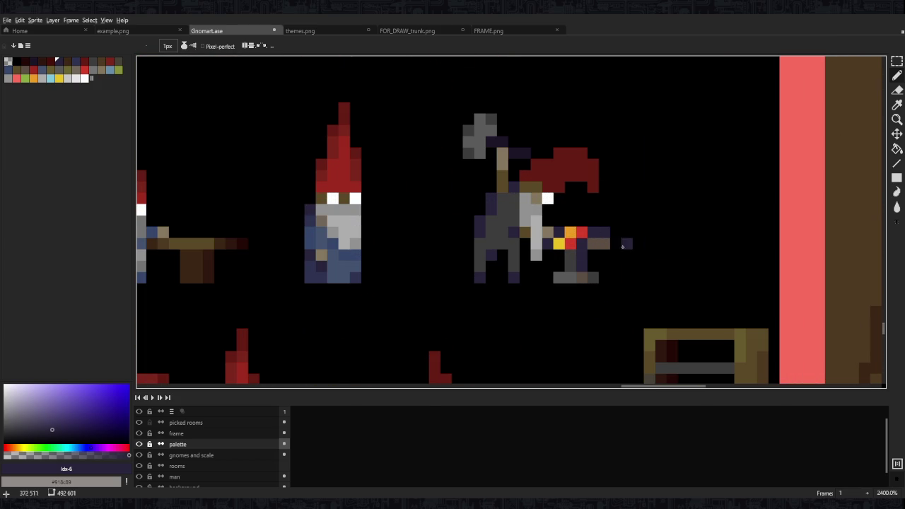
{"action": "left_click", "coordinate": [572, 255], "text": "alt"}
{"action": "scroll", "coordinate": [651, 241], "scroll_direction": "down", "scroll_amount": 6}
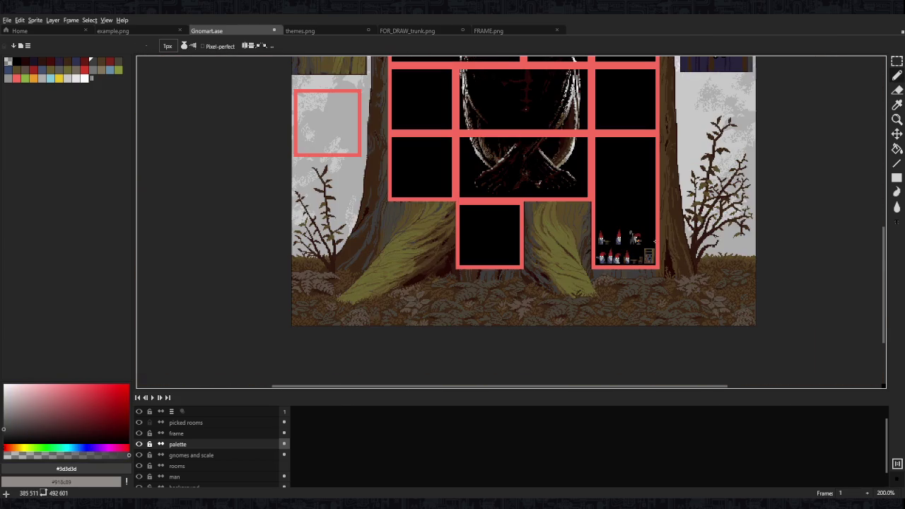
{"action": "scroll", "coordinate": [652, 242], "scroll_direction": "up", "scroll_amount": 1}
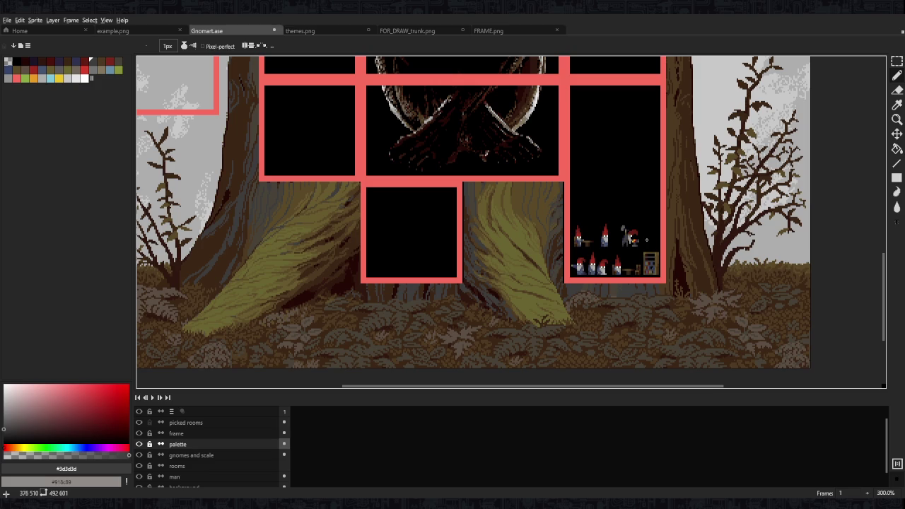
{"action": "scroll", "coordinate": [651, 241], "scroll_direction": "up", "scroll_amount": 3}
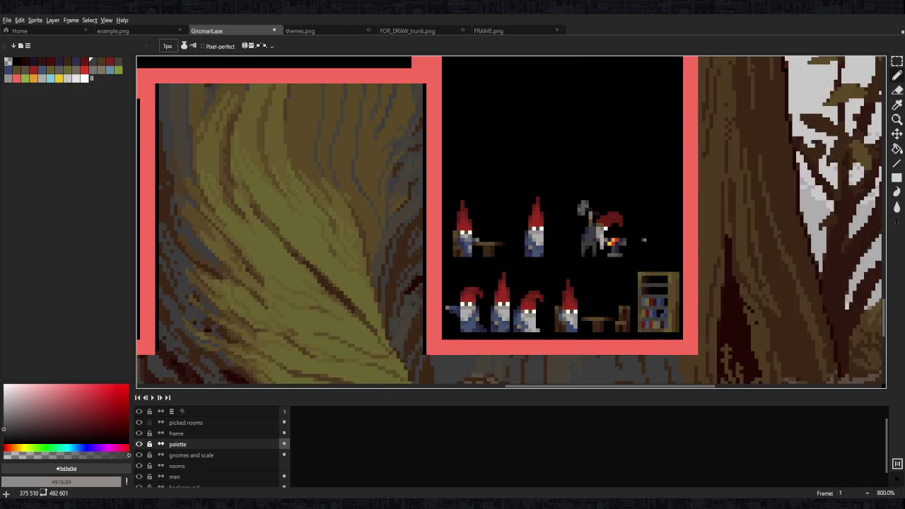
{"action": "scroll", "coordinate": [642, 238], "scroll_direction": "up", "scroll_amount": 2}
{"action": "left_click", "coordinate": [579, 275], "text": "alt"}
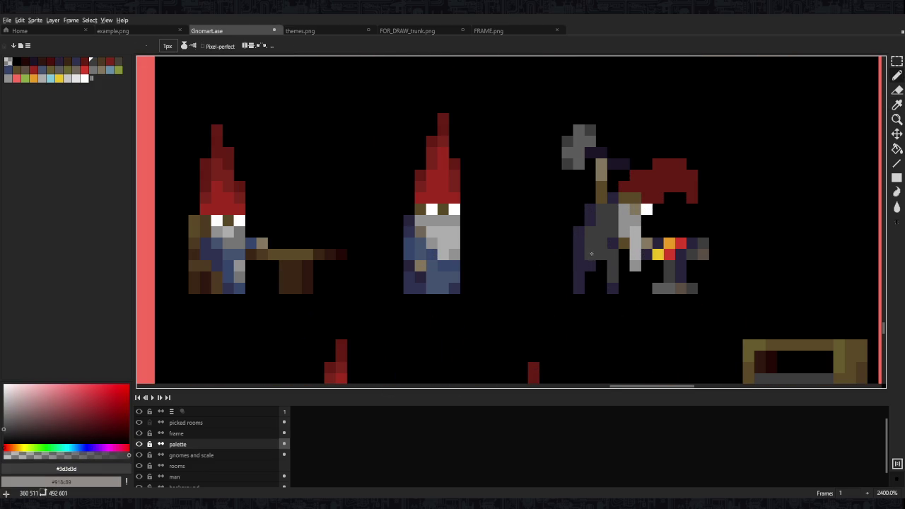
{"action": "scroll", "coordinate": [634, 255], "scroll_direction": "down", "scroll_amount": 4}
{"action": "scroll", "coordinate": [632, 256], "scroll_direction": "down", "scroll_amount": 1}
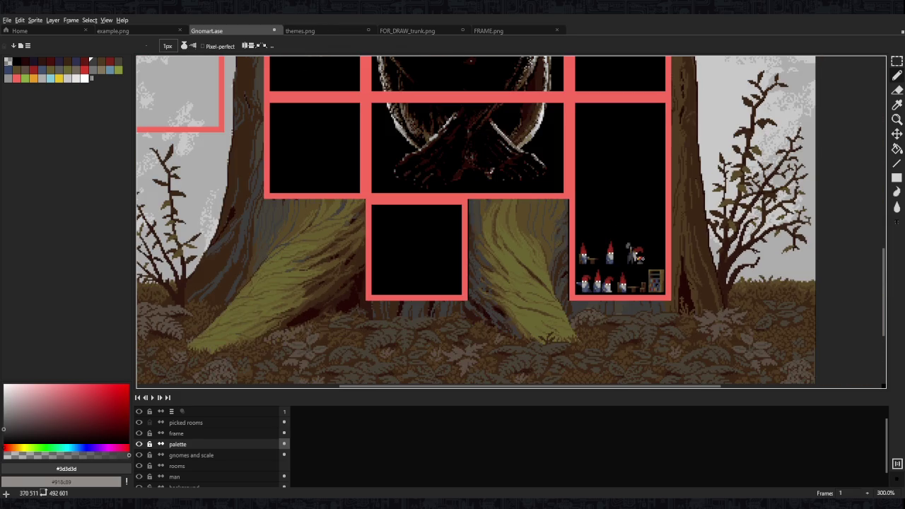
{"action": "scroll", "coordinate": [629, 265], "scroll_direction": "up", "scroll_amount": 4}
{"action": "left_click", "coordinate": [626, 275], "text": "alt"}
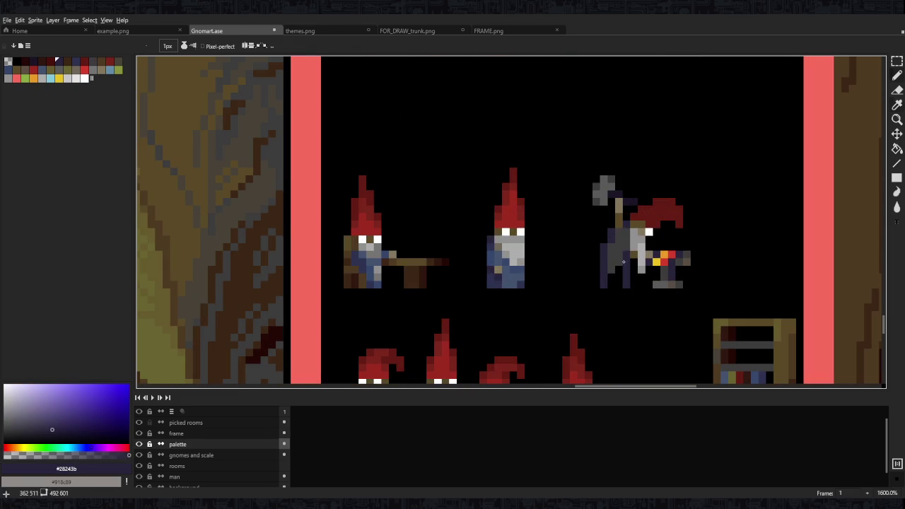
{"action": "left_click", "coordinate": [609, 268], "text": "alt"}
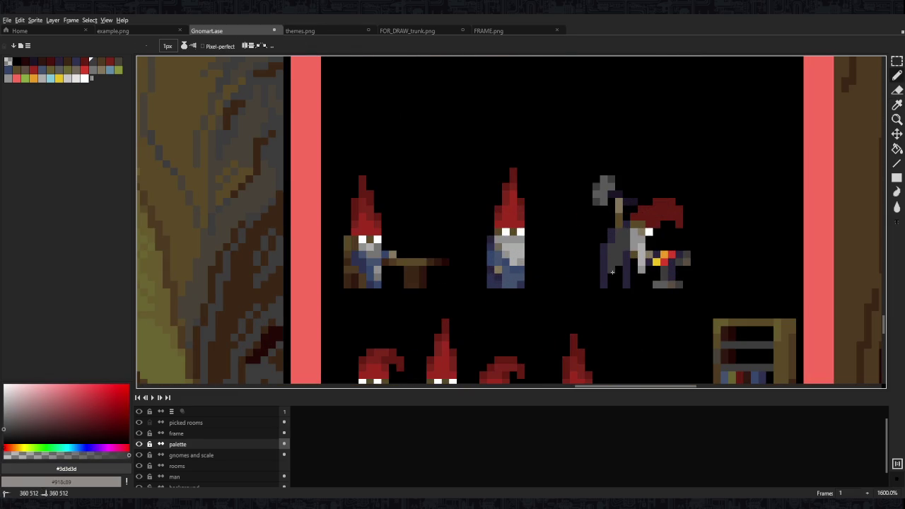
{"action": "scroll", "coordinate": [636, 247], "scroll_direction": "down", "scroll_amount": 3}
{"action": "scroll", "coordinate": [640, 244], "scroll_direction": "down", "scroll_amount": 1}
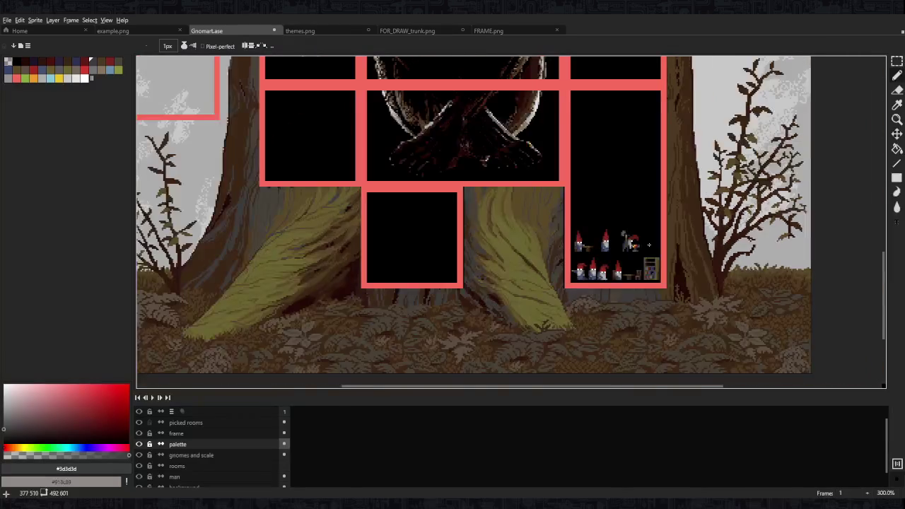
{"action": "scroll", "coordinate": [647, 245], "scroll_direction": "down", "scroll_amount": 1}
{"action": "scroll", "coordinate": [648, 245], "scroll_direction": "up", "scroll_amount": 2}
{"action": "scroll", "coordinate": [631, 263], "scroll_direction": "up", "scroll_amount": 3}
{"action": "left_click", "coordinate": [631, 263], "text": "alt"}
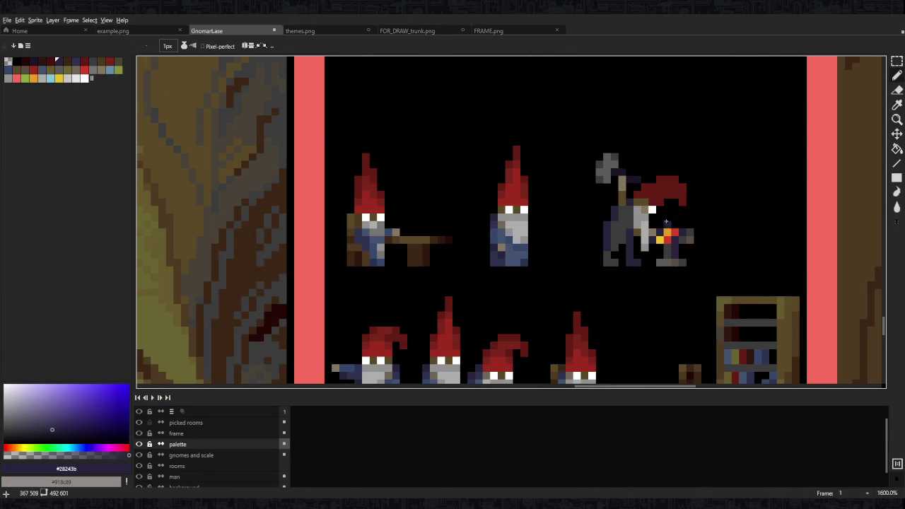
{"action": "scroll", "coordinate": [664, 223], "scroll_direction": "down", "scroll_amount": 6}
{"action": "scroll", "coordinate": [677, 221], "scroll_direction": "up", "scroll_amount": 3}
{"action": "left_click", "coordinate": [677, 221], "text": "alt"}
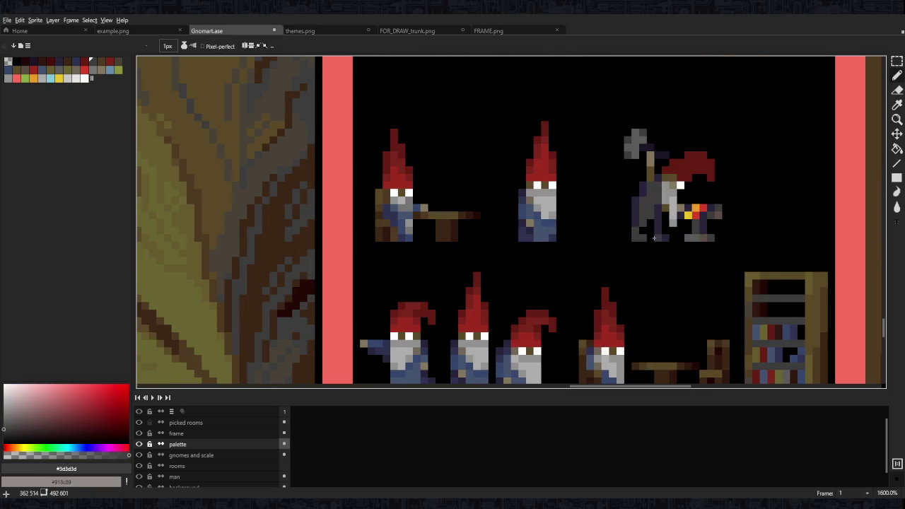
{"action": "scroll", "coordinate": [725, 209], "scroll_direction": "down", "scroll_amount": 6}
{"action": "scroll", "coordinate": [714, 207], "scroll_direction": "up", "scroll_amount": 4}
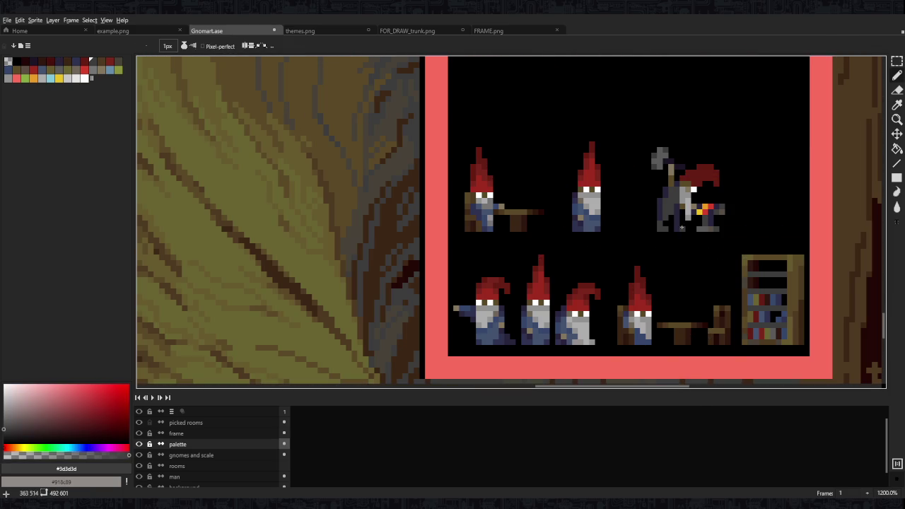
{"action": "scroll", "coordinate": [734, 215], "scroll_direction": "down", "scroll_amount": 3}
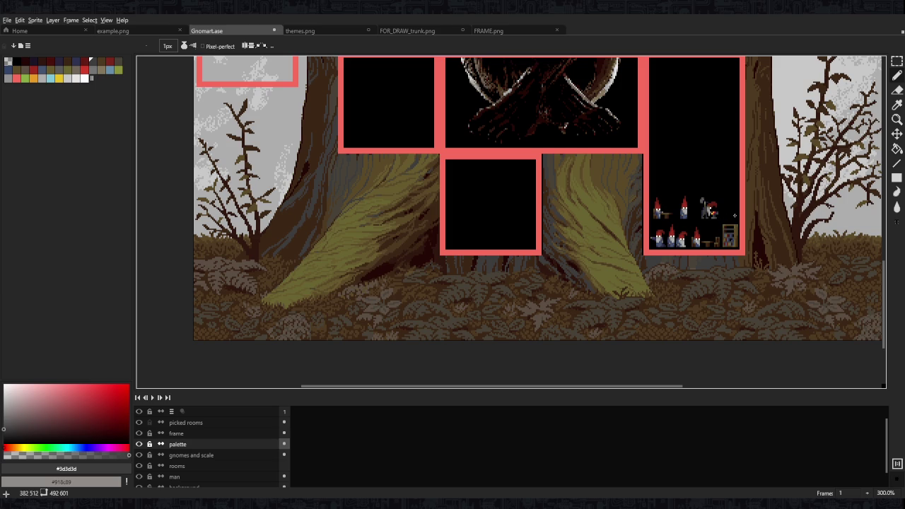
{"action": "scroll", "coordinate": [725, 212], "scroll_direction": "up", "scroll_amount": 10}
{"action": "left_click", "coordinate": [661, 170], "text": "alt"}
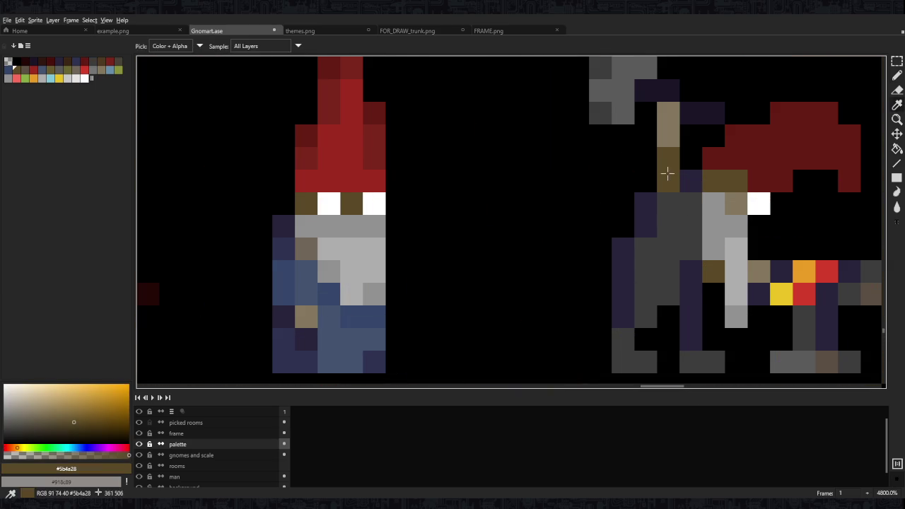
Eyedrop the tan #84775f from the hammer handle
{"action": "scroll", "coordinate": [700, 212], "scroll_direction": "down", "scroll_amount": 5}
{"action": "scroll", "coordinate": [717, 220], "scroll_direction": "up", "scroll_amount": 4}
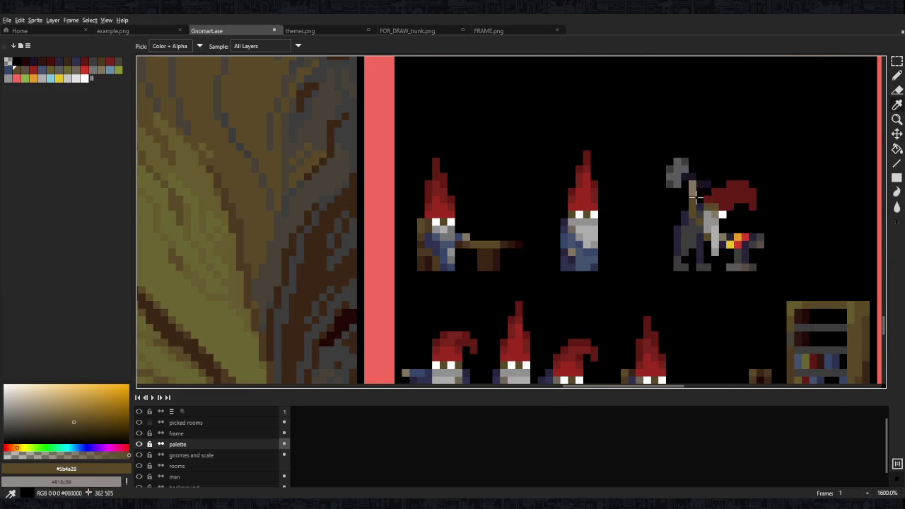
{"action": "left_click", "coordinate": [721, 221], "text": "alt"}
{"action": "scroll", "coordinate": [721, 225], "scroll_direction": "down", "scroll_amount": 6}
{"action": "scroll", "coordinate": [719, 226], "scroll_direction": "down", "scroll_amount": 1}
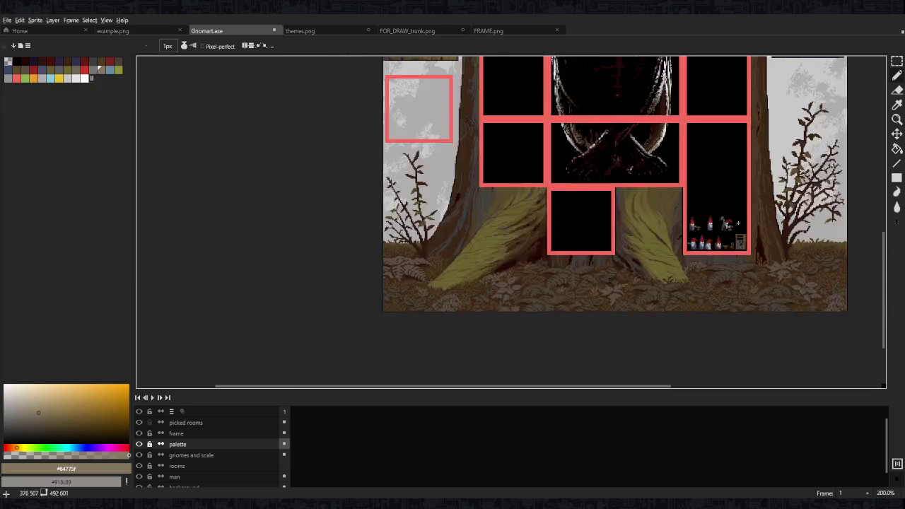
{"action": "scroll", "coordinate": [714, 228], "scroll_direction": "up", "scroll_amount": 4}
{"action": "scroll", "coordinate": [711, 228], "scroll_direction": "up", "scroll_amount": 1}
{"action": "scroll", "coordinate": [711, 229], "scroll_direction": "down", "scroll_amount": 5}
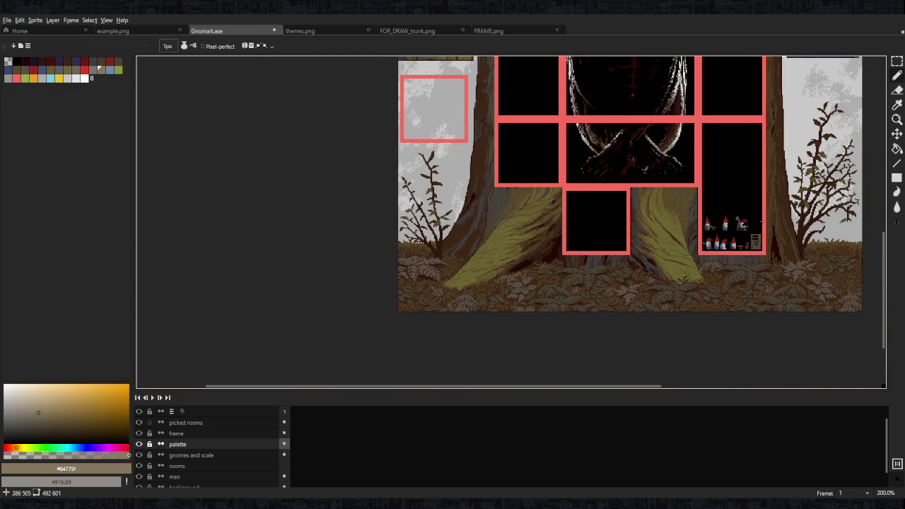
{"action": "scroll", "coordinate": [760, 223], "scroll_direction": "up", "scroll_amount": 8}
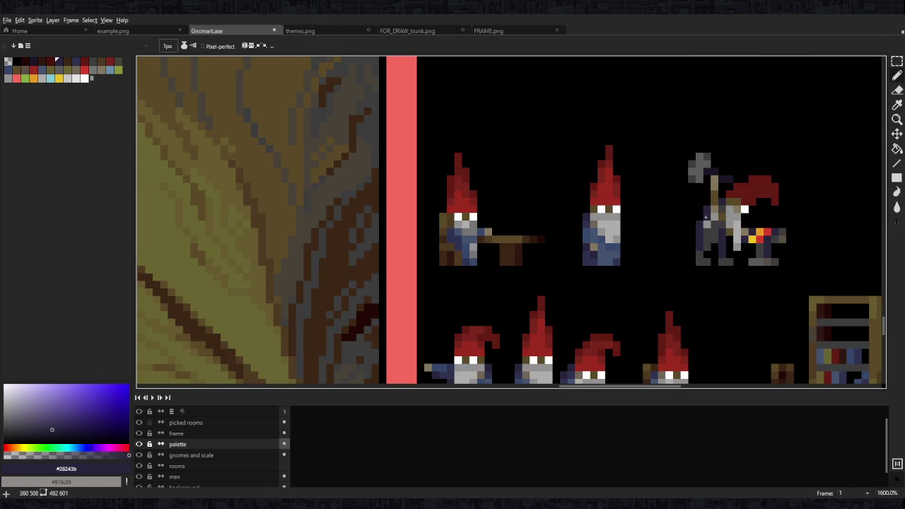
{"action": "scroll", "coordinate": [746, 210], "scroll_direction": "down", "scroll_amount": 4}
{"action": "scroll", "coordinate": [747, 209], "scroll_direction": "down", "scroll_amount": 2}
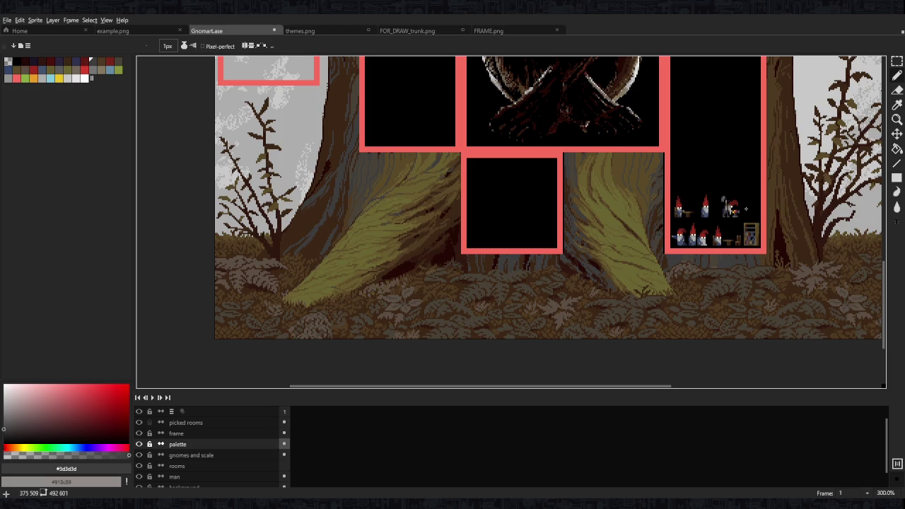
{"action": "scroll", "coordinate": [746, 210], "scroll_direction": "down", "scroll_amount": 2}
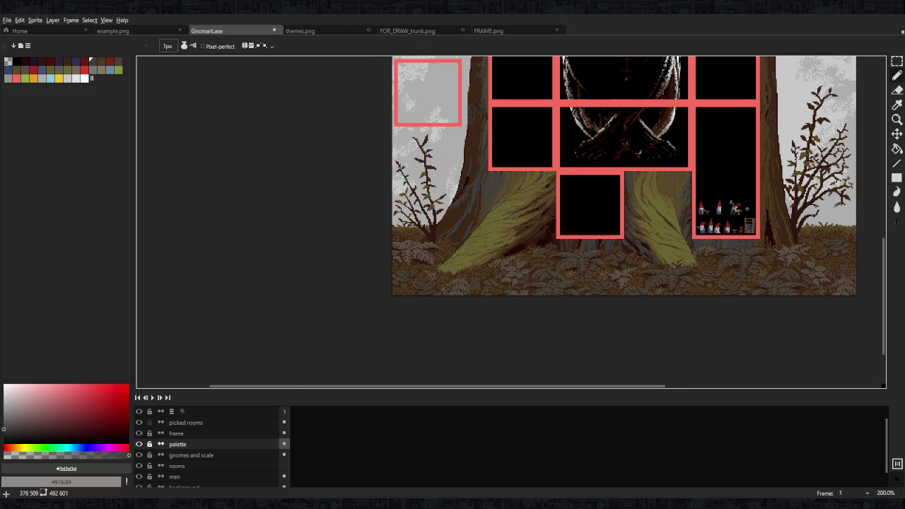
{"action": "scroll", "coordinate": [746, 209], "scroll_direction": "up", "scroll_amount": 4}
Undo the last pencil stroke and save Gnomart.ase
{"action": "key", "text": "ctrl+z"}
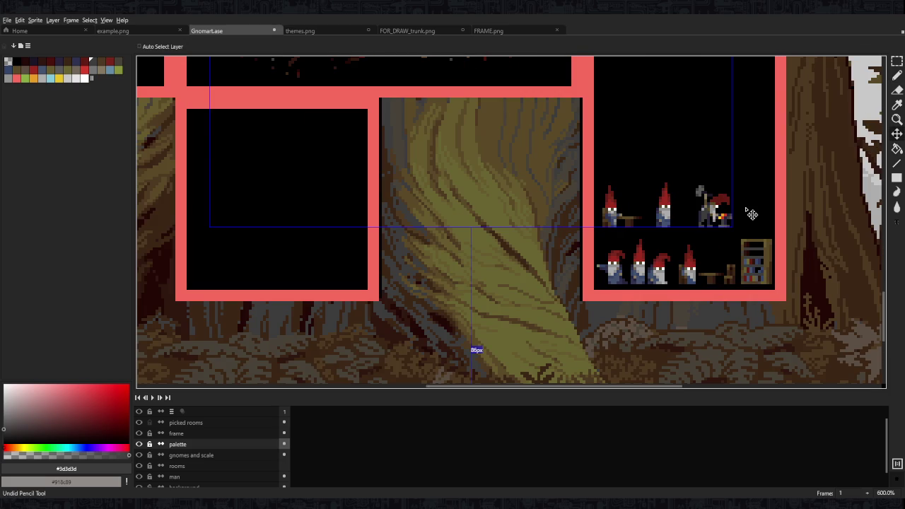
{"action": "scroll", "coordinate": [751, 214], "scroll_direction": "down", "scroll_amount": 2}
{"action": "key", "text": "ctrl+s"}
{"action": "scroll", "coordinate": [751, 214], "scroll_direction": "down", "scroll_amount": 4}
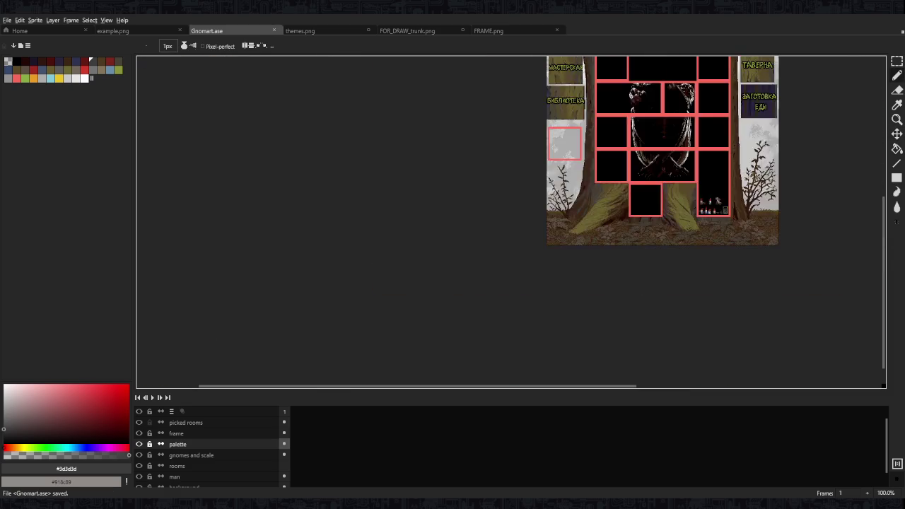
{"action": "scroll", "coordinate": [738, 198], "scroll_direction": "up", "scroll_amount": 2}
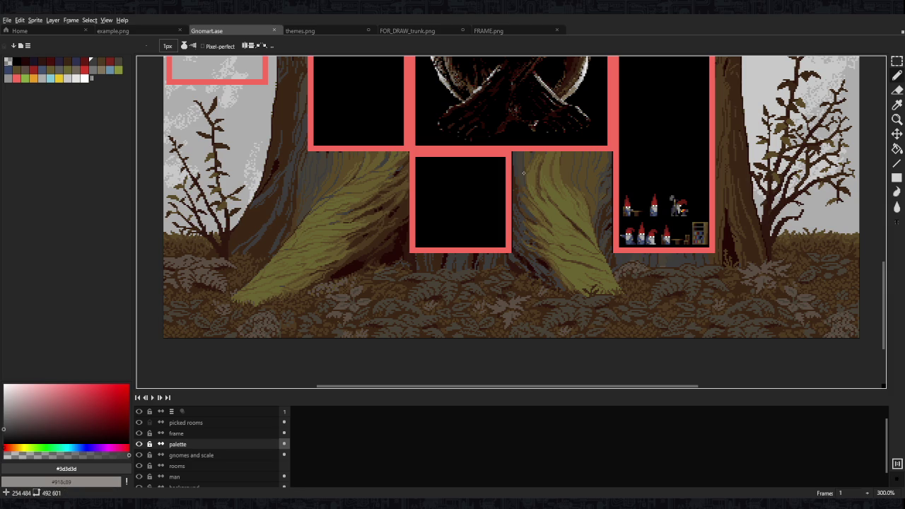
Pan and zoom across the room grid to bring the gnome room into view
{"action": "scroll", "coordinate": [495, 198], "scroll_direction": "up", "scroll_amount": 2}
{"action": "scroll", "coordinate": [495, 198], "scroll_direction": "right", "scroll_amount": 2}
{"action": "scroll", "coordinate": [551, 227], "scroll_direction": "up", "scroll_amount": 2}
{"action": "scroll", "coordinate": [552, 226], "scroll_direction": "right", "scroll_amount": 2}
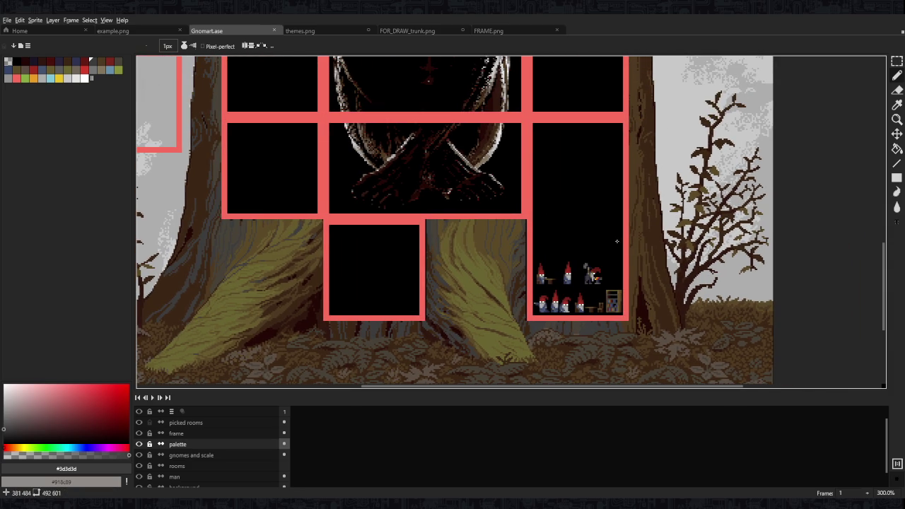
{"action": "scroll", "coordinate": [616, 241], "scroll_direction": "down", "scroll_amount": 3}
{"action": "scroll", "coordinate": [622, 282], "scroll_direction": "up", "scroll_amount": 1}
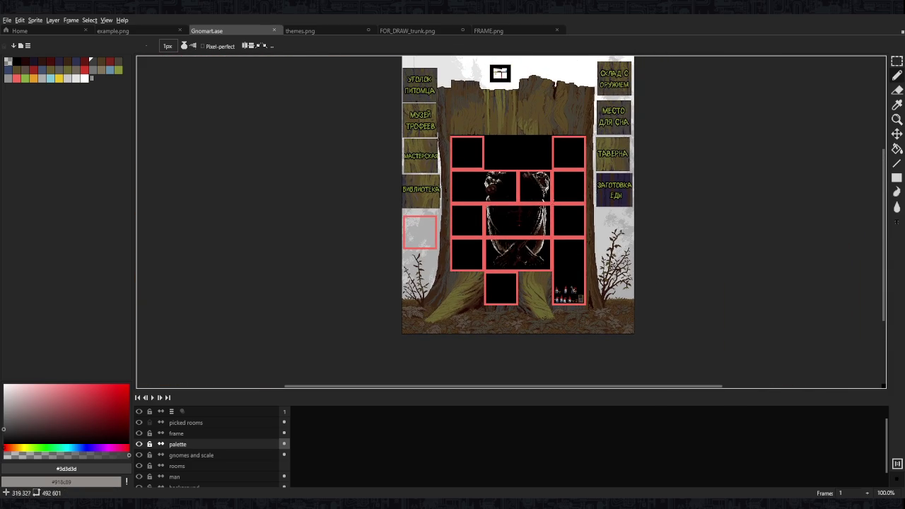
{"action": "scroll", "coordinate": [581, 288], "scroll_direction": "up", "scroll_amount": 1}
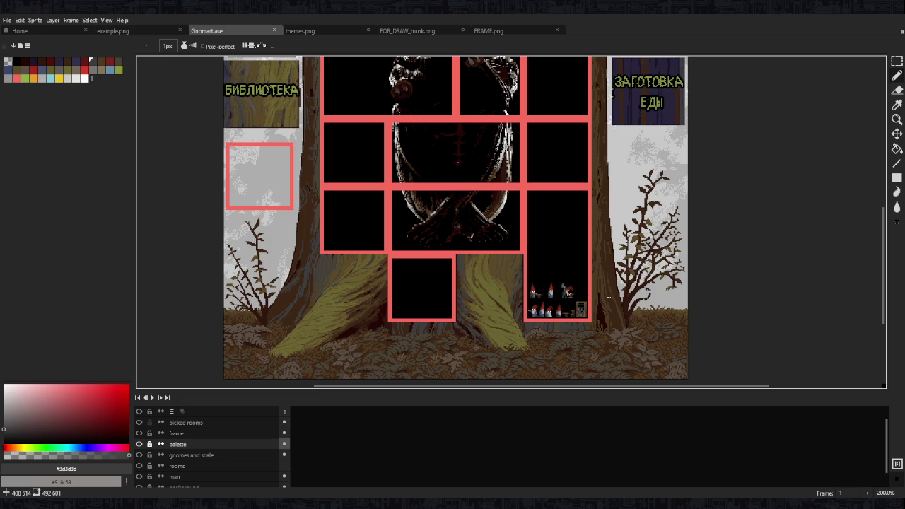
{"action": "scroll", "coordinate": [576, 242], "scroll_direction": "up", "scroll_amount": 1}
{"action": "scroll", "coordinate": [569, 247], "scroll_direction": "down", "scroll_amount": 1}
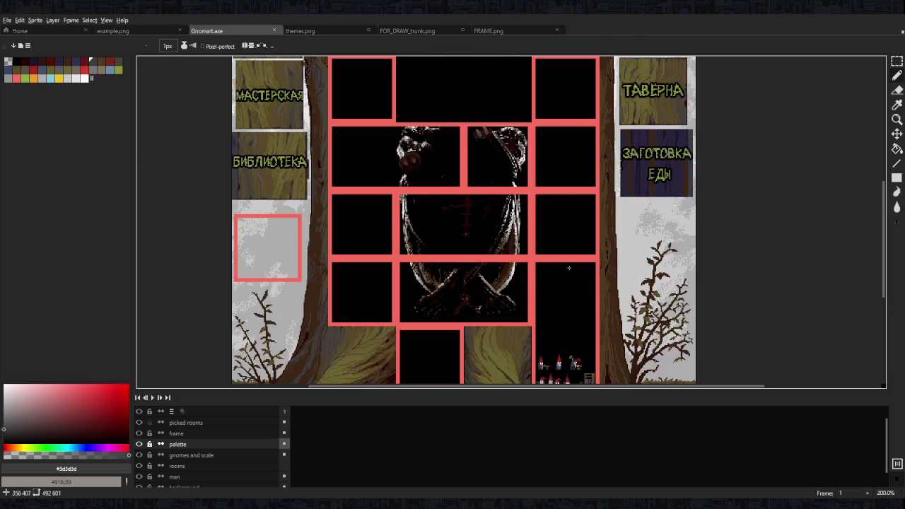
{"action": "scroll", "coordinate": [565, 251], "scroll_direction": "down", "scroll_amount": 1}
{"action": "scroll", "coordinate": [565, 250], "scroll_direction": "down", "scroll_amount": 1}
{"action": "scroll", "coordinate": [566, 286], "scroll_direction": "up", "scroll_amount": 2}
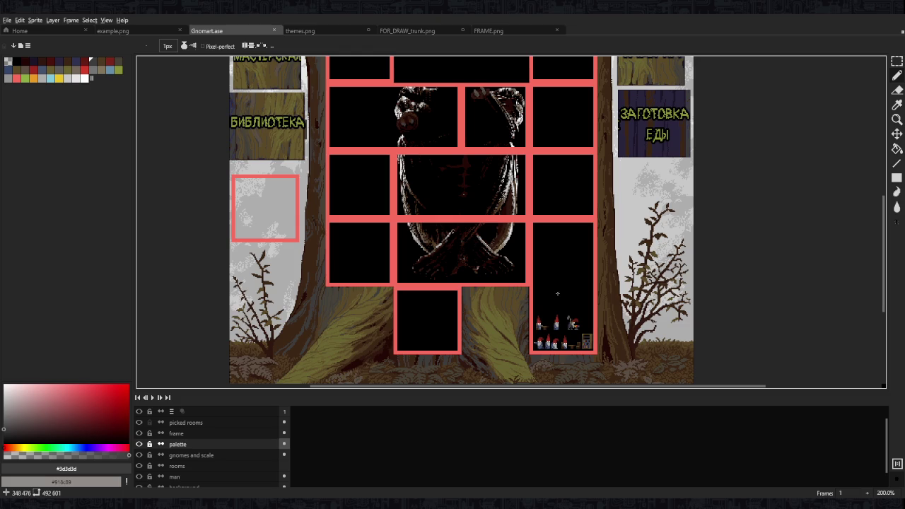
{"action": "scroll", "coordinate": [566, 269], "scroll_direction": "up", "scroll_amount": 2}
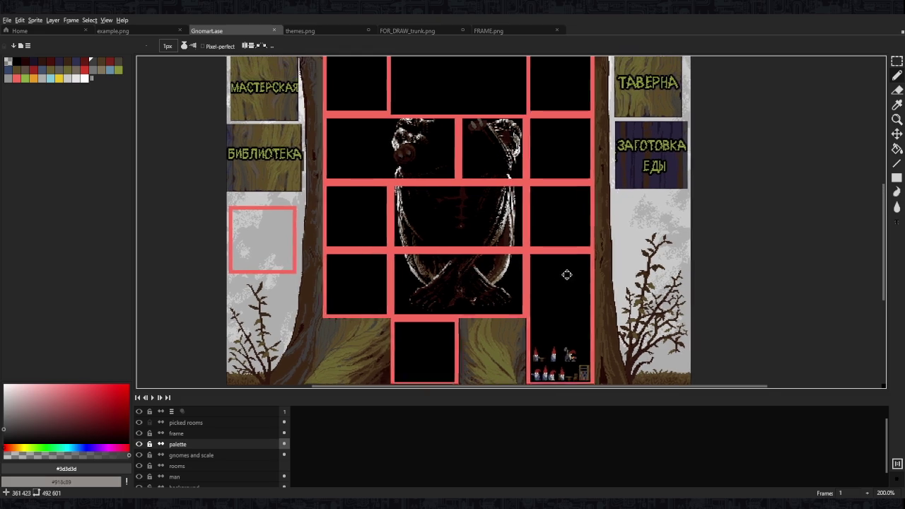
{"action": "left_click_drag", "start_coordinate": [565, 287], "coordinate": [556, 255]}
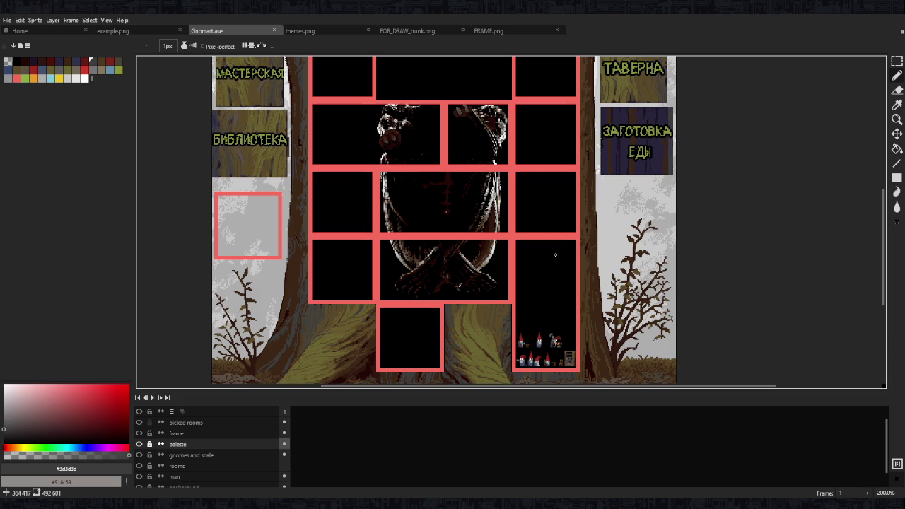
{"action": "scroll", "coordinate": [555, 244], "scroll_direction": "up", "scroll_amount": 1}
{"action": "scroll", "coordinate": [509, 182], "scroll_direction": "up", "scroll_amount": 2}
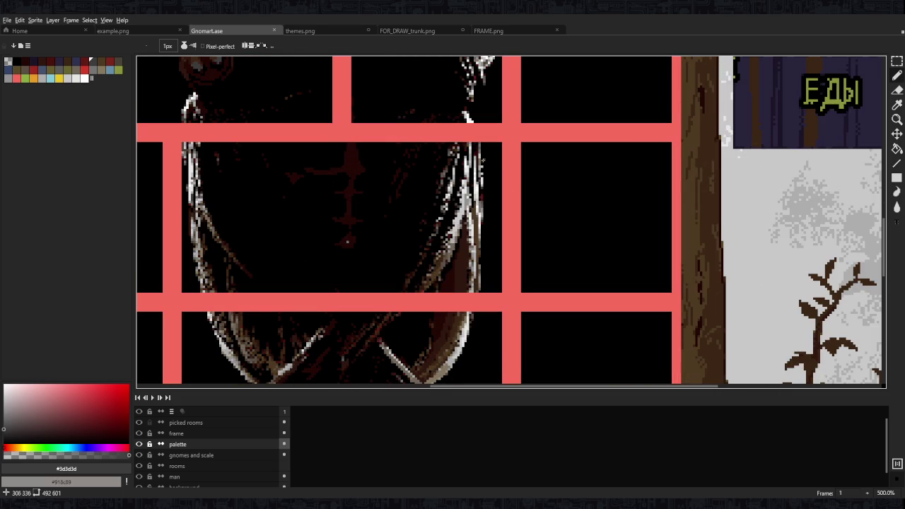
{"action": "scroll", "coordinate": [495, 214], "scroll_direction": "down", "scroll_amount": 1}
{"action": "scroll", "coordinate": [506, 245], "scroll_direction": "down", "scroll_amount": 1}
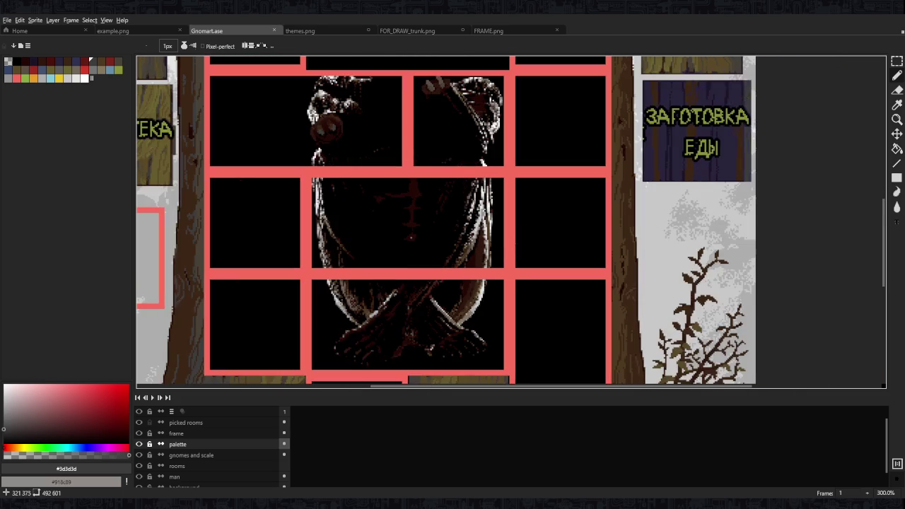
{"action": "left_click_drag", "start_coordinate": [516, 250], "coordinate": [516, 148]}
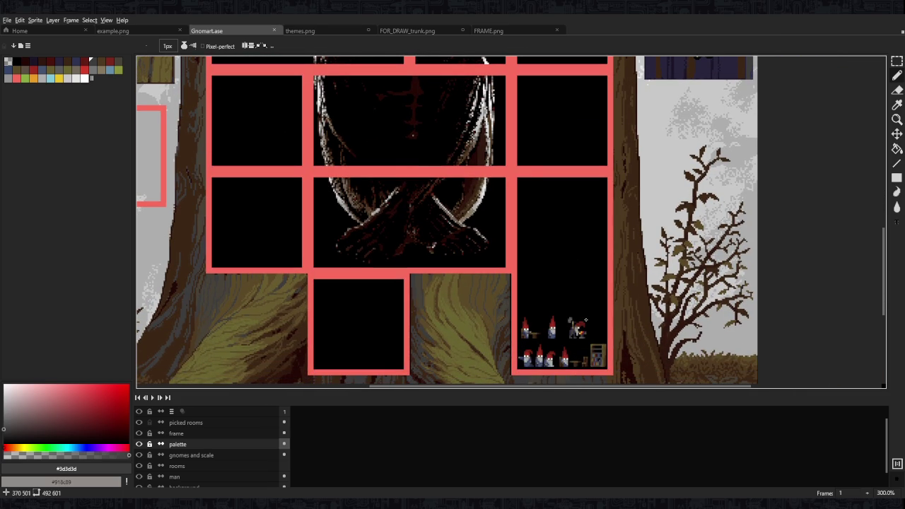
{"action": "scroll", "coordinate": [585, 320], "scroll_direction": "up", "scroll_amount": 3}
{"action": "scroll", "coordinate": [622, 282], "scroll_direction": "up", "scroll_amount": 1}
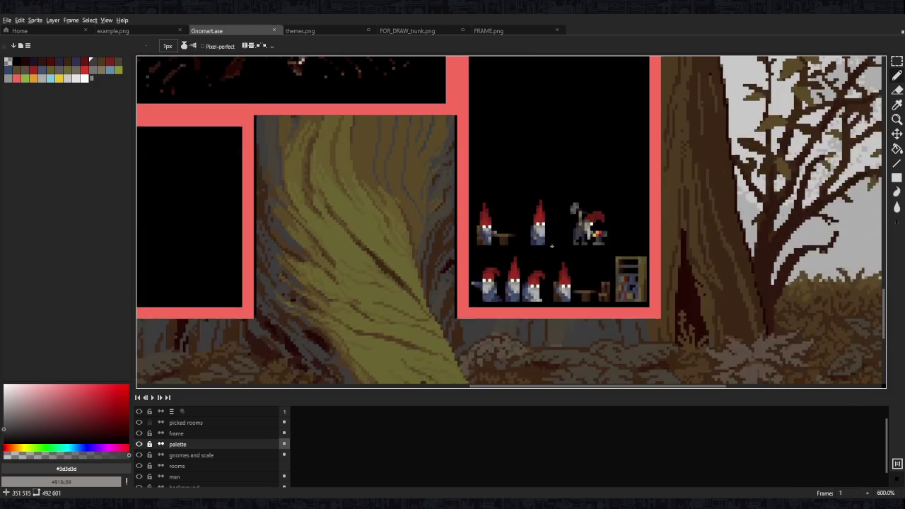
{"action": "scroll", "coordinate": [497, 311], "scroll_direction": "up", "scroll_amount": 3}
Marquee-select a gnome, paste a copy, drag it left and commit its placement
{"action": "key", "text": "m"}
{"action": "mouse_move", "coordinate": [435, 313]}
{"action": "left_mouse_down"}
{"action": "mouse_move", "coordinate": [453, 328]}
{"action": "mouse_move", "coordinate": [363, 219]}
{"action": "left_mouse_up"}
{"action": "scroll", "coordinate": [541, 274], "scroll_direction": "down", "scroll_amount": 5}
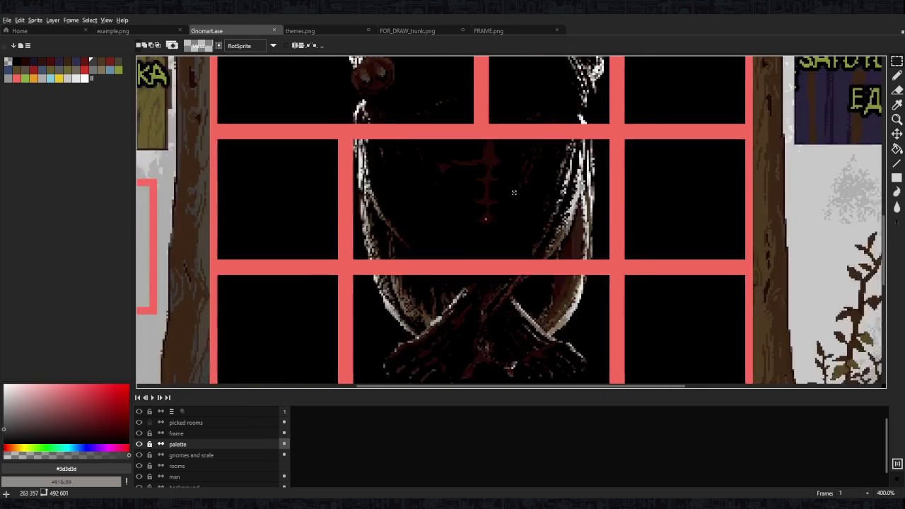
{"action": "scroll", "coordinate": [504, 253], "scroll_direction": "up", "scroll_amount": 3}
{"action": "key", "text": "ctrl+v"}
{"action": "left_click_drag", "start_coordinate": [778, 242], "coordinate": [550, 242]}
{"action": "key", "text": "Return"}
{"action": "scroll", "coordinate": [693, 226], "scroll_direction": "down", "scroll_amount": 4}
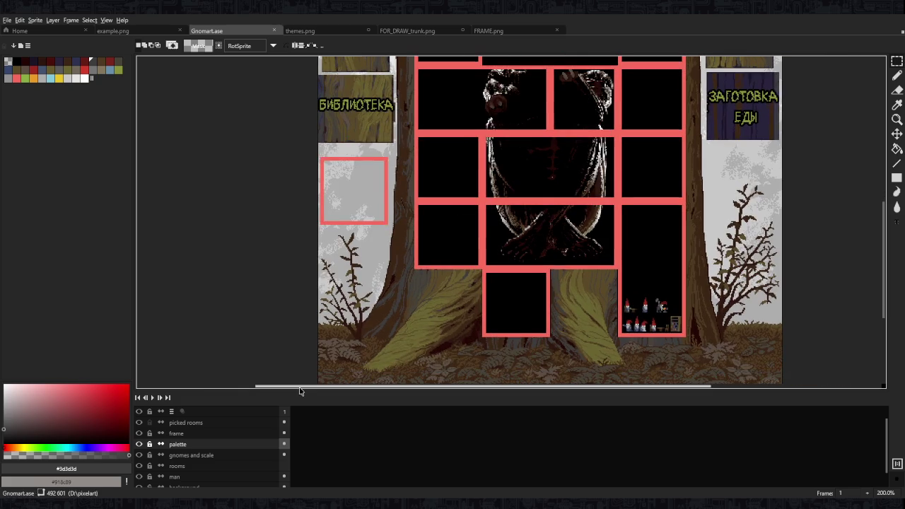
{"action": "left_click", "coordinate": [214, 465]}
{"action": "scroll", "coordinate": [590, 339], "scroll_direction": "up", "scroll_amount": 3}
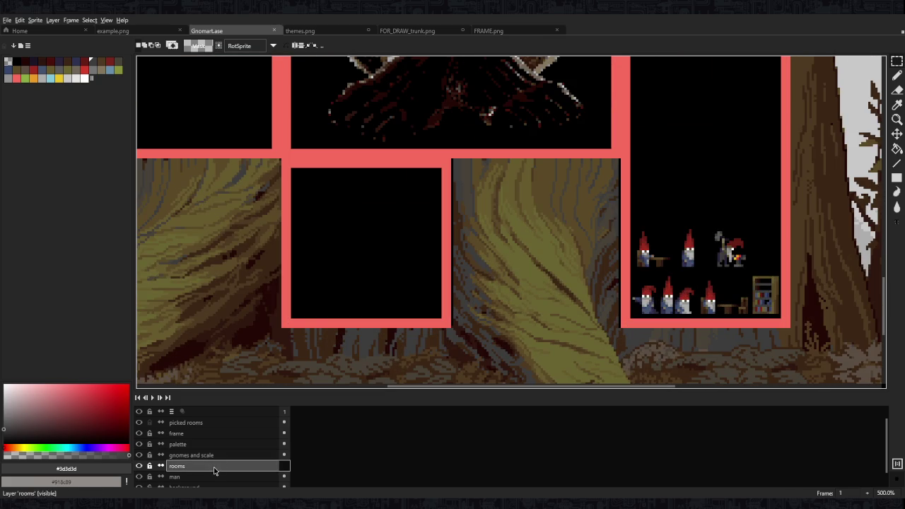
On the gnomes and scale layer, marquee-select the lower-left pointing gnome
{"action": "left_click", "coordinate": [191, 454]}
{"action": "scroll", "coordinate": [668, 297], "scroll_direction": "up", "scroll_amount": 2}
{"action": "scroll", "coordinate": [668, 297], "scroll_direction": "up", "scroll_amount": 3}
{"action": "left_click_drag", "start_coordinate": [636, 344], "coordinate": [554, 228]}
{"action": "left_click", "coordinate": [694, 234]}
Paste a first gnome copy on the rooms layer and place it to the right
{"action": "left_click", "coordinate": [177, 466]}
{"action": "scroll", "coordinate": [451, 216], "scroll_direction": "down", "scroll_amount": 5}
{"action": "scroll", "coordinate": [450, 216], "scroll_direction": "up", "scroll_amount": 2}
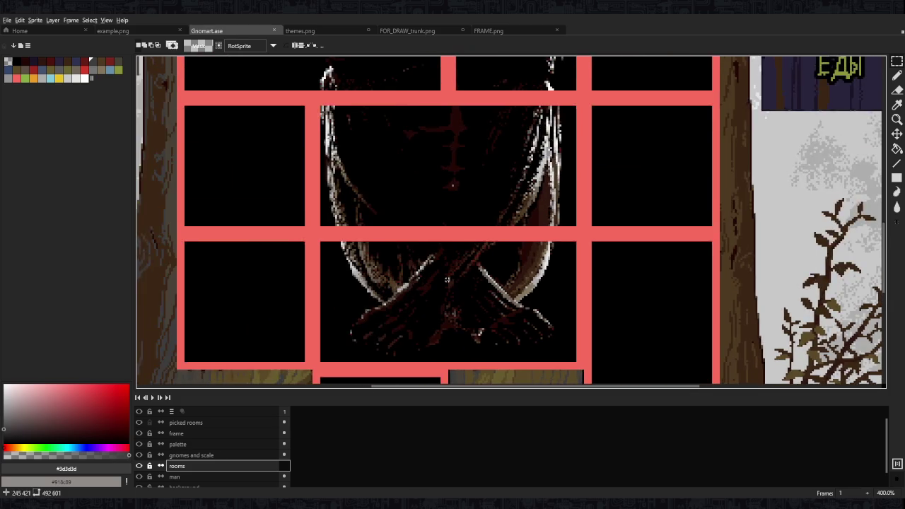
{"action": "scroll", "coordinate": [451, 217], "scroll_direction": "up", "scroll_amount": 1}
{"action": "scroll", "coordinate": [451, 216], "scroll_direction": "up", "scroll_amount": 3}
{"action": "key", "text": "ctrl+v"}
{"action": "left_click_drag", "start_coordinate": [513, 260], "coordinate": [677, 253]}
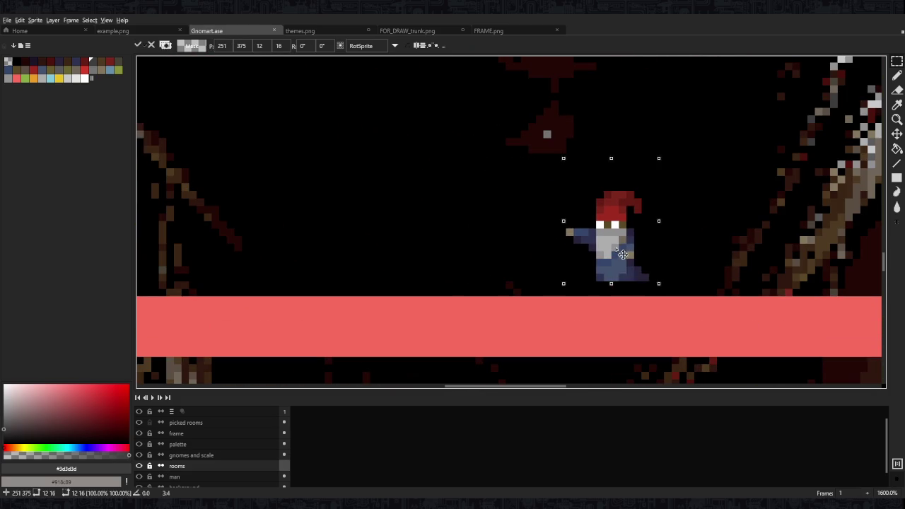
{"action": "key", "text": "Return"}
Paste two more gnome copies, setting them onto the red floor in a row
{"action": "scroll", "coordinate": [528, 238], "scroll_direction": "down", "scroll_amount": 5}
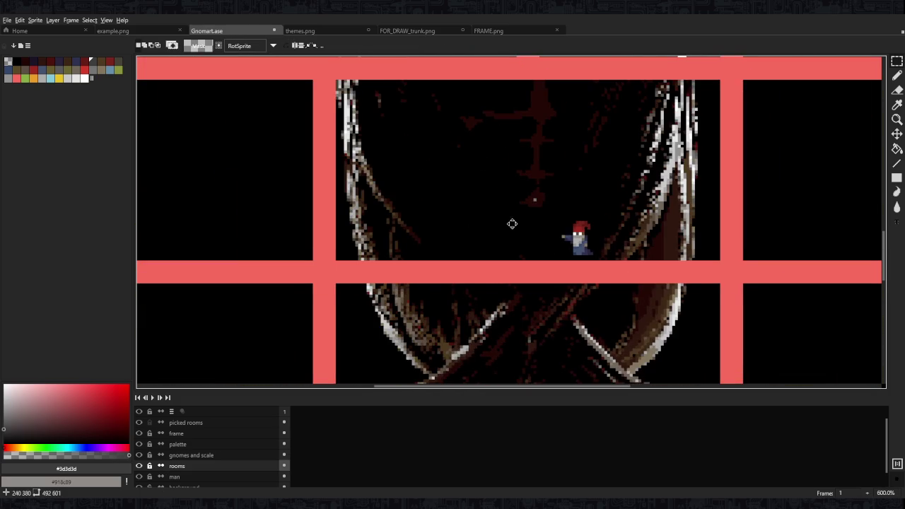
{"action": "scroll", "coordinate": [535, 243], "scroll_direction": "up", "scroll_amount": 4}
{"action": "scroll", "coordinate": [541, 249], "scroll_direction": "up", "scroll_amount": 1}
{"action": "key", "text": "ctrl+v"}
{"action": "left_click_drag", "start_coordinate": [539, 261], "coordinate": [541, 292]}
{"action": "mouse_move", "coordinate": [654, 300]}
{"action": "left_mouse_down"}
{"action": "mouse_move", "coordinate": [521, 311]}
{"action": "mouse_move", "coordinate": [442, 278]}
{"action": "left_mouse_up"}
{"action": "key", "text": "ctrl+d"}
{"action": "key", "text": "ctrl+v"}
{"action": "key", "text": "Left"}
{"action": "key", "text": "Left"}
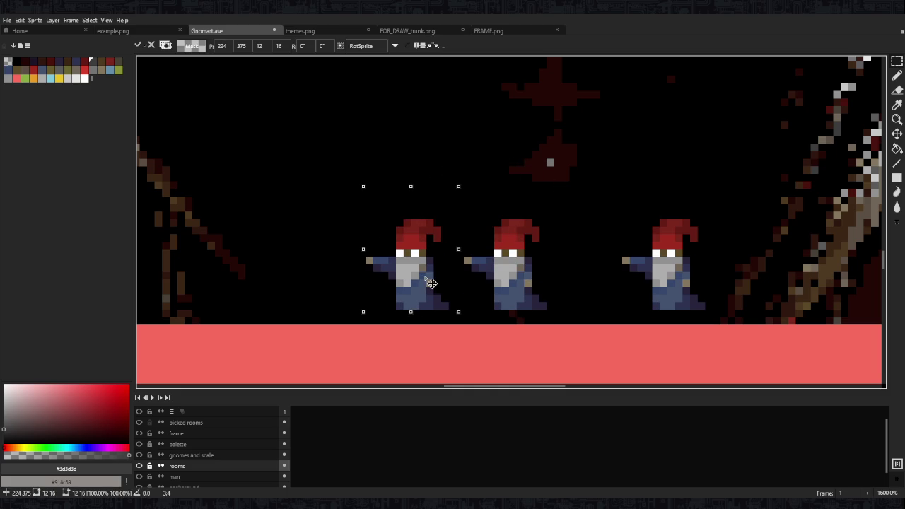
Define a custom brush from canvas pixels and paint a tan pixel beside the leftmost hat
{"action": "key", "text": "ctrl+b"}
{"action": "scroll", "coordinate": [380, 253], "scroll_direction": "up", "scroll_amount": 2}
{"action": "left_click", "coordinate": [359, 268]}
{"action": "left_click", "coordinate": [369, 222]}
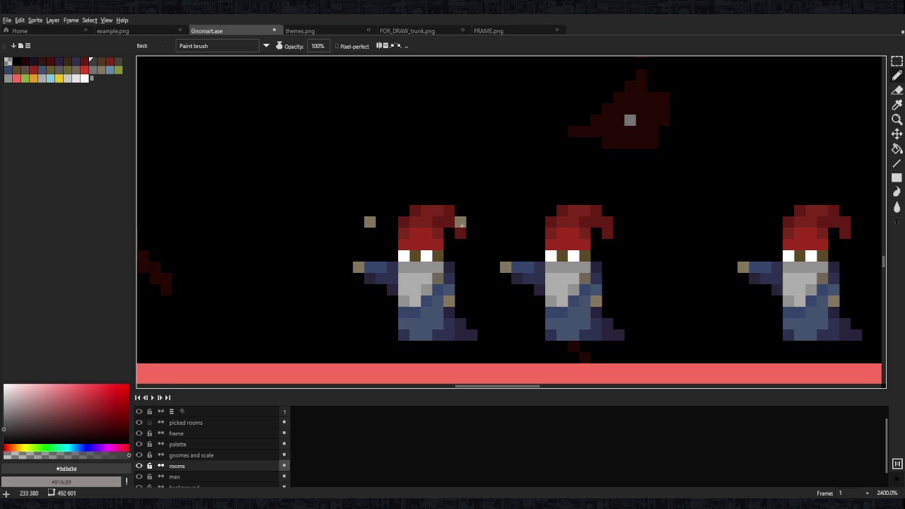
Marquee-select the two left gnome copies and delete them
{"action": "key", "text": "b"}
{"action": "scroll", "coordinate": [412, 256], "scroll_direction": "left", "scroll_amount": 2}
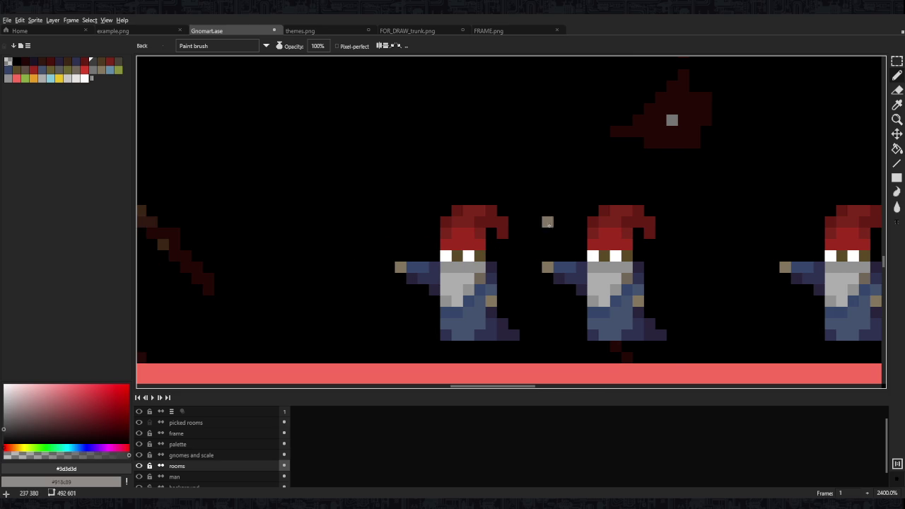
{"action": "key", "text": "m"}
{"action": "left_click_drag", "start_coordinate": [724, 182], "coordinate": [415, 343]}
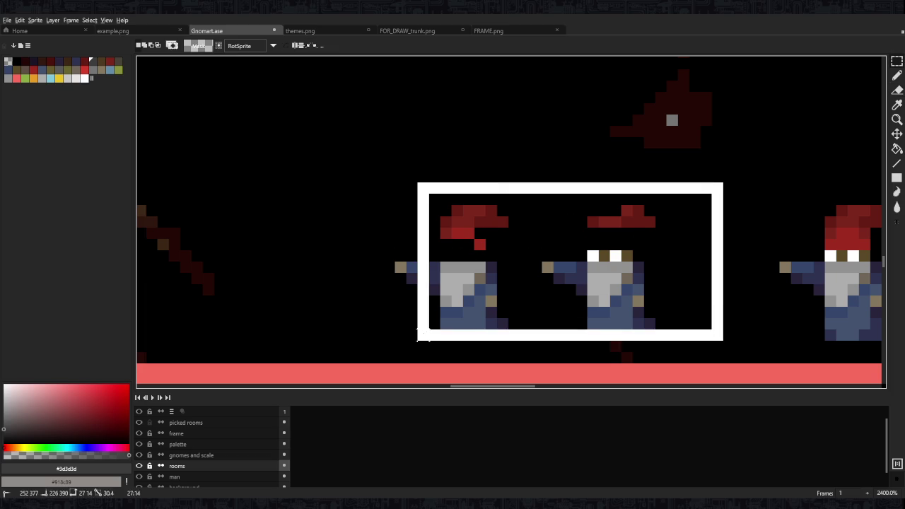
{"action": "key", "text": "Delete"}
{"action": "left_click_drag", "start_coordinate": [382, 212], "coordinate": [421, 286]}
{"action": "key", "text": "Delete"}
Draw the new gnome's curved dark red hat and grey beard using eyedropped colours
{"action": "key", "text": "b"}
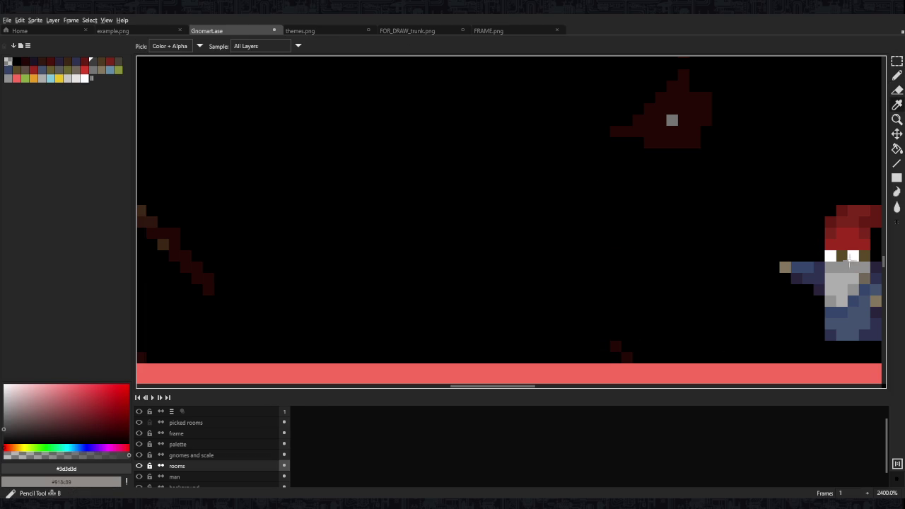
{"action": "key", "text": "i"}
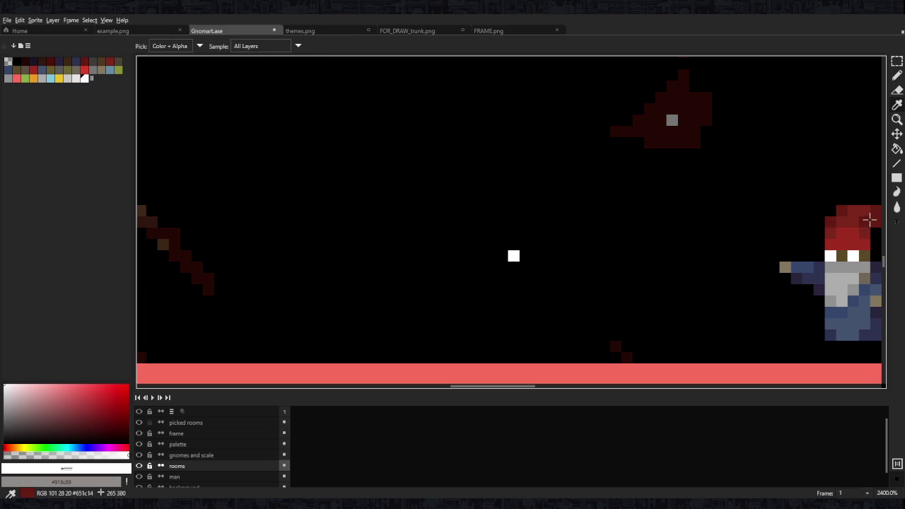
{"action": "left_click", "coordinate": [865, 222]}
{"action": "key", "text": "b"}
{"action": "left_click_drag", "start_coordinate": [490, 244], "coordinate": [468, 293]}
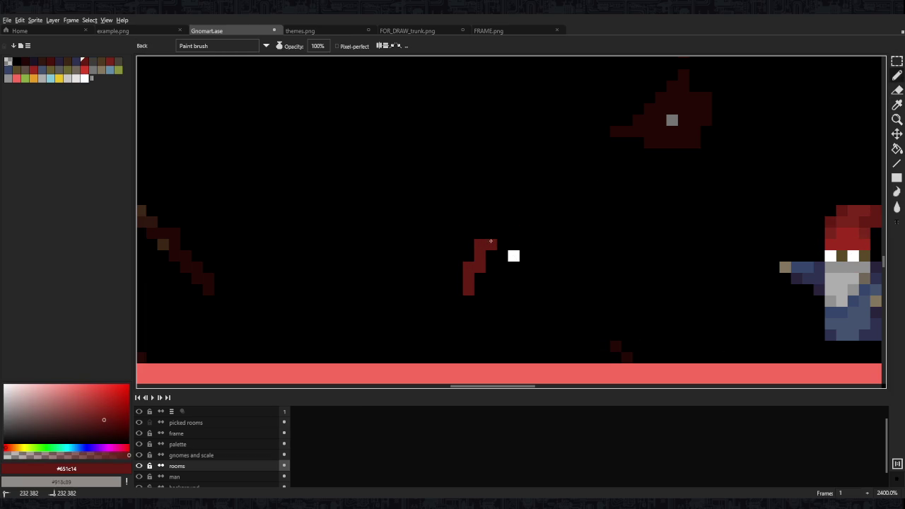
{"action": "key", "text": "i"}
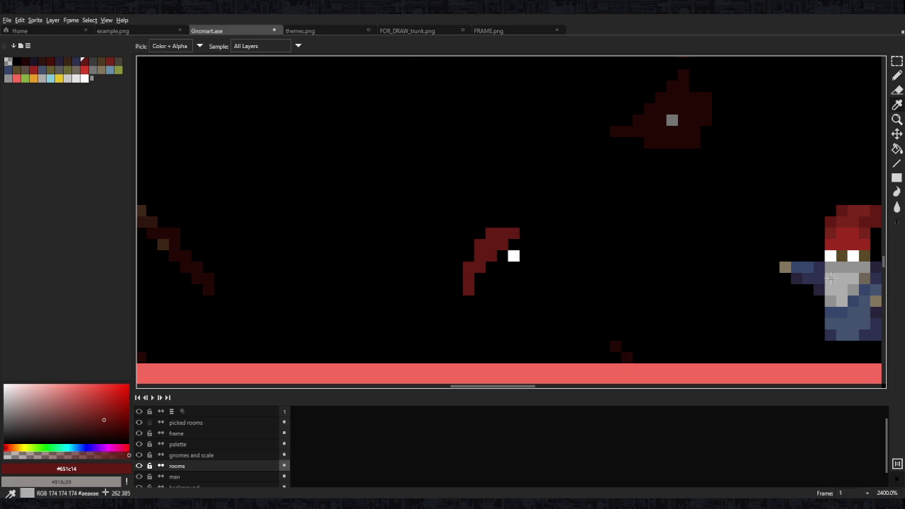
{"action": "left_click", "coordinate": [831, 300]}
{"action": "key", "text": "b"}
{"action": "left_click_drag", "start_coordinate": [513, 279], "coordinate": [524, 275]}
Add a brown face, a white eye pixel and a tan hat tip to the new gnome
{"action": "key", "text": "i"}
{"action": "left_click", "coordinate": [841, 256]}
{"action": "key", "text": "b"}
{"action": "left_click_drag", "start_coordinate": [508, 266], "coordinate": [516, 264]}
{"action": "key", "text": "i"}
{"action": "left_click", "coordinate": [851, 256]}
{"action": "key", "text": "b"}
{"action": "left_click", "coordinate": [502, 256]}
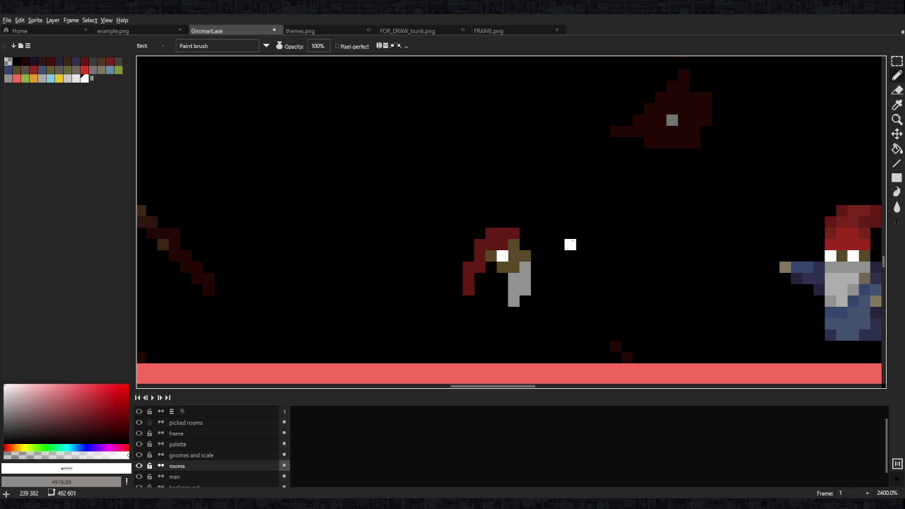
{"action": "key", "text": "i"}
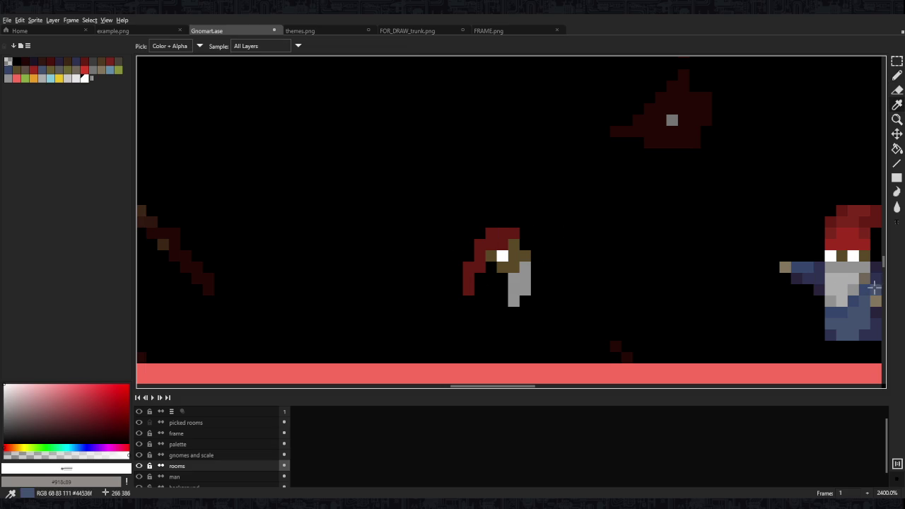
{"action": "left_click", "coordinate": [863, 278]}
{"action": "key", "text": "b"}
{"action": "left_click", "coordinate": [525, 222]}
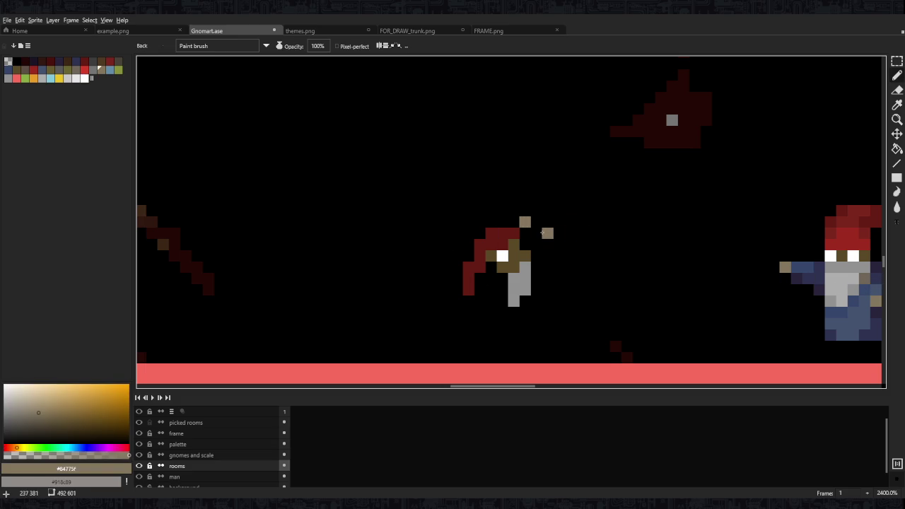
Select the new small gnome and reposition it within the room
{"action": "key", "text": "m"}
{"action": "left_click_drag", "start_coordinate": [589, 191], "coordinate": [438, 331]}
{"action": "mouse_move", "coordinate": [512, 295]}
{"action": "left_mouse_down"}
{"action": "mouse_move", "coordinate": [693, 295]}
{"action": "mouse_move", "coordinate": [512, 307]}
{"action": "left_mouse_up"}
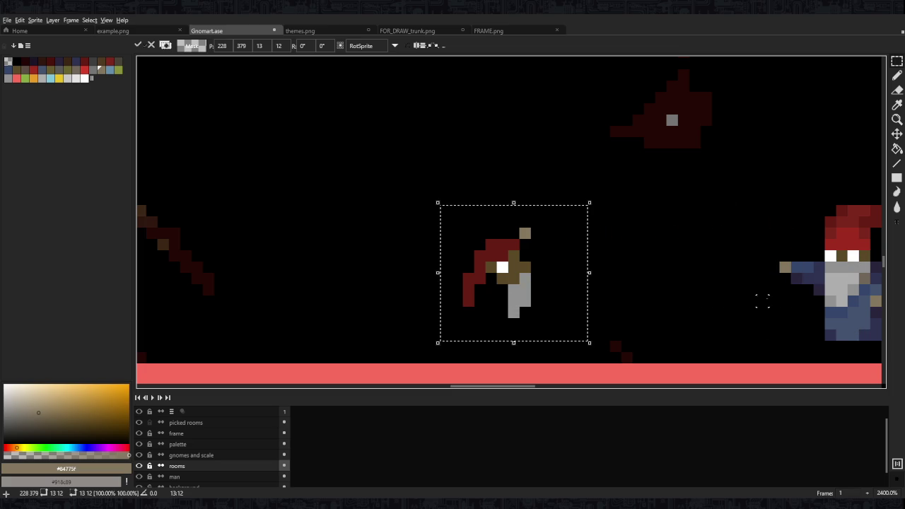
Drop the moved gnome and box-select a gnome in the gnome room
{"action": "left_click", "coordinate": [728, 300]}
{"action": "scroll", "coordinate": [601, 258], "scroll_direction": "down", "scroll_amount": 1}
{"action": "scroll", "coordinate": [580, 212], "scroll_direction": "down", "scroll_amount": 3}
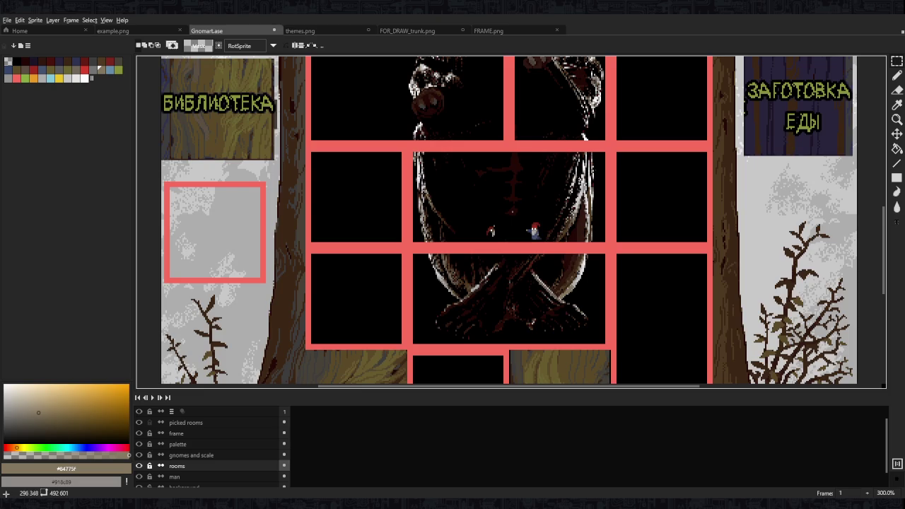
{"action": "scroll", "coordinate": [558, 154], "scroll_direction": "down", "scroll_amount": 2}
{"action": "scroll", "coordinate": [548, 164], "scroll_direction": "down", "scroll_amount": 2}
{"action": "scroll", "coordinate": [547, 164], "scroll_direction": "up", "scroll_amount": 4}
{"action": "left_click_drag", "start_coordinate": [557, 126], "coordinate": [613, 205]}
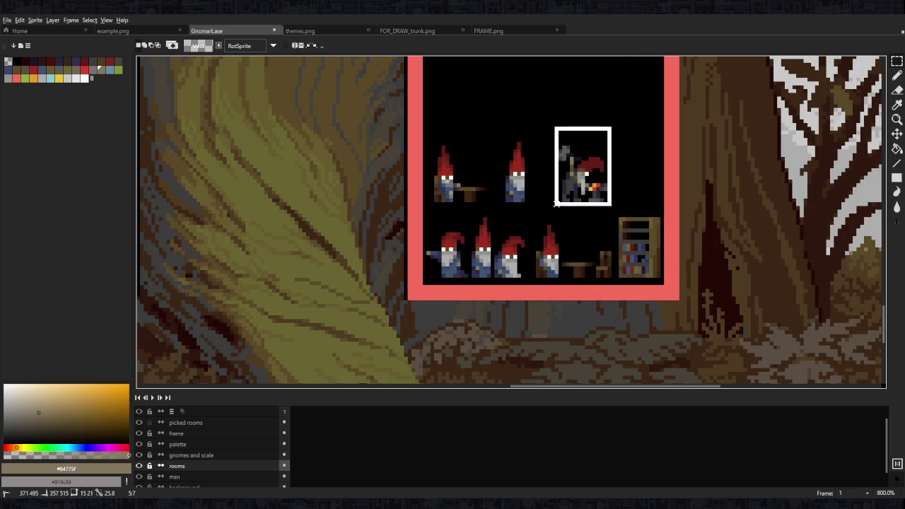
{"action": "scroll", "coordinate": [467, 126], "scroll_direction": "down", "scroll_amount": 4}
{"action": "scroll", "coordinate": [480, 148], "scroll_direction": "up", "scroll_amount": 1}
{"action": "scroll", "coordinate": [494, 177], "scroll_direction": "up", "scroll_amount": 2}
{"action": "scroll", "coordinate": [516, 212], "scroll_direction": "up", "scroll_amount": 3}
{"action": "scroll", "coordinate": [535, 246], "scroll_direction": "up", "scroll_amount": 2}
Paint a dark-blue strip beside the gnome's body and add a brown pixel
{"action": "key", "text": "i"}
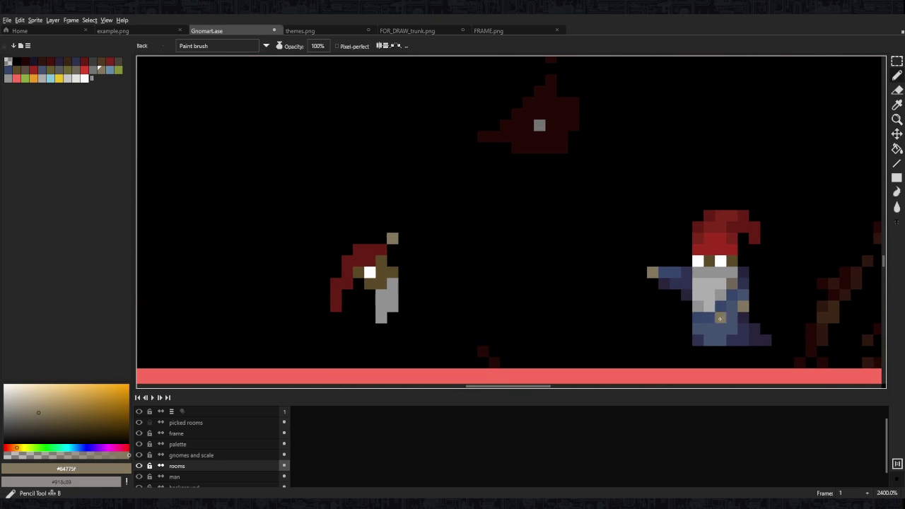
{"action": "left_click", "coordinate": [742, 326]}
{"action": "key", "text": "b"}
{"action": "left_click_drag", "start_coordinate": [402, 259], "coordinate": [402, 303]}
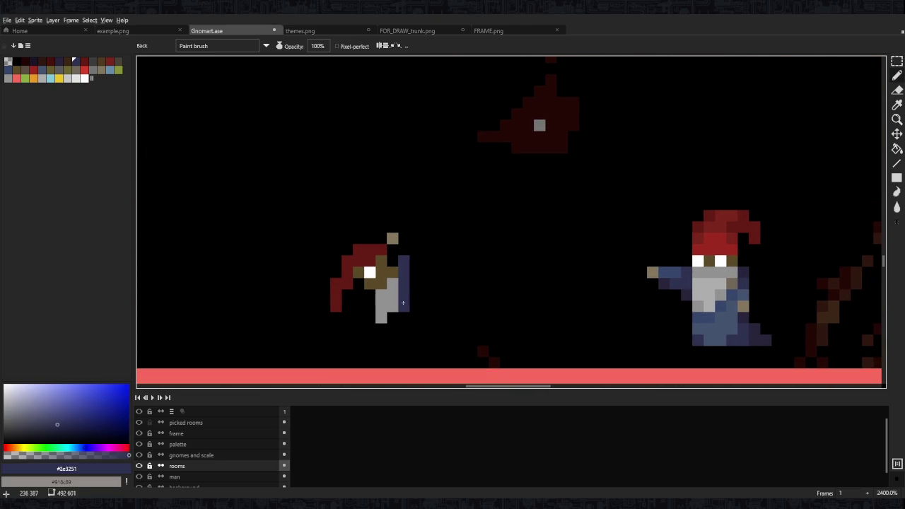
{"action": "key", "text": "i"}
{"action": "left_click", "coordinate": [388, 272]}
{"action": "key", "text": "b"}
{"action": "left_click", "coordinate": [392, 249]}
Box-select the right gnome
{"action": "scroll", "coordinate": [721, 276], "scroll_direction": "down", "scroll_amount": 6}
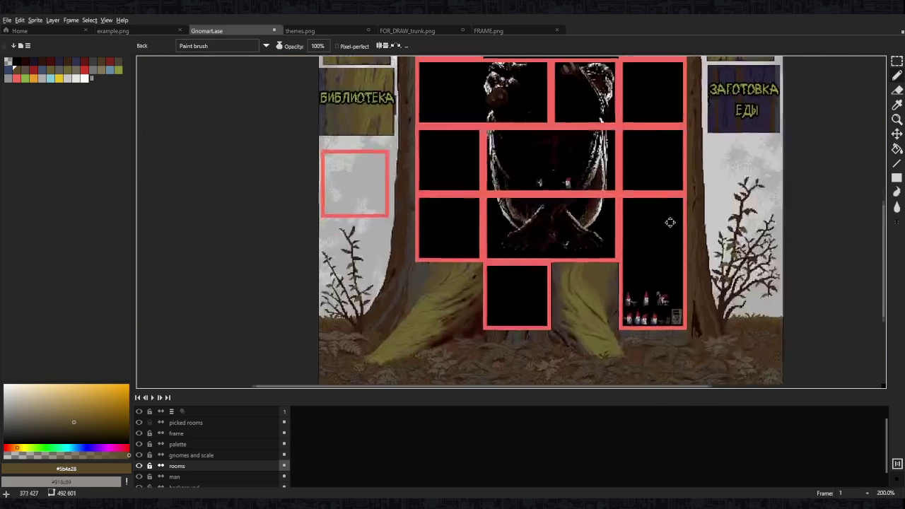
{"action": "scroll", "coordinate": [667, 307], "scroll_direction": "down", "scroll_amount": 2}
{"action": "scroll", "coordinate": [617, 338], "scroll_direction": "up", "scroll_amount": 6}
{"action": "key", "text": "m"}
{"action": "left_click_drag", "start_coordinate": [649, 273], "coordinate": [546, 377]}
{"action": "scroll", "coordinate": [607, 361], "scroll_direction": "down", "scroll_amount": 5}
{"action": "scroll", "coordinate": [567, 224], "scroll_direction": "down", "scroll_amount": 1}
Make the gnomes and scale layer active, then return to the rooms layer
{"action": "left_click", "coordinate": [191, 454]}
{"action": "scroll", "coordinate": [753, 364], "scroll_direction": "up", "scroll_amount": 4}
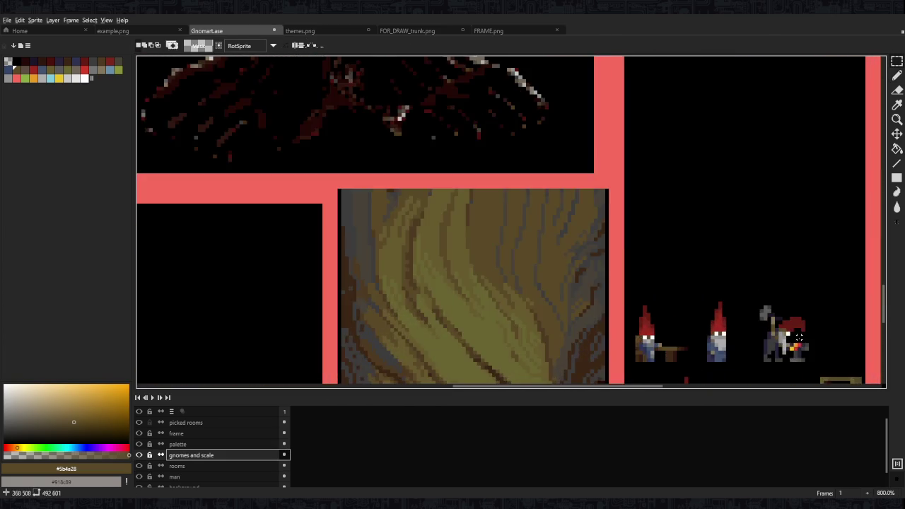
{"action": "scroll", "coordinate": [753, 363], "scroll_direction": "up", "scroll_amount": 2}
{"action": "left_click", "coordinate": [212, 466]}
{"action": "scroll", "coordinate": [767, 329], "scroll_direction": "up", "scroll_amount": 1}
{"action": "scroll", "coordinate": [767, 328], "scroll_direction": "up", "scroll_amount": 2}
{"action": "key", "text": "b"}
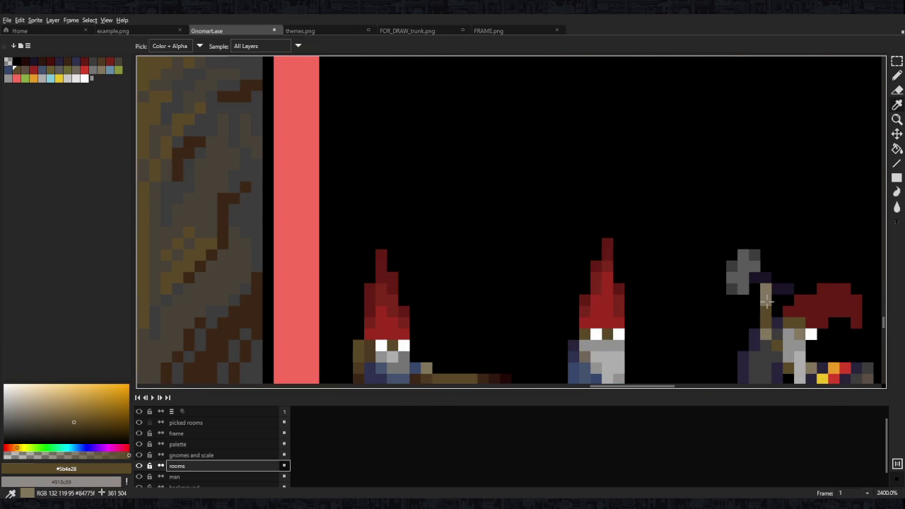
Draw the tan pole on the walking gnome's shoulder using the sampled tan colour
{"action": "scroll", "coordinate": [769, 326], "scroll_direction": "down", "scroll_amount": 10}
{"action": "scroll", "coordinate": [586, 101], "scroll_direction": "up", "scroll_amount": 2}
{"action": "scroll", "coordinate": [499, 117], "scroll_direction": "up", "scroll_amount": 4}
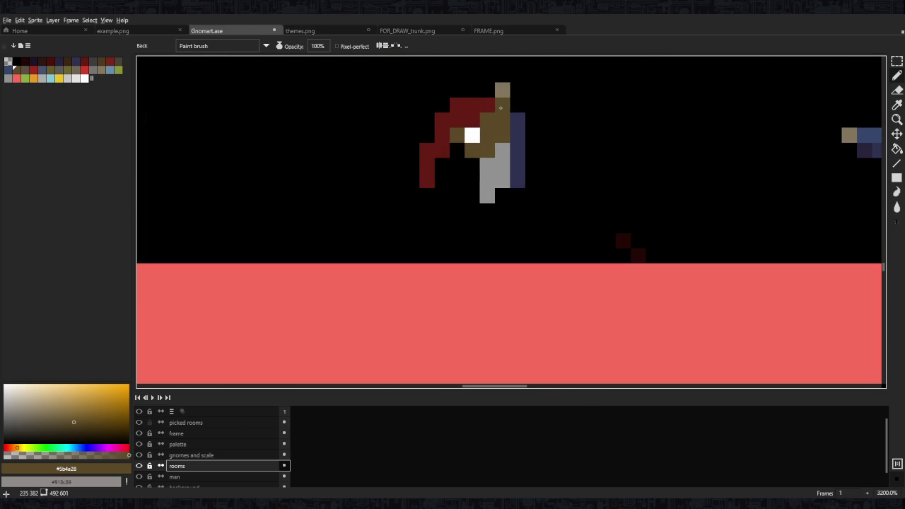
{"action": "scroll", "coordinate": [499, 116], "scroll_direction": "down", "scroll_amount": 3}
{"action": "scroll", "coordinate": [499, 116], "scroll_direction": "down", "scroll_amount": 2}
{"action": "scroll", "coordinate": [618, 222], "scroll_direction": "up", "scroll_amount": 3}
{"action": "scroll", "coordinate": [618, 222], "scroll_direction": "up", "scroll_amount": 2}
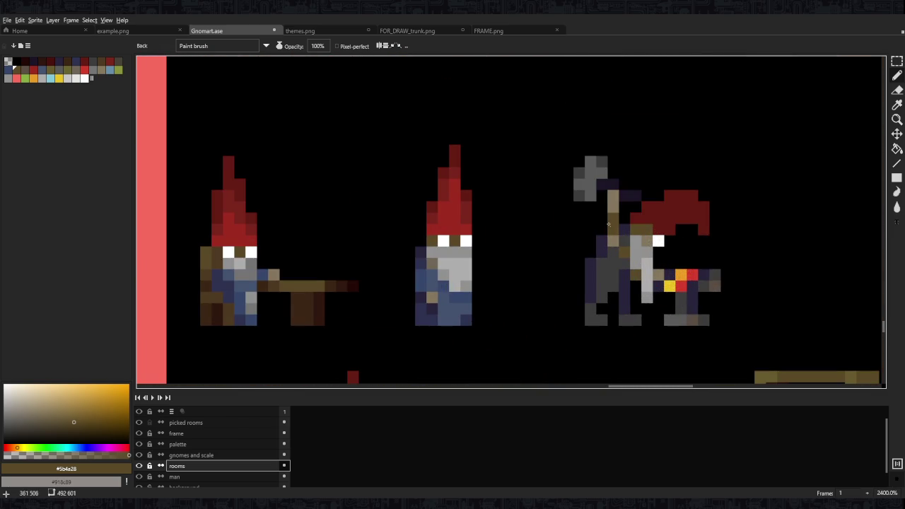
{"action": "key", "text": "i"}
{"action": "left_click", "coordinate": [619, 222]}
{"action": "key", "text": "b"}
{"action": "scroll", "coordinate": [618, 222], "scroll_direction": "down", "scroll_amount": 3}
{"action": "scroll", "coordinate": [537, 141], "scroll_direction": "up", "scroll_amount": 2}
{"action": "scroll", "coordinate": [537, 142], "scroll_direction": "up", "scroll_amount": 3}
{"action": "left_click", "coordinate": [471, 120]}
{"action": "left_click_drag", "start_coordinate": [532, 132], "coordinate": [555, 230]}
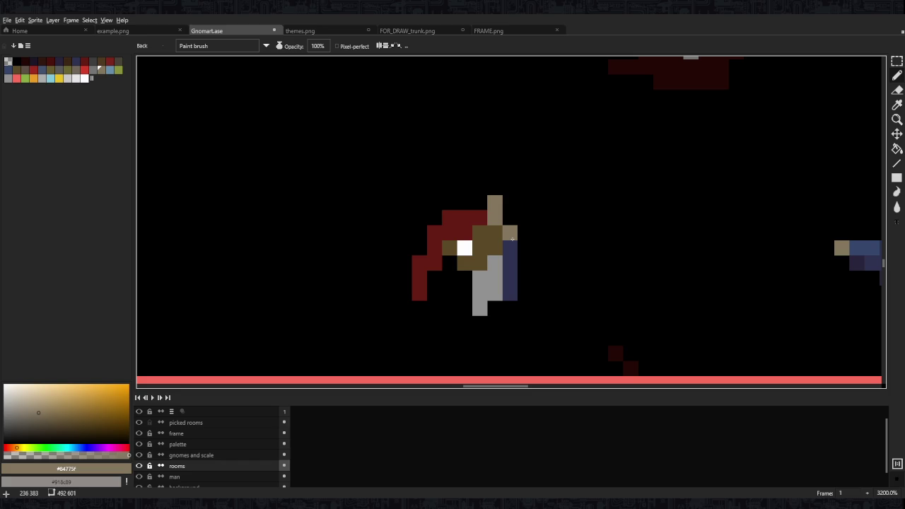
{"action": "left_click", "coordinate": [510, 203]}
{"action": "key", "text": "e"}
{"action": "key", "text": "b"}
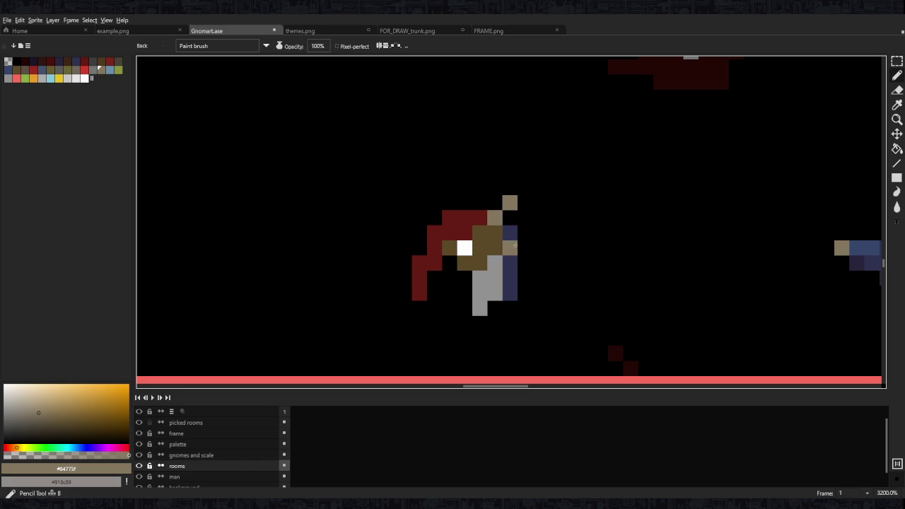
Draw striding dark-blue legs, extending the right leg and adding a new left leg
{"action": "scroll", "coordinate": [523, 248], "scroll_direction": "down", "scroll_amount": 8}
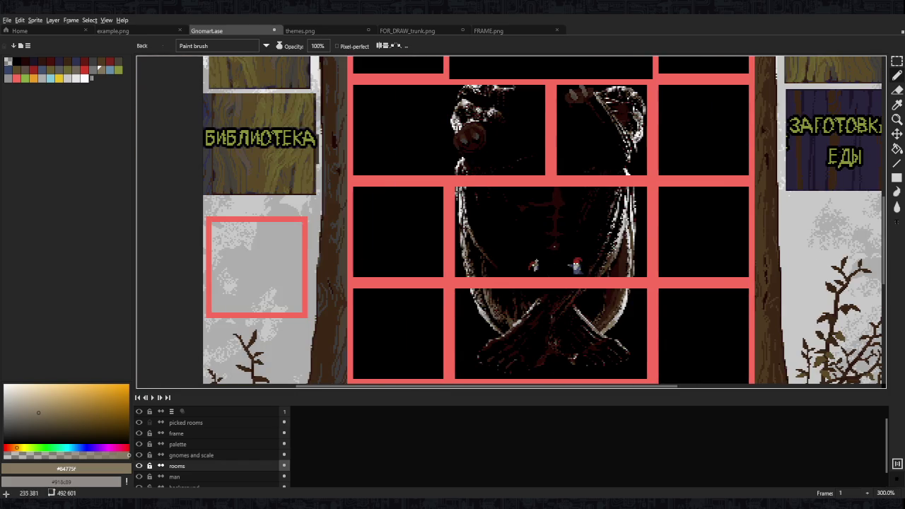
{"action": "scroll", "coordinate": [543, 263], "scroll_direction": "up", "scroll_amount": 7}
{"action": "scroll", "coordinate": [577, 269], "scroll_direction": "up", "scroll_amount": 3}
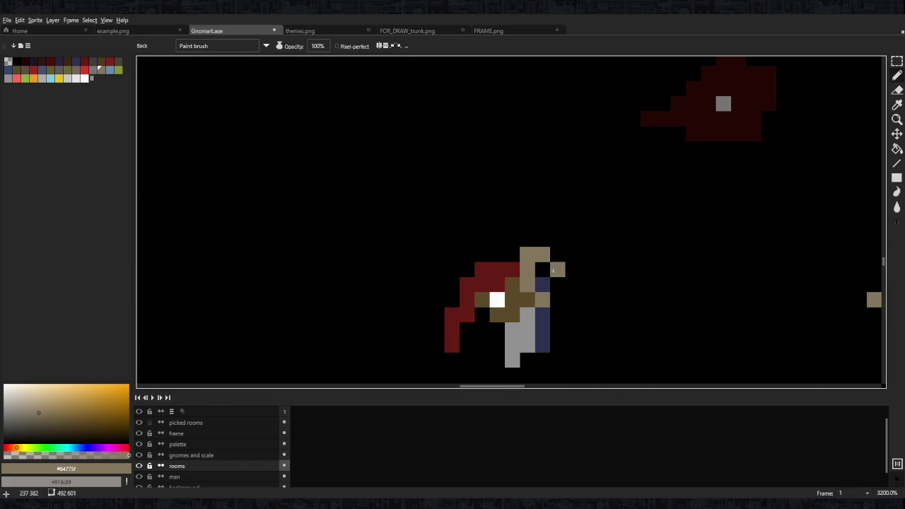
{"action": "scroll", "coordinate": [580, 265], "scroll_direction": "down", "scroll_amount": 9}
{"action": "scroll", "coordinate": [584, 262], "scroll_direction": "down", "scroll_amount": 1}
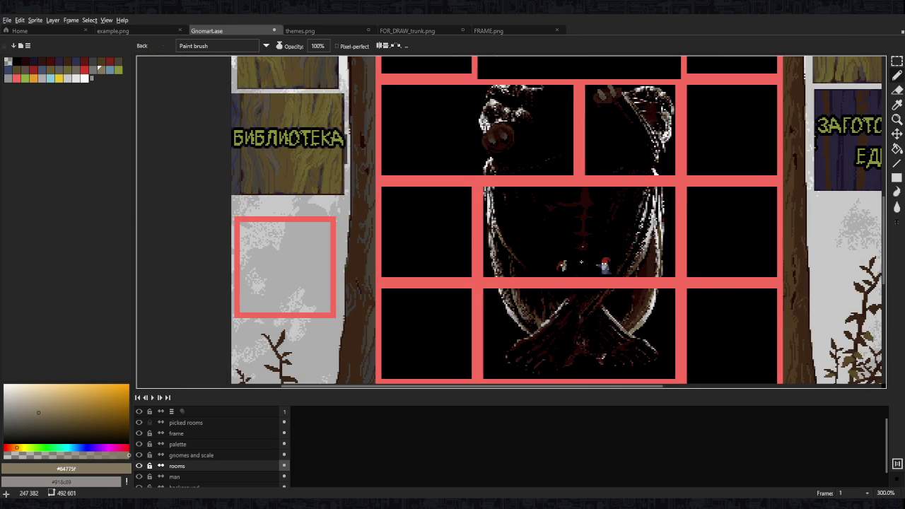
{"action": "scroll", "coordinate": [579, 261], "scroll_direction": "up", "scroll_amount": 7}
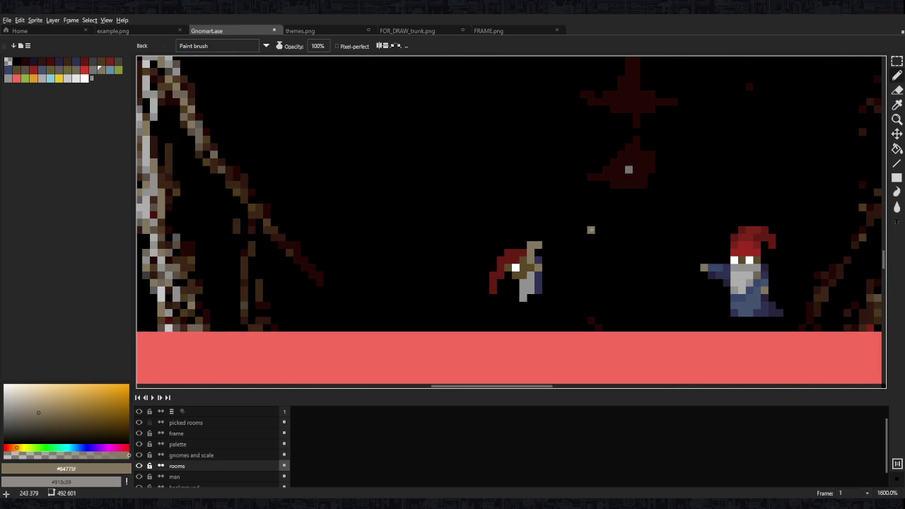
{"action": "scroll", "coordinate": [570, 282], "scroll_direction": "up", "scroll_amount": 3}
{"action": "left_click", "coordinate": [529, 280], "text": "alt"}
{"action": "left_click_drag", "start_coordinate": [524, 284], "coordinate": [516, 311]}
{"action": "mouse_move", "coordinate": [477, 353]}
{"action": "left_mouse_down"}
{"action": "mouse_move", "coordinate": [493, 308]}
{"action": "mouse_move", "coordinate": [490, 331]}
{"action": "mouse_move", "coordinate": [553, 351]}
{"action": "left_mouse_up"}
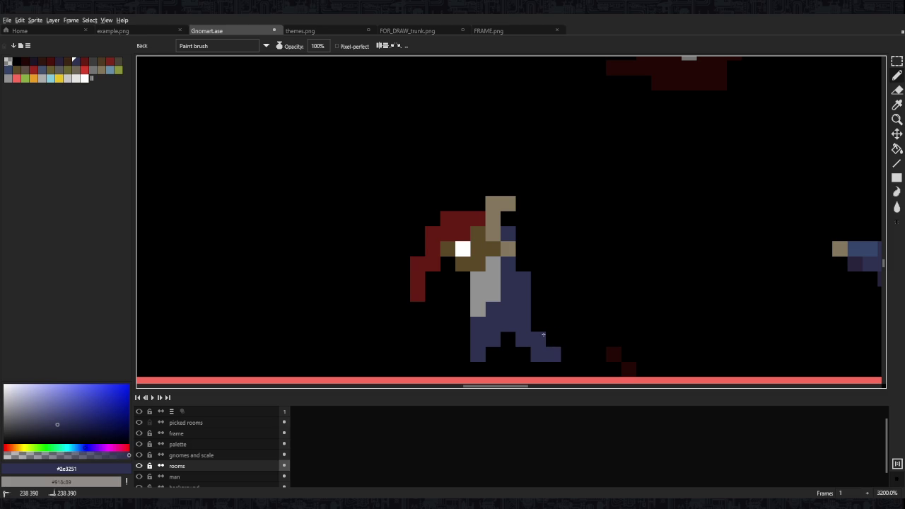
Shade the legs with lighter and darker blue pixels
{"action": "scroll", "coordinate": [525, 305], "scroll_direction": "down", "scroll_amount": 1}
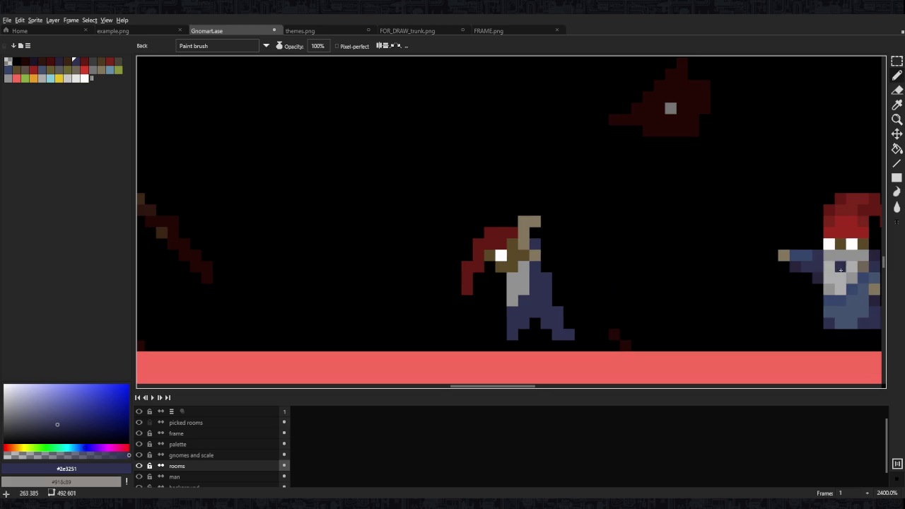
{"action": "left_click", "coordinate": [855, 307], "text": "alt"}
{"action": "left_click_drag", "start_coordinate": [533, 276], "coordinate": [559, 325]}
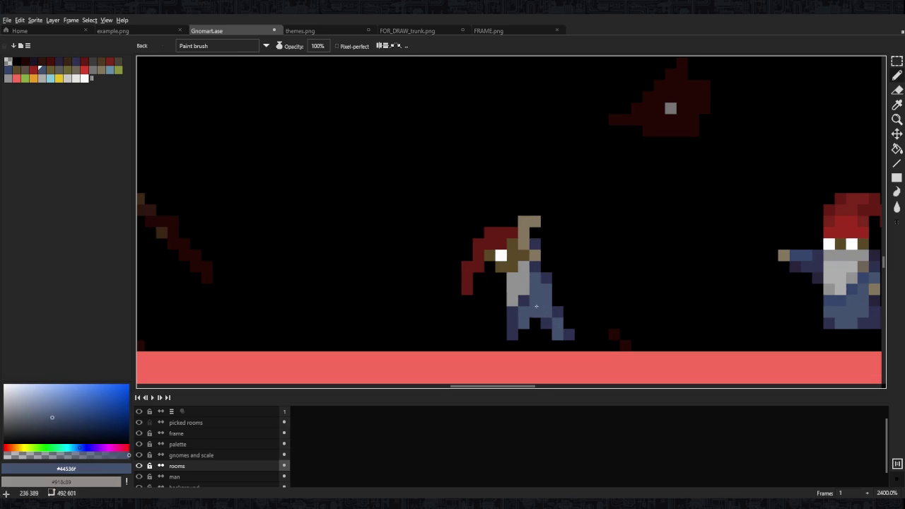
{"action": "left_click", "coordinate": [519, 296], "text": "alt"}
{"action": "left_click", "coordinate": [513, 313]}
{"action": "left_click", "coordinate": [557, 322]}
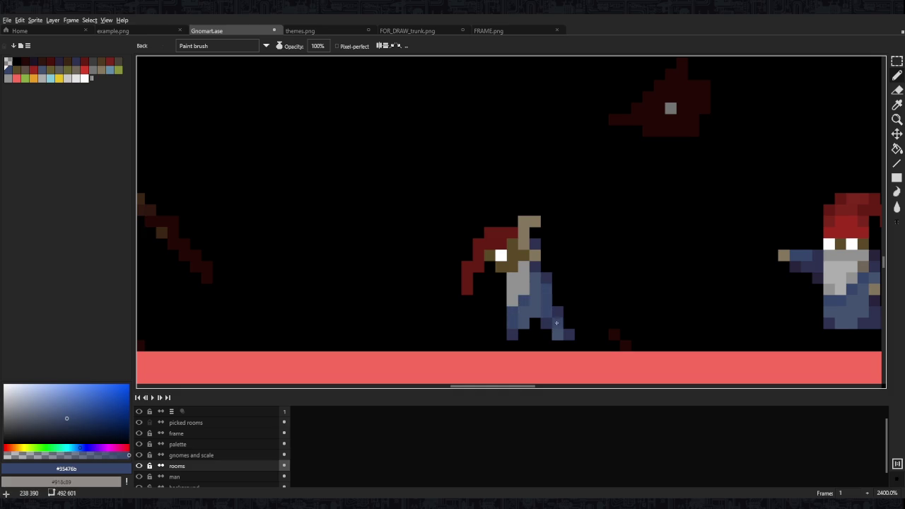
{"action": "scroll", "coordinate": [556, 321], "scroll_direction": "down", "scroll_amount": 5}
{"action": "scroll", "coordinate": [556, 321], "scroll_direction": "up", "scroll_amount": 1}
{"action": "scroll", "coordinate": [528, 280], "scroll_direction": "up", "scroll_amount": 5}
{"action": "left_click", "coordinate": [527, 280], "text": "alt"}
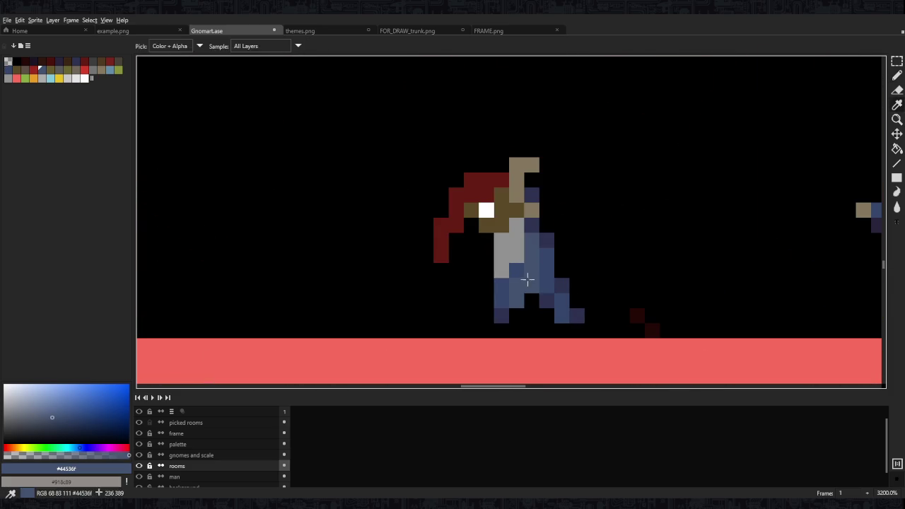
{"action": "left_click", "coordinate": [516, 294], "text": "alt"}
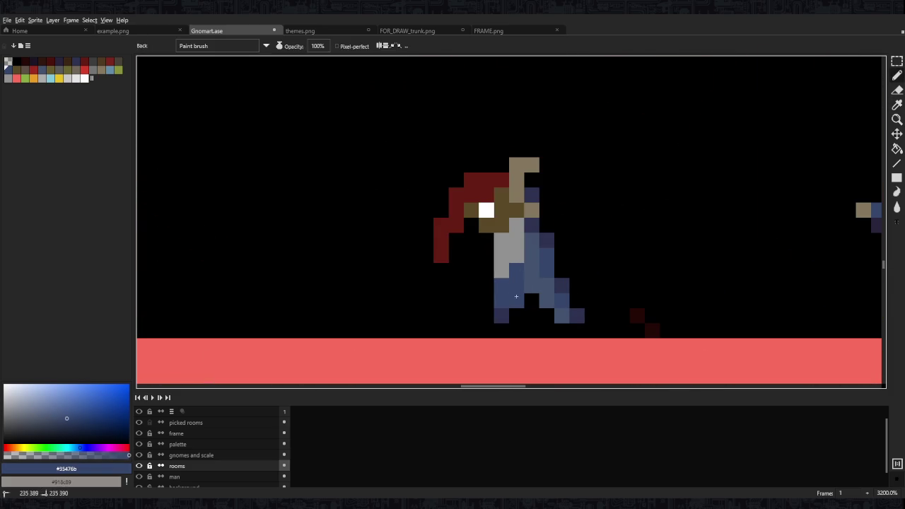
{"action": "left_click", "coordinate": [503, 313], "text": "alt"}
{"action": "left_click_drag", "start_coordinate": [502, 303], "coordinate": [502, 286]}
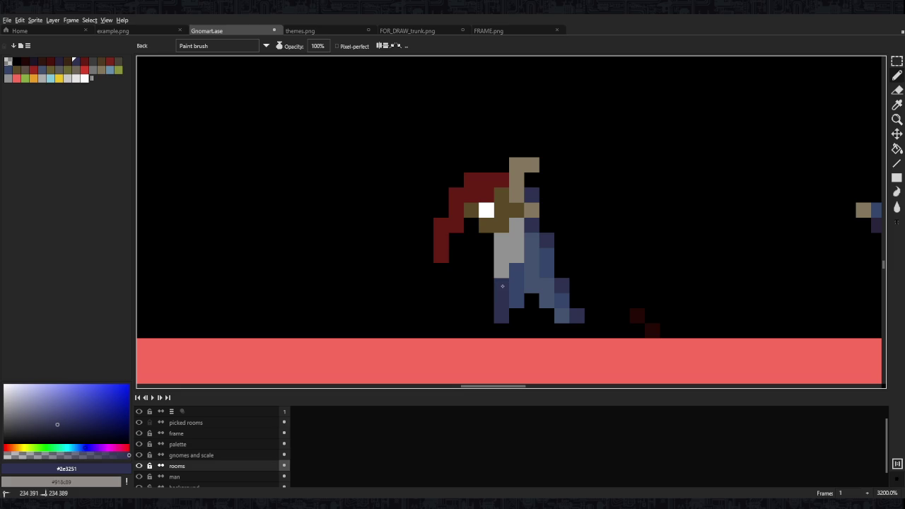
Lighten body pixels with near-white, then select the walking gnome to copy it
{"action": "left_click", "coordinate": [514, 285], "text": "alt"}
{"action": "scroll", "coordinate": [538, 251], "scroll_direction": "down", "scroll_amount": 8}
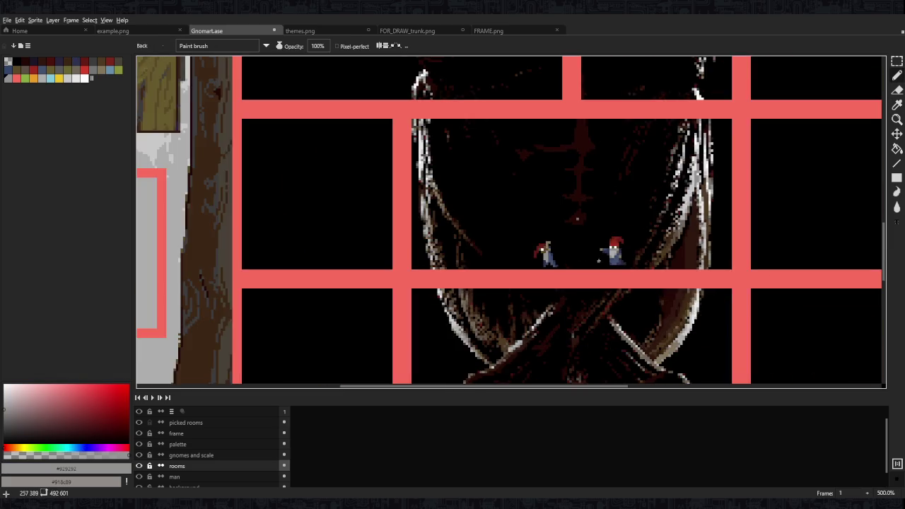
{"action": "scroll", "coordinate": [621, 247], "scroll_direction": "up", "scroll_amount": 7}
{"action": "left_click", "coordinate": [625, 258], "text": "alt"}
{"action": "left_click_drag", "start_coordinate": [300, 271], "coordinate": [309, 290]}
{"action": "scroll", "coordinate": [311, 261], "scroll_direction": "down", "scroll_amount": 8}
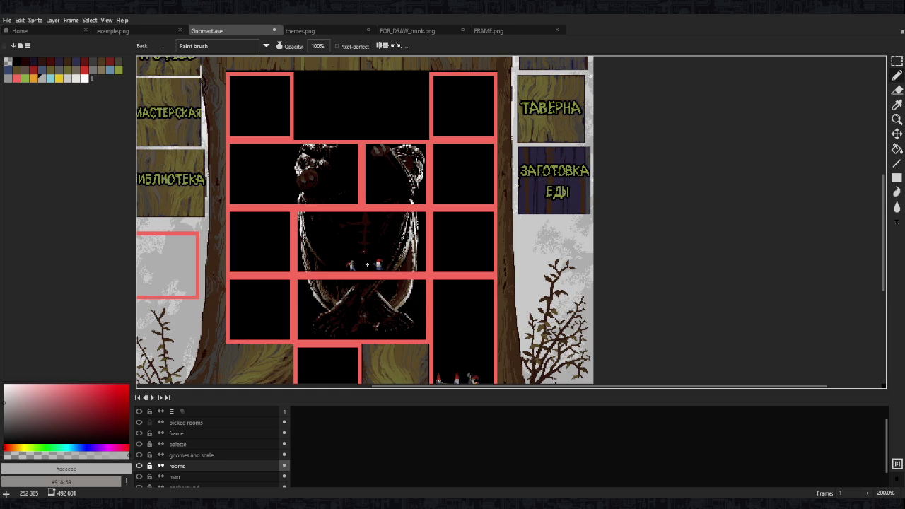
{"action": "scroll", "coordinate": [365, 268], "scroll_direction": "up", "scroll_amount": 5}
{"action": "key", "text": "m"}
{"action": "mouse_move", "coordinate": [344, 212]}
{"action": "left_mouse_down"}
{"action": "mouse_move", "coordinate": [438, 295]}
{"action": "mouse_move", "coordinate": [411, 290]}
{"action": "mouse_move", "coordinate": [483, 291]}
{"action": "left_mouse_up"}
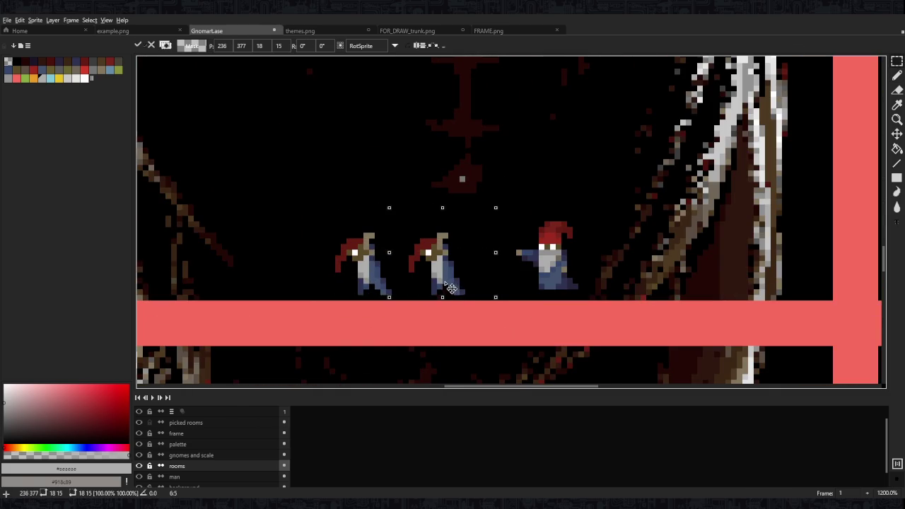
Redraw the middle gnome's dark red hat and hanging tip, removing stray tail pixels
{"action": "scroll", "coordinate": [399, 255], "scroll_direction": "up", "scroll_amount": 3}
{"action": "key", "text": "b"}
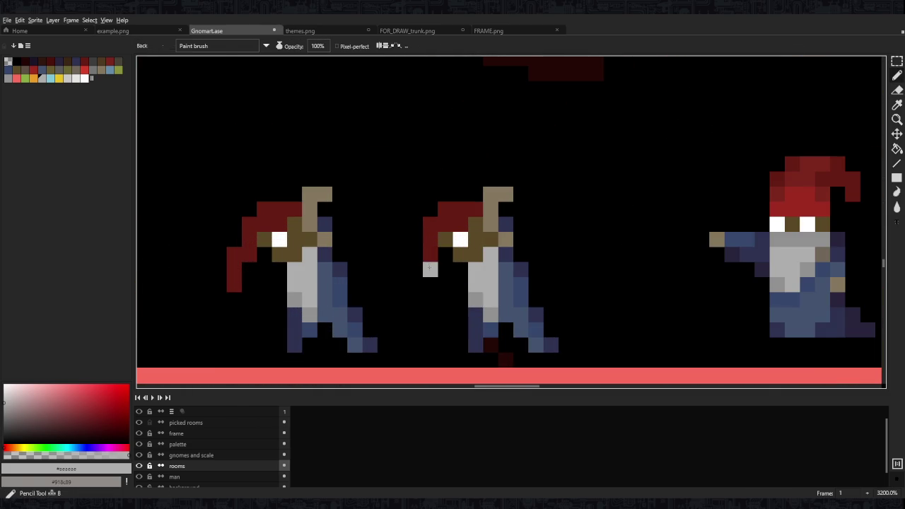
{"action": "left_click", "coordinate": [430, 234], "text": "alt"}
{"action": "left_click_drag", "start_coordinate": [430, 270], "coordinate": [430, 284]}
{"action": "mouse_move", "coordinate": [476, 224]}
{"action": "left_mouse_down"}
{"action": "mouse_move", "coordinate": [445, 254]}
{"action": "mouse_move", "coordinate": [445, 300]}
{"action": "mouse_move", "coordinate": [428, 299]}
{"action": "left_mouse_up"}
{"action": "key", "text": "e"}
{"action": "key", "text": "b"}
{"action": "left_click", "coordinate": [427, 282]}
{"action": "scroll", "coordinate": [428, 217], "scroll_direction": "down", "scroll_amount": 5}
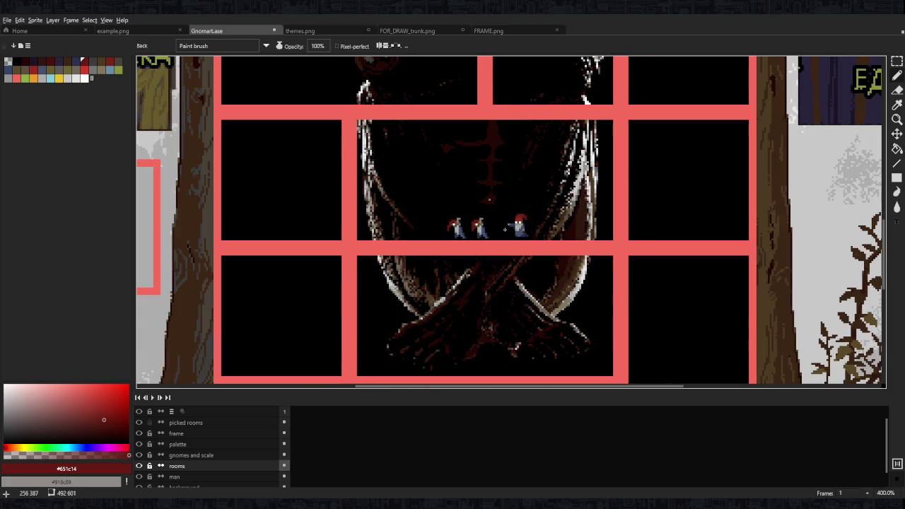
{"action": "scroll", "coordinate": [501, 230], "scroll_direction": "up", "scroll_amount": 8}
Add a bright-red pixel to the first gnome's hat
{"action": "left_click", "coordinate": [654, 216], "text": "alt"}
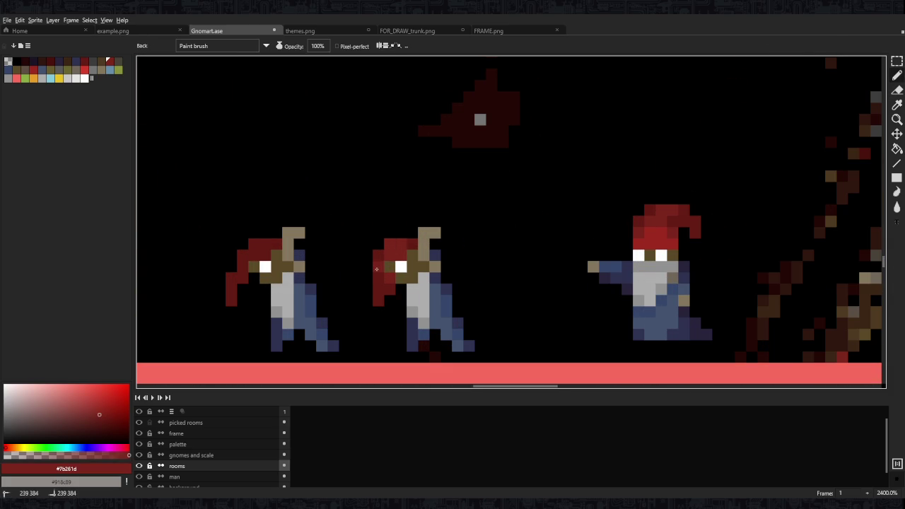
{"action": "key", "text": "i"}
{"action": "left_click", "coordinate": [672, 242], "text": "alt"}
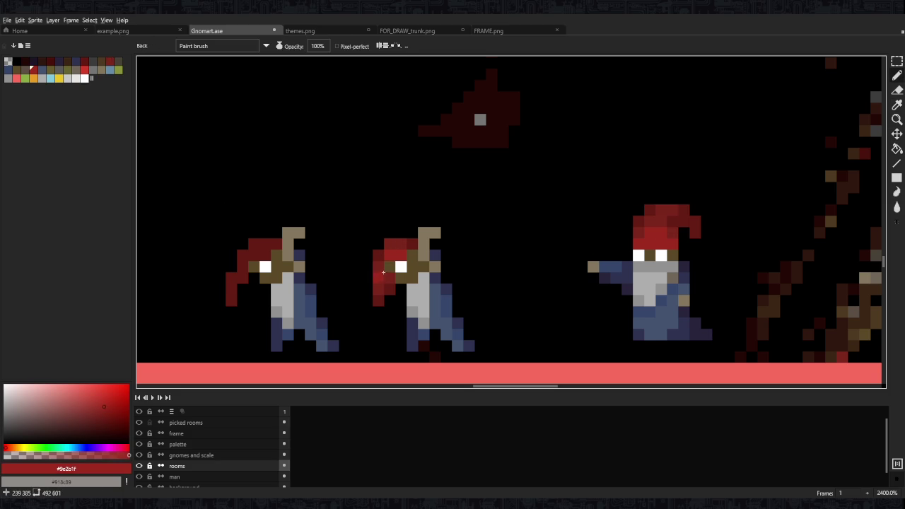
{"action": "left_click", "coordinate": [232, 277]}
{"action": "left_click", "coordinate": [633, 221], "text": "alt"}
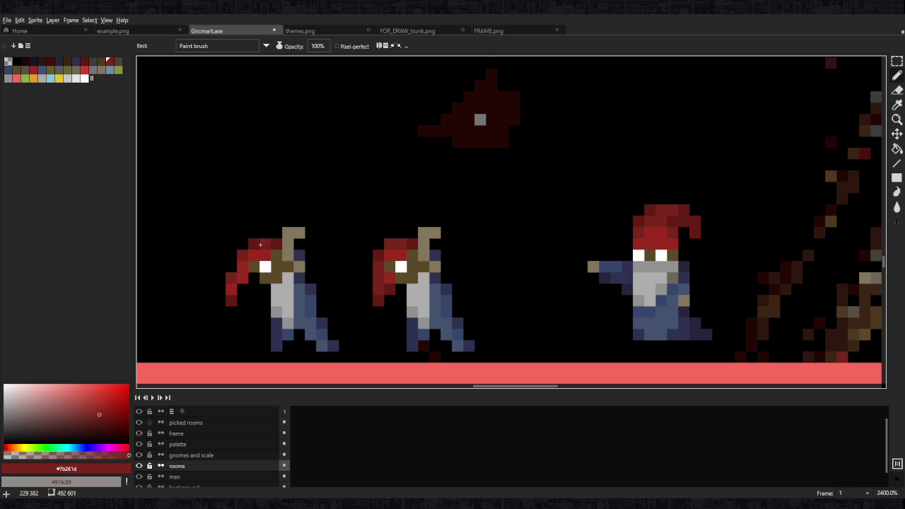
{"action": "scroll", "coordinate": [402, 253], "scroll_direction": "down", "scroll_amount": 8}
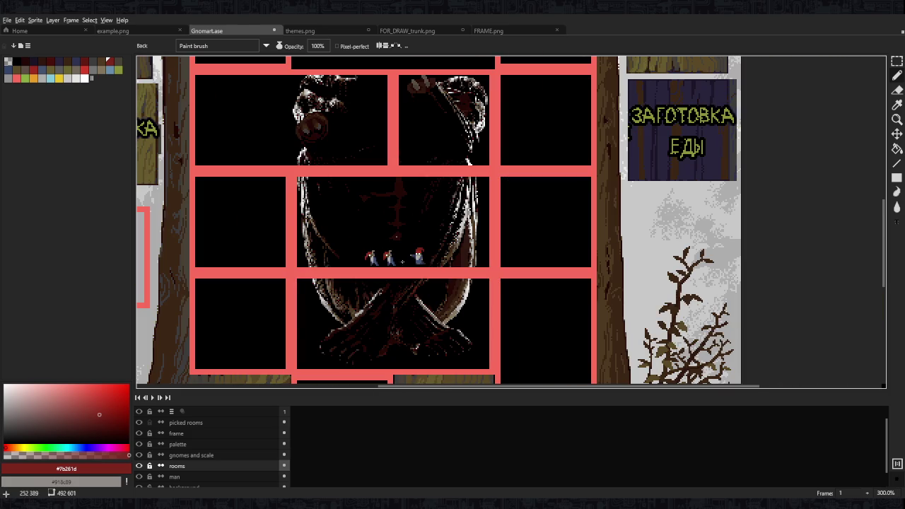
{"action": "scroll", "coordinate": [403, 258], "scroll_direction": "up", "scroll_amount": 6}
{"action": "scroll", "coordinate": [527, 233], "scroll_direction": "up", "scroll_amount": 2}
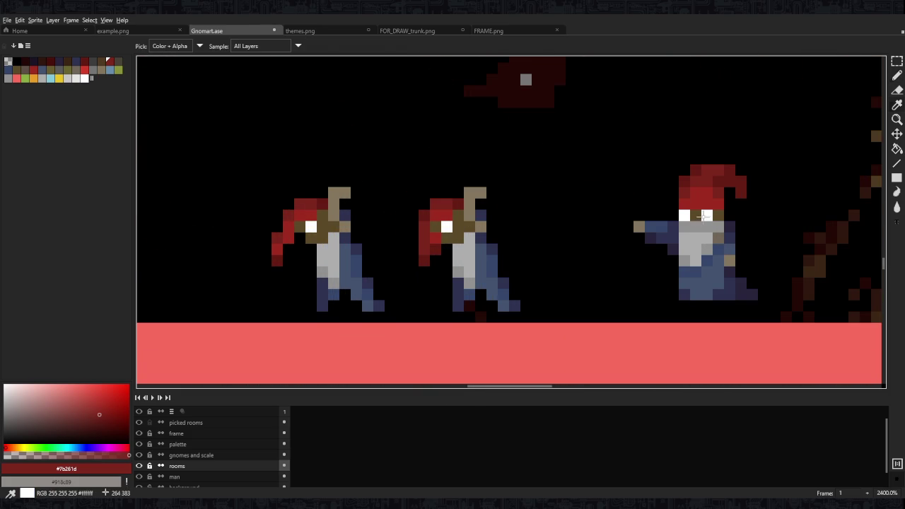
{"action": "scroll", "coordinate": [518, 198], "scroll_direction": "up", "scroll_amount": 2}
{"action": "scroll", "coordinate": [519, 198], "scroll_direction": "left", "scroll_amount": 3}
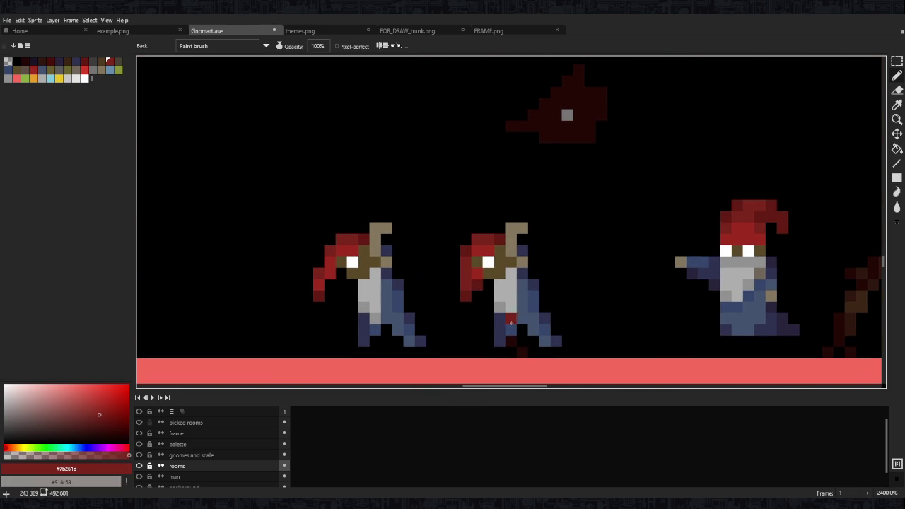
Repaint the middle gnome's legs in darker blue
{"action": "left_click", "coordinate": [533, 319], "text": "alt"}
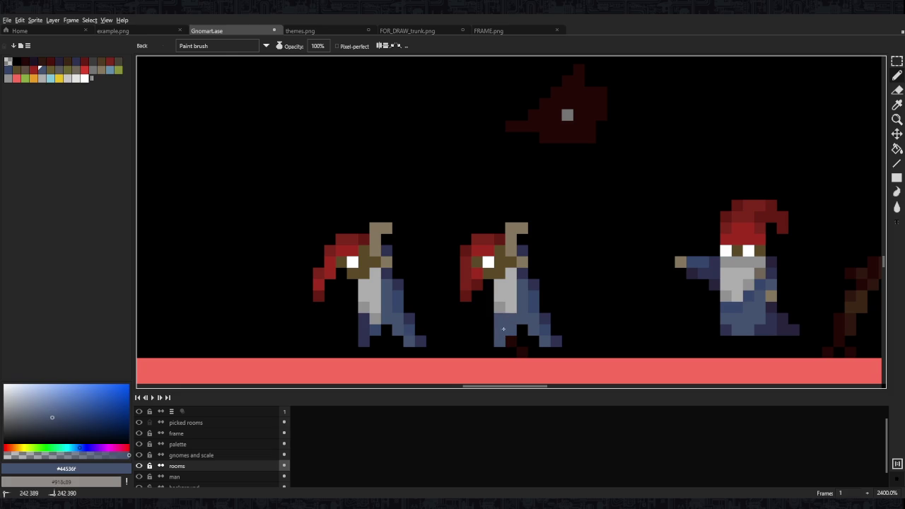
{"action": "left_click", "coordinate": [529, 322], "text": "alt"}
{"action": "mouse_move", "coordinate": [533, 301]}
{"action": "left_mouse_down"}
{"action": "mouse_move", "coordinate": [533, 334]}
{"action": "mouse_move", "coordinate": [545, 343]}
{"action": "mouse_move", "coordinate": [521, 319]}
{"action": "mouse_move", "coordinate": [541, 317]}
{"action": "mouse_move", "coordinate": [521, 340]}
{"action": "mouse_move", "coordinate": [556, 352]}
{"action": "left_mouse_up"}
{"action": "key", "text": "e"}
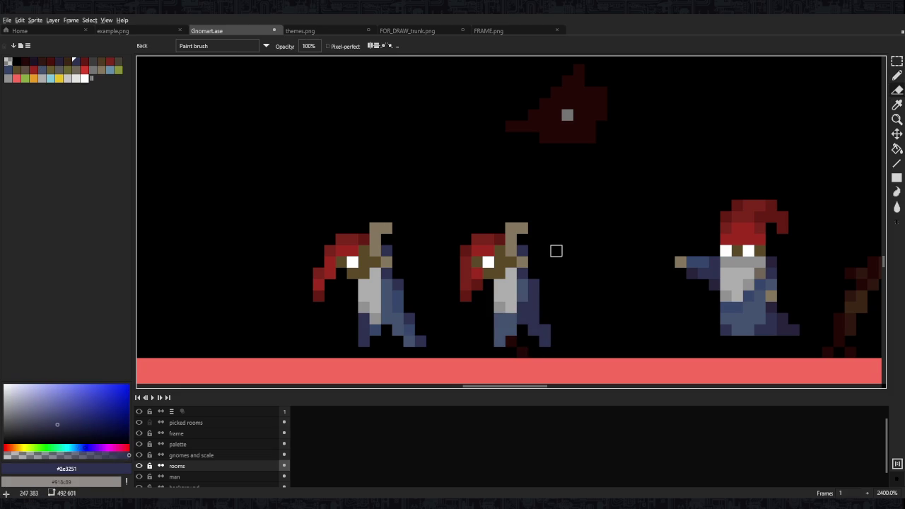
{"action": "left_click", "coordinate": [544, 307], "text": "alt"}
{"action": "key", "text": "b"}
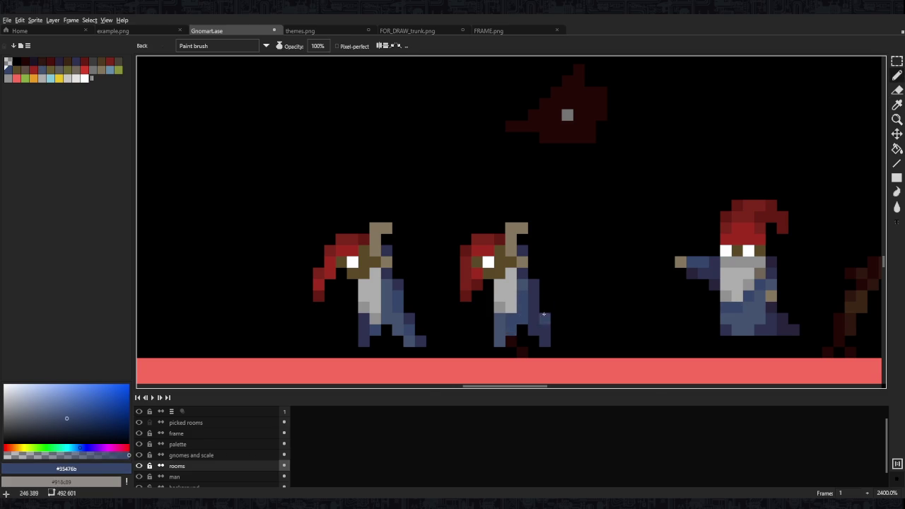
{"action": "scroll", "coordinate": [544, 273], "scroll_direction": "down", "scroll_amount": 5}
{"action": "scroll", "coordinate": [546, 268], "scroll_direction": "up", "scroll_amount": 5}
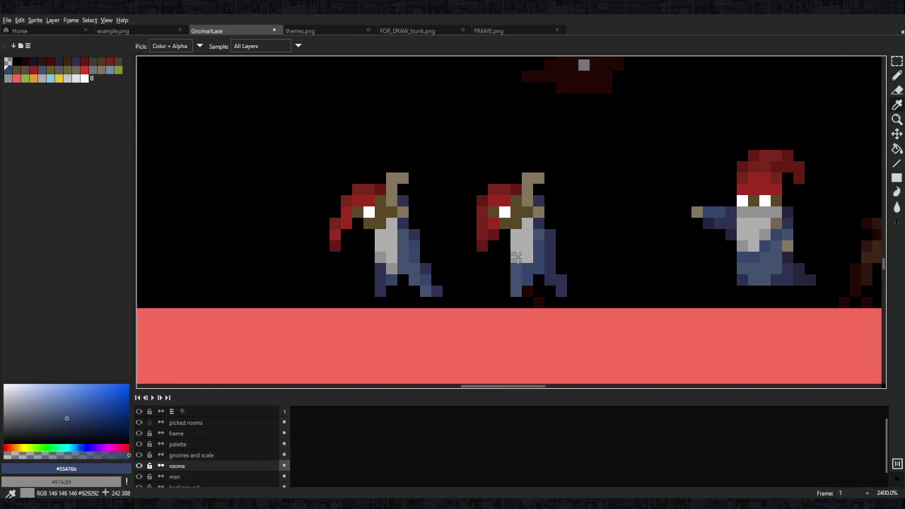
Sample greys from the gnome and paint a grey pixel on the middle gnome's face
{"action": "left_click", "coordinate": [519, 258], "text": "alt"}
{"action": "scroll", "coordinate": [538, 265], "scroll_direction": "down", "scroll_amount": 6}
{"action": "scroll", "coordinate": [570, 256], "scroll_direction": "up", "scroll_amount": 1}
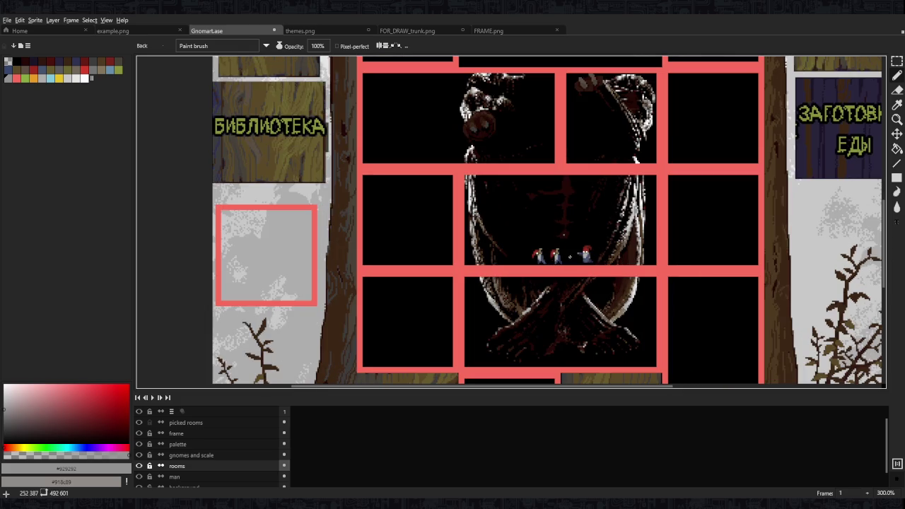
{"action": "scroll", "coordinate": [570, 258], "scroll_direction": "up", "scroll_amount": 10}
{"action": "left_click", "coordinate": [518, 272], "text": "alt"}
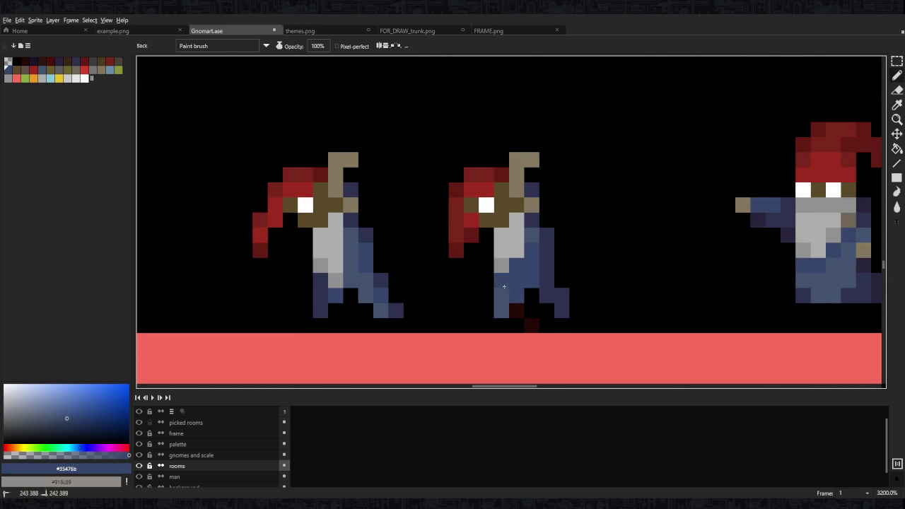
{"action": "left_click", "coordinate": [502, 265], "text": "alt"}
{"action": "scroll", "coordinate": [531, 250], "scroll_direction": "down", "scroll_amount": 3}
{"action": "scroll", "coordinate": [606, 206], "scroll_direction": "up", "scroll_amount": 2}
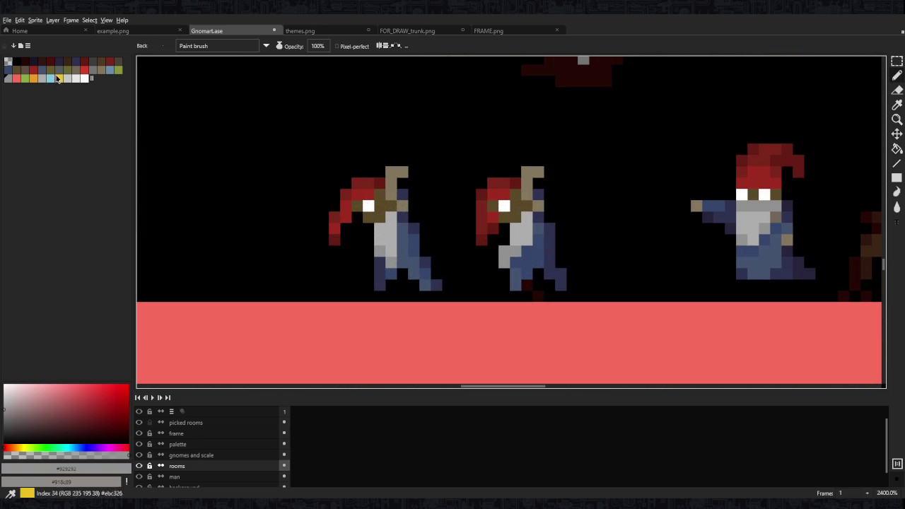
{"action": "left_click", "coordinate": [92, 73]}
{"action": "left_click", "coordinate": [505, 230]}
Shade the middle gnome's beard with mid, darker and lighter grey pixels
{"action": "left_click", "coordinate": [524, 241], "text": "alt"}
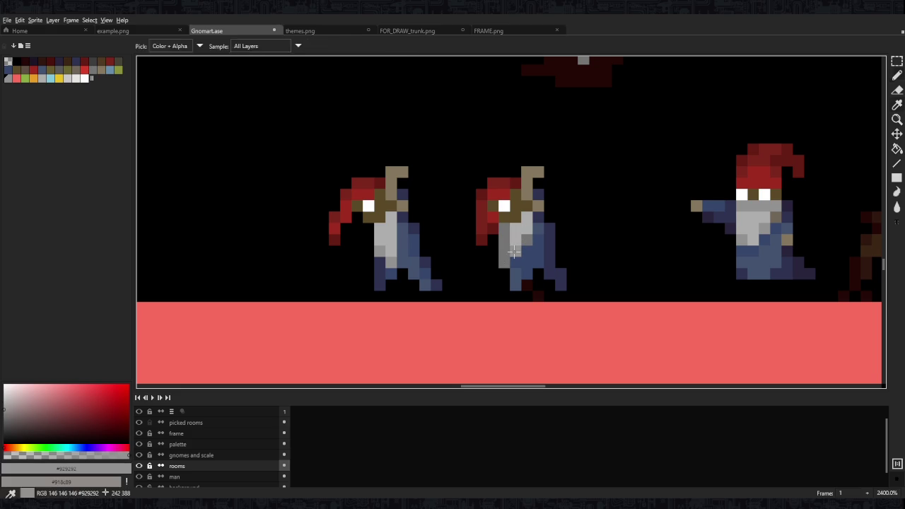
{"action": "left_click_drag", "start_coordinate": [504, 228], "coordinate": [504, 251]}
{"action": "left_click", "coordinate": [527, 241], "text": "alt"}
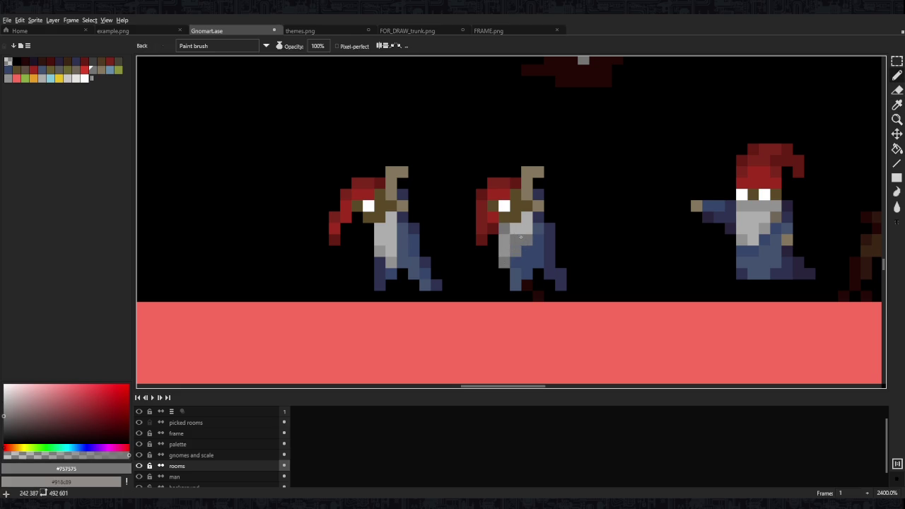
{"action": "left_click", "coordinate": [521, 226], "text": "alt"}
{"action": "left_click", "coordinate": [512, 230], "text": "alt"}
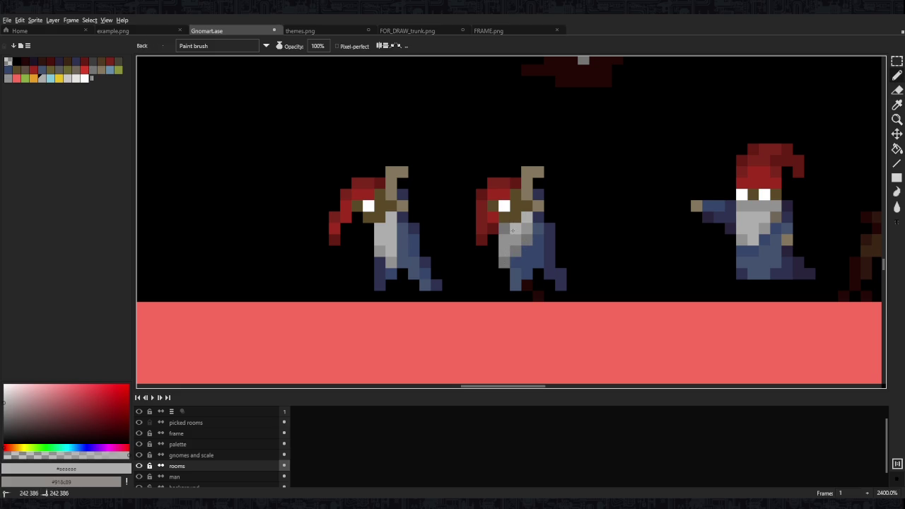
{"action": "left_click_drag", "start_coordinate": [503, 243], "coordinate": [510, 235]}
{"action": "scroll", "coordinate": [512, 235], "scroll_direction": "down", "scroll_amount": 8}
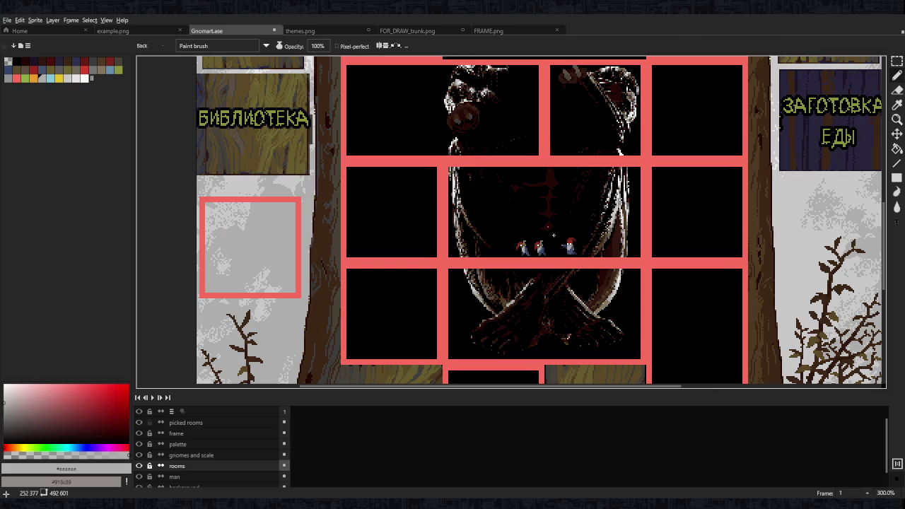
{"action": "scroll", "coordinate": [537, 240], "scroll_direction": "down", "scroll_amount": 3}
{"action": "scroll", "coordinate": [562, 246], "scroll_direction": "up", "scroll_amount": 2}
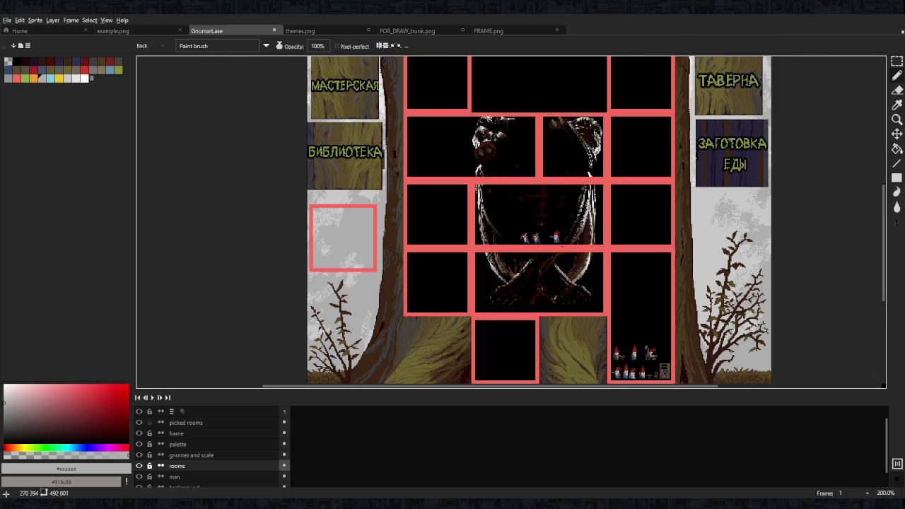
{"action": "scroll", "coordinate": [534, 231], "scroll_direction": "up", "scroll_amount": 3}
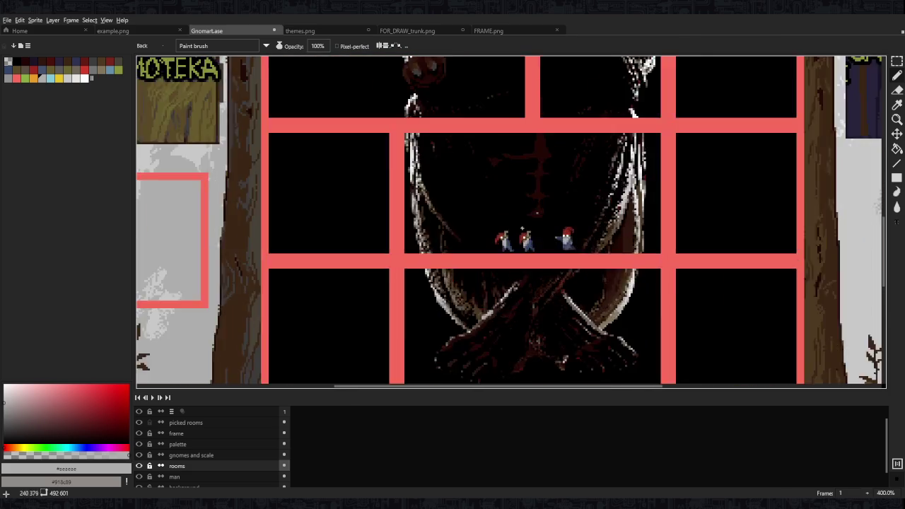
{"action": "scroll", "coordinate": [534, 231], "scroll_direction": "up", "scroll_amount": 3}
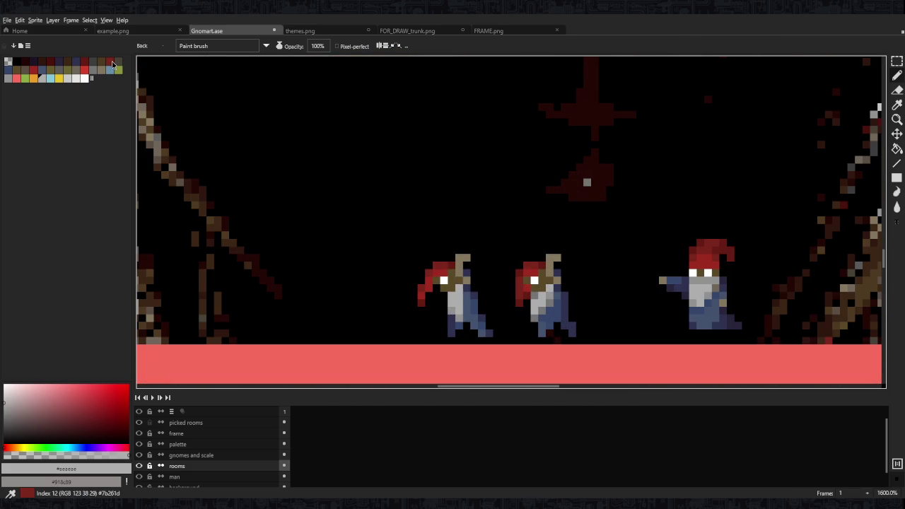
Brush a thick dark red dome arching between the two gnomes' poles
{"action": "left_click", "coordinate": [110, 62]}
{"action": "mouse_move", "coordinate": [391, 258]}
{"action": "left_mouse_down"}
{"action": "mouse_move", "coordinate": [550, 243]}
{"action": "mouse_move", "coordinate": [601, 276]}
{"action": "left_mouse_up"}
{"action": "mouse_move", "coordinate": [573, 249]}
{"action": "left_mouse_down"}
{"action": "mouse_move", "coordinate": [418, 243]}
{"action": "mouse_move", "coordinate": [537, 235]}
{"action": "mouse_move", "coordinate": [591, 250]}
{"action": "left_mouse_up"}
{"action": "mouse_move", "coordinate": [538, 228]}
{"action": "left_mouse_down"}
{"action": "mouse_move", "coordinate": [505, 225]}
{"action": "mouse_move", "coordinate": [395, 253]}
{"action": "left_mouse_up"}
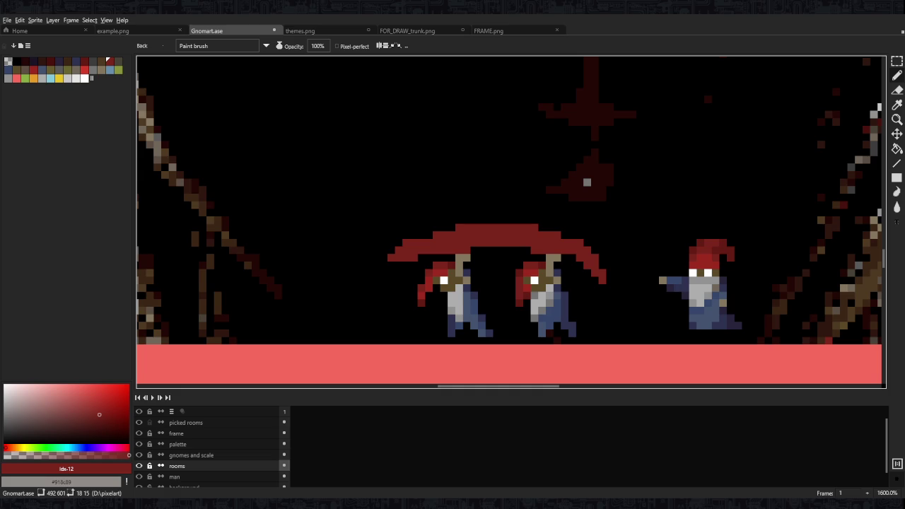
{"action": "scroll", "coordinate": [587, 232], "scroll_direction": "down", "scroll_amount": 1}
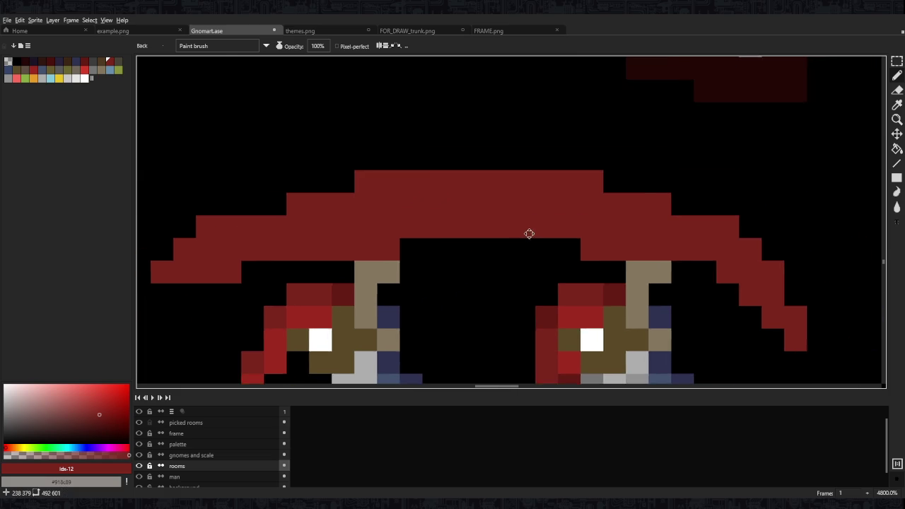
{"action": "scroll", "coordinate": [587, 233], "scroll_direction": "down", "scroll_amount": 1}
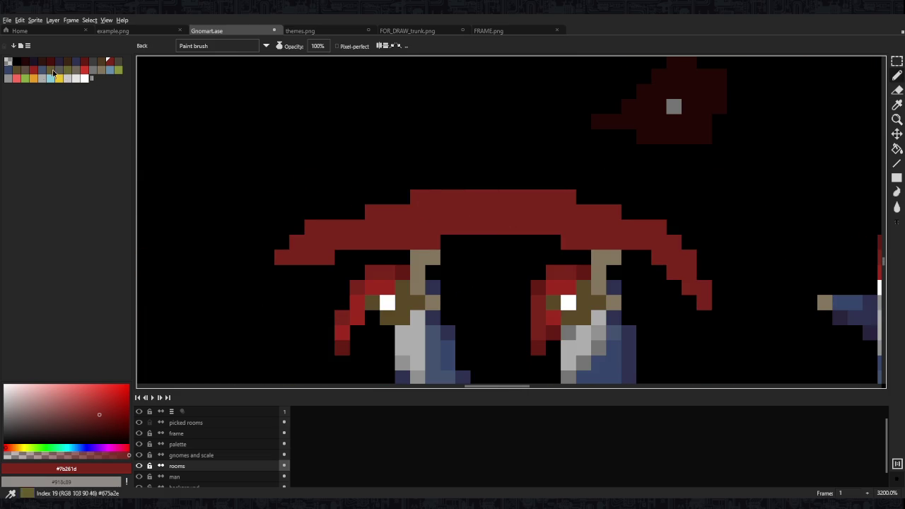
{"action": "left_click", "coordinate": [18, 82]}
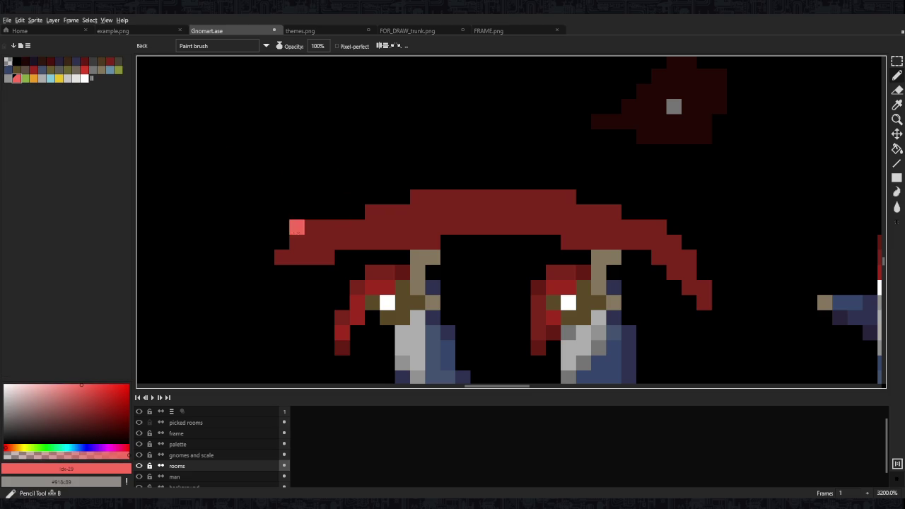
Lighten the dome's dark red to a soft pink and paint a highlight along its top
{"action": "left_click", "coordinate": [379, 226], "text": "alt"}
{"action": "left_click_drag", "start_coordinate": [79, 413], "coordinate": [61, 408]}
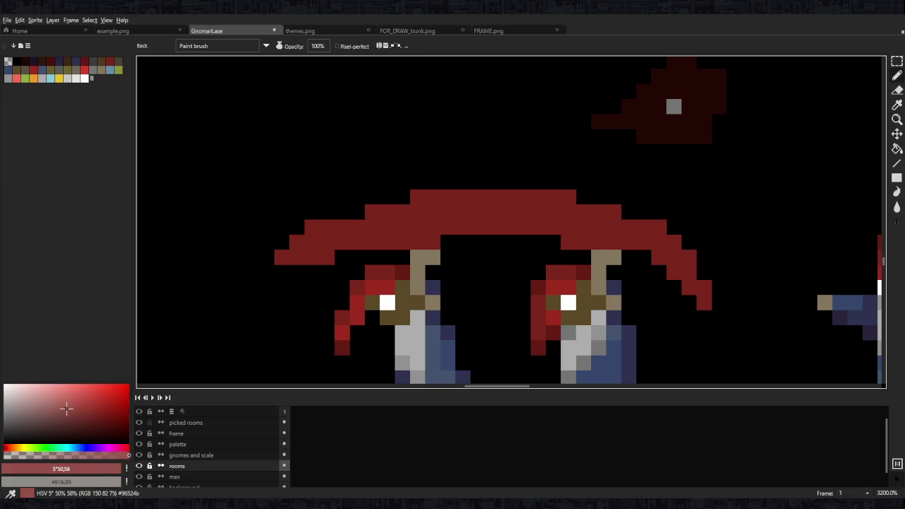
{"action": "scroll", "coordinate": [492, 272], "scroll_direction": "down", "scroll_amount": 2}
{"action": "scroll", "coordinate": [454, 186], "scroll_direction": "down", "scroll_amount": 1}
{"action": "scroll", "coordinate": [476, 148], "scroll_direction": "down", "scroll_amount": 1}
{"action": "scroll", "coordinate": [476, 149], "scroll_direction": "up", "scroll_amount": 4}
{"action": "scroll", "coordinate": [491, 145], "scroll_direction": "up", "scroll_amount": 1}
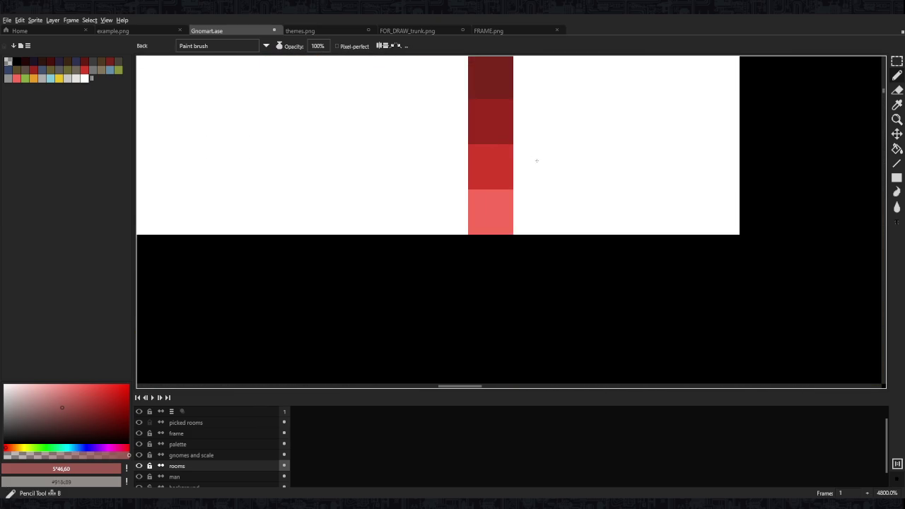
{"action": "scroll", "coordinate": [455, 257], "scroll_direction": "down", "scroll_amount": 8}
{"action": "scroll", "coordinate": [570, 264], "scroll_direction": "down", "scroll_amount": 3}
{"action": "scroll", "coordinate": [523, 302], "scroll_direction": "up", "scroll_amount": 5}
{"action": "scroll", "coordinate": [371, 286], "scroll_direction": "up", "scroll_amount": 4}
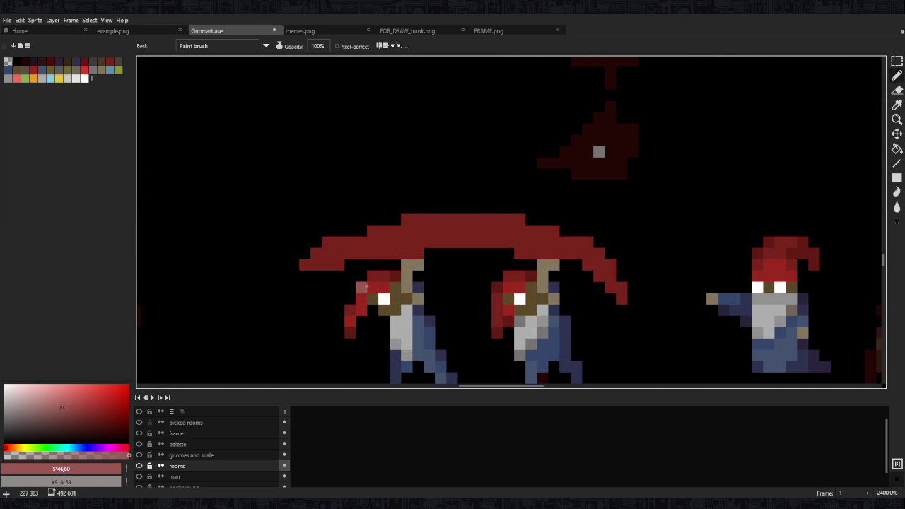
{"action": "mouse_move", "coordinate": [305, 266]}
{"action": "left_mouse_down"}
{"action": "mouse_move", "coordinate": [486, 229]}
{"action": "mouse_move", "coordinate": [544, 242]}
{"action": "mouse_move", "coordinate": [617, 284]}
{"action": "left_mouse_up"}
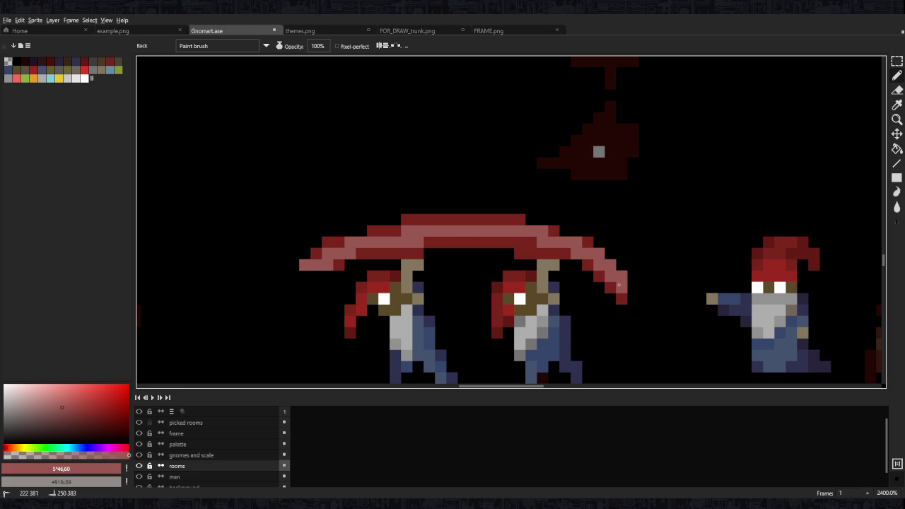
Shade the dome's left and right ends in a deeper dark red
{"action": "left_click", "coordinate": [597, 277], "text": "alt"}
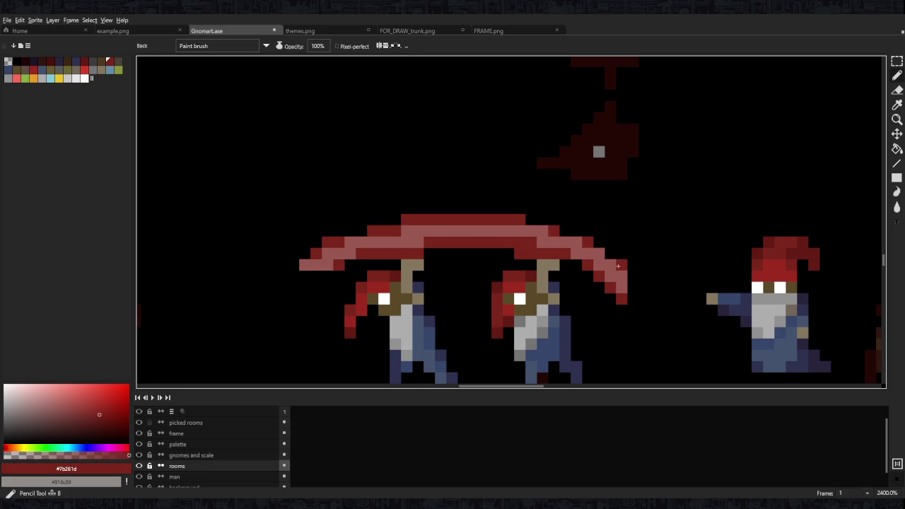
{"action": "left_click", "coordinate": [478, 221], "text": "alt"}
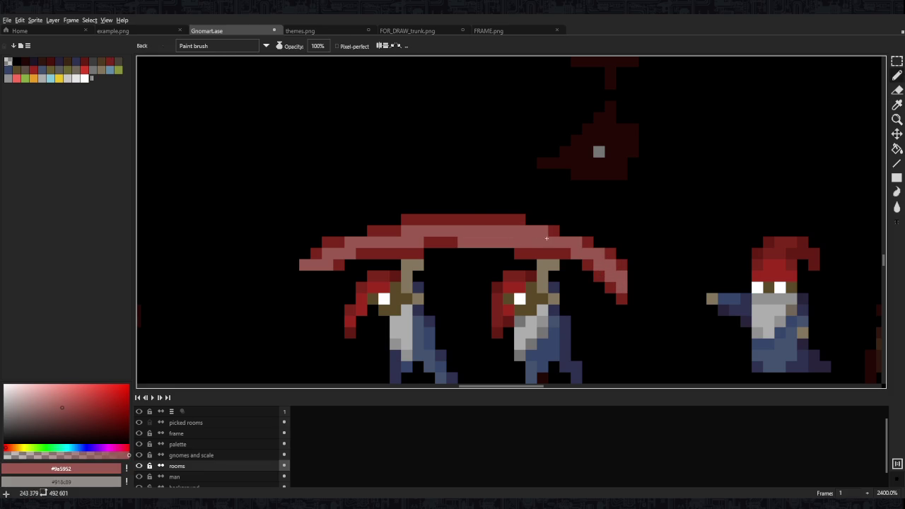
{"action": "scroll", "coordinate": [503, 220], "scroll_direction": "down", "scroll_amount": 5}
{"action": "scroll", "coordinate": [503, 220], "scroll_direction": "down", "scroll_amount": 2}
{"action": "scroll", "coordinate": [428, 232], "scroll_direction": "up", "scroll_amount": 6}
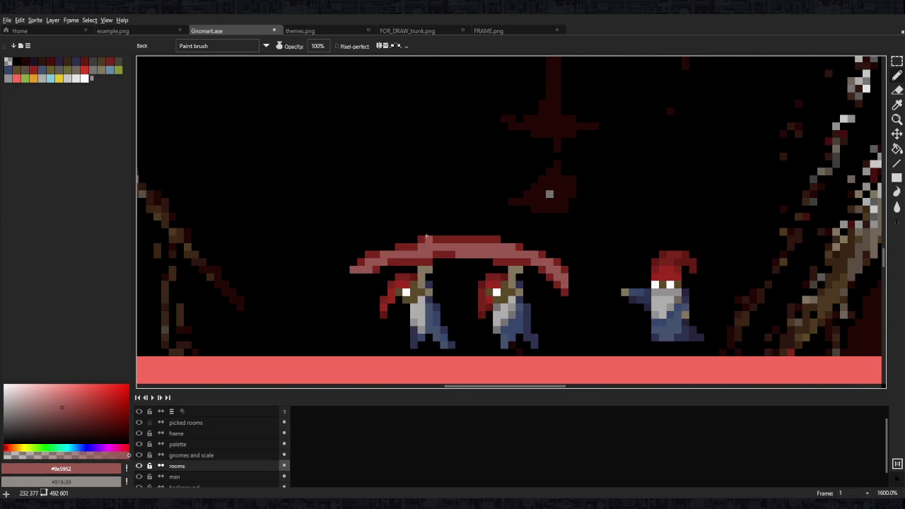
{"action": "scroll", "coordinate": [437, 238], "scroll_direction": "up", "scroll_amount": 2}
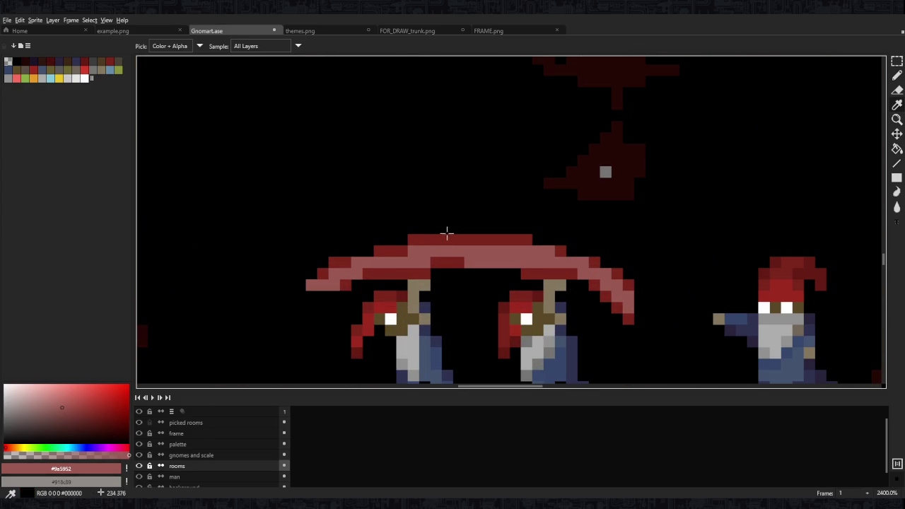
{"action": "left_click", "coordinate": [429, 238], "text": "alt"}
{"action": "left_click", "coordinate": [430, 238], "text": "alt"}
{"action": "left_click_drag", "start_coordinate": [402, 240], "coordinate": [420, 237]}
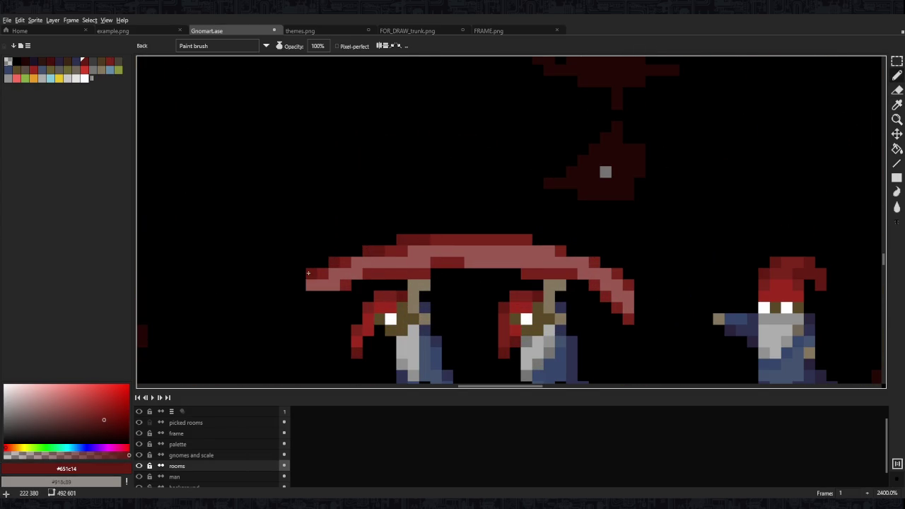
{"action": "left_click", "coordinate": [537, 238]}
{"action": "left_click", "coordinate": [572, 250]}
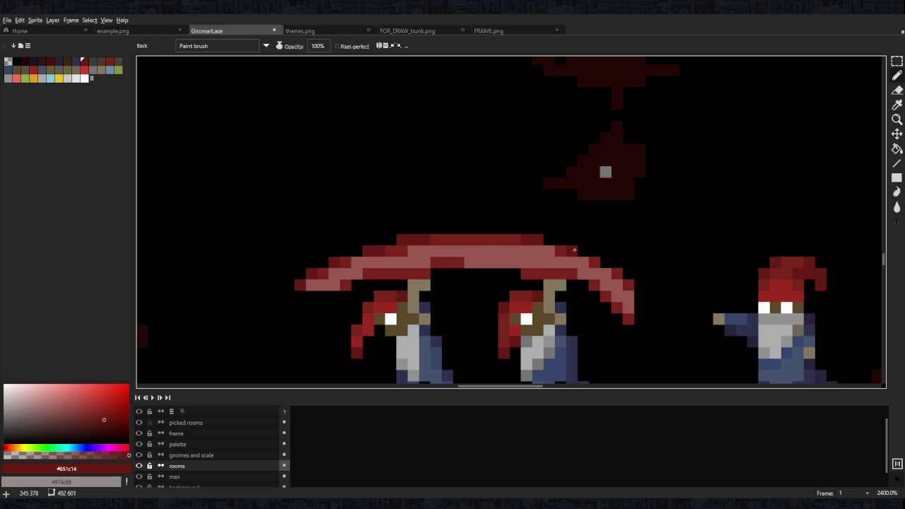
Paint a salmon highlight along the dome, with an extra salmon pixel at its left end
{"action": "left_click", "coordinate": [499, 253]}
{"action": "key", "text": "b"}
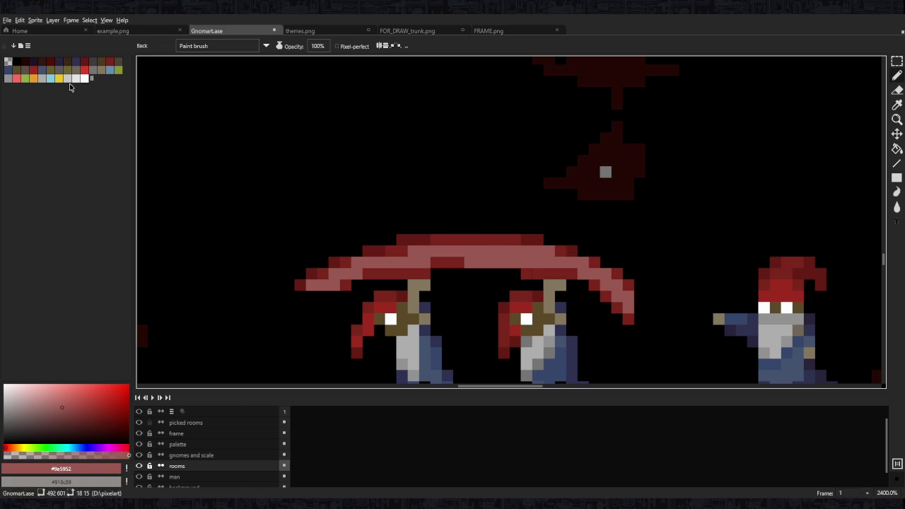
{"action": "left_click", "coordinate": [16, 77]}
{"action": "left_click_drag", "start_coordinate": [470, 251], "coordinate": [566, 263]}
{"action": "scroll", "coordinate": [544, 217], "scroll_direction": "down", "scroll_amount": 9}
{"action": "scroll", "coordinate": [546, 221], "scroll_direction": "up", "scroll_amount": 9}
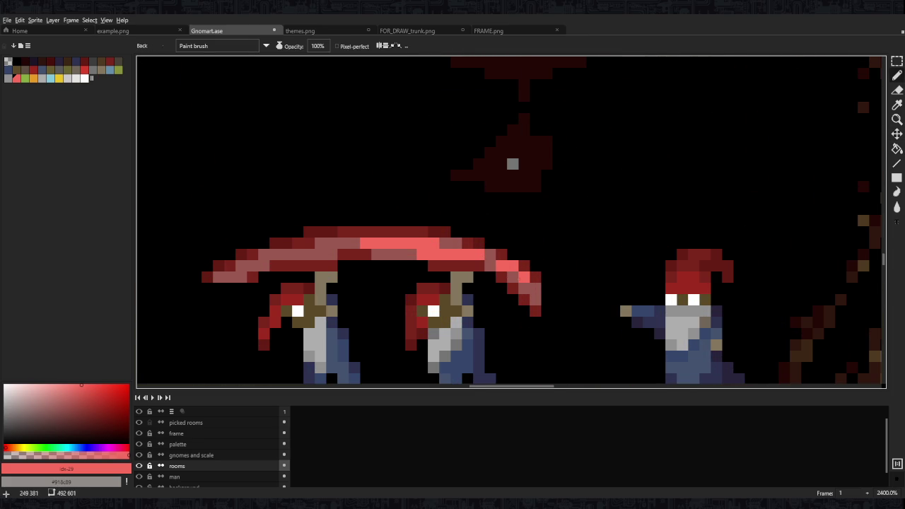
{"action": "scroll", "coordinate": [485, 240], "scroll_direction": "left", "scroll_amount": 5}
{"action": "scroll", "coordinate": [424, 254], "scroll_direction": "left", "scroll_amount": 1}
{"action": "left_click", "coordinate": [356, 275]}
{"action": "scroll", "coordinate": [466, 220], "scroll_direction": "down", "scroll_amount": 10}
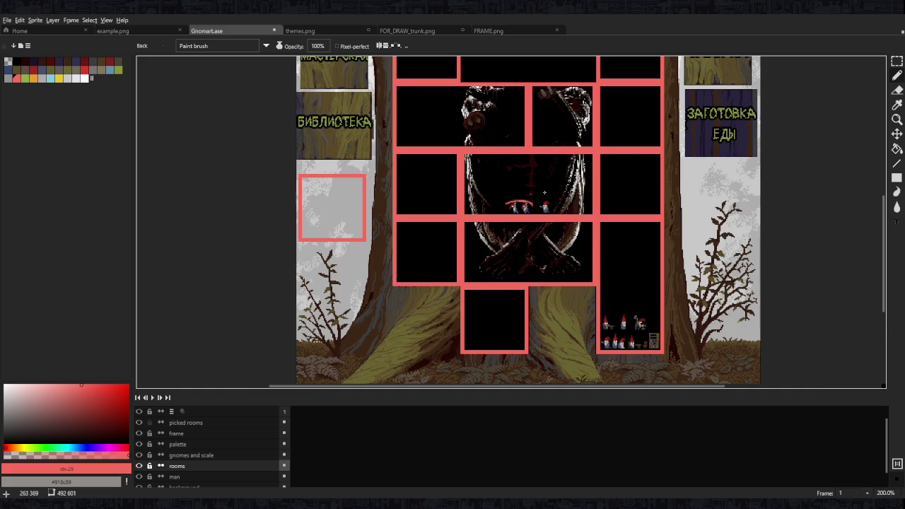
{"action": "scroll", "coordinate": [530, 212], "scroll_direction": "up", "scroll_amount": 4}
{"action": "scroll", "coordinate": [591, 199], "scroll_direction": "up", "scroll_amount": 3}
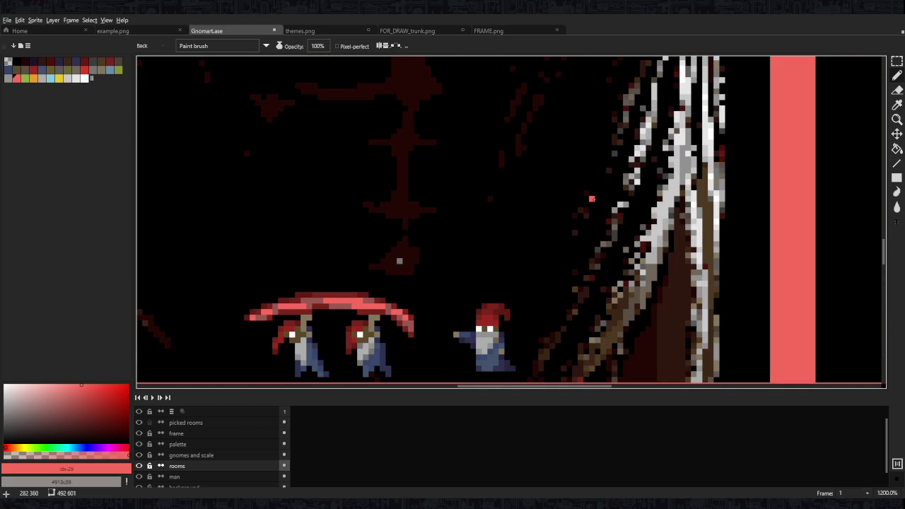
Pan to the gnome group, pick red from the dome, and lasso the area around the dome
{"action": "left_click", "coordinate": [619, 334], "text": "alt"}
{"action": "scroll", "coordinate": [354, 311], "scroll_direction": "up", "scroll_amount": 3}
{"action": "left_click_drag", "start_coordinate": [379, 285], "coordinate": [514, 250]}
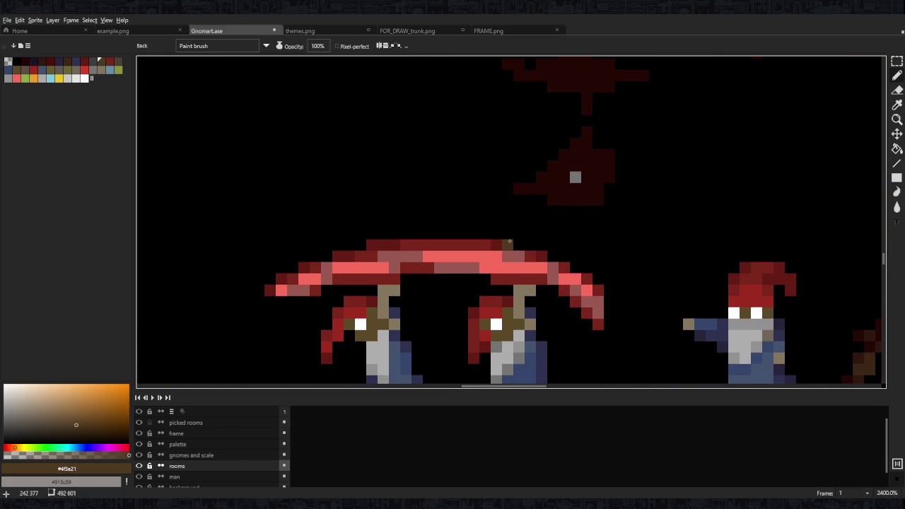
{"action": "left_click", "coordinate": [452, 267], "text": "alt"}
{"action": "key", "text": "alt"}
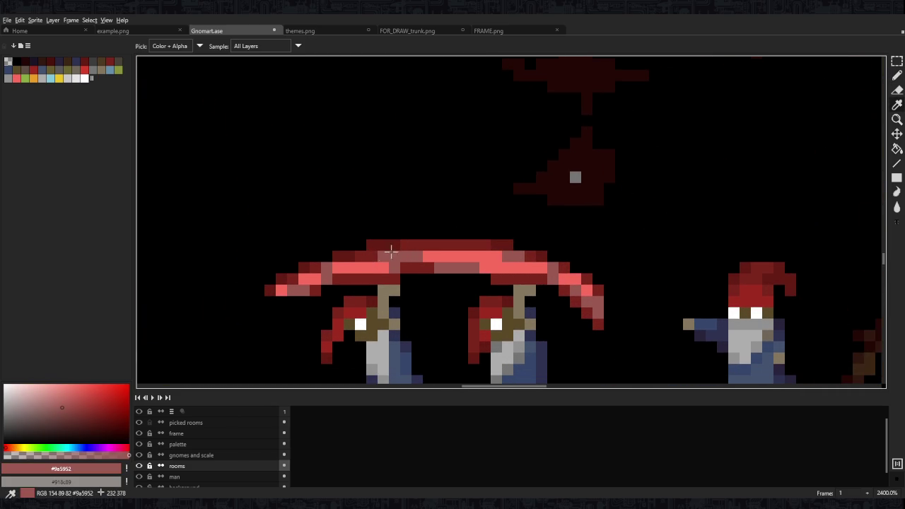
{"action": "left_click", "coordinate": [381, 254], "text": "alt"}
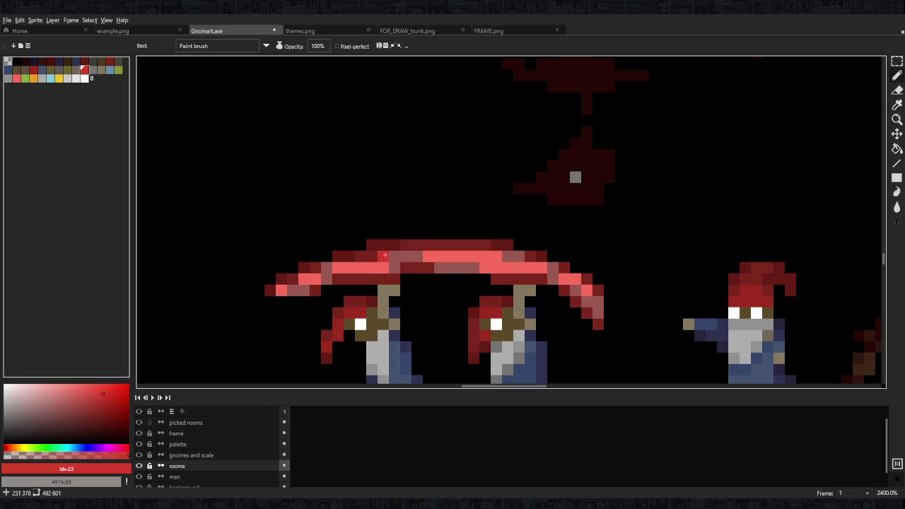
{"action": "key", "text": "q"}
{"action": "mouse_move", "coordinate": [319, 234]}
{"action": "left_mouse_down"}
{"action": "mouse_move", "coordinate": [467, 280]}
{"action": "mouse_move", "coordinate": [622, 311]}
{"action": "left_mouse_up"}
Sample dark red #651c14 from the dome and lasso the dome above the gnomes
{"action": "scroll", "coordinate": [451, 180], "scroll_direction": "down", "scroll_amount": 5}
{"action": "scroll", "coordinate": [451, 180], "scroll_direction": "down", "scroll_amount": 7}
{"action": "scroll", "coordinate": [451, 180], "scroll_direction": "up", "scroll_amount": 1}
{"action": "scroll", "coordinate": [451, 180], "scroll_direction": "up", "scroll_amount": 1}
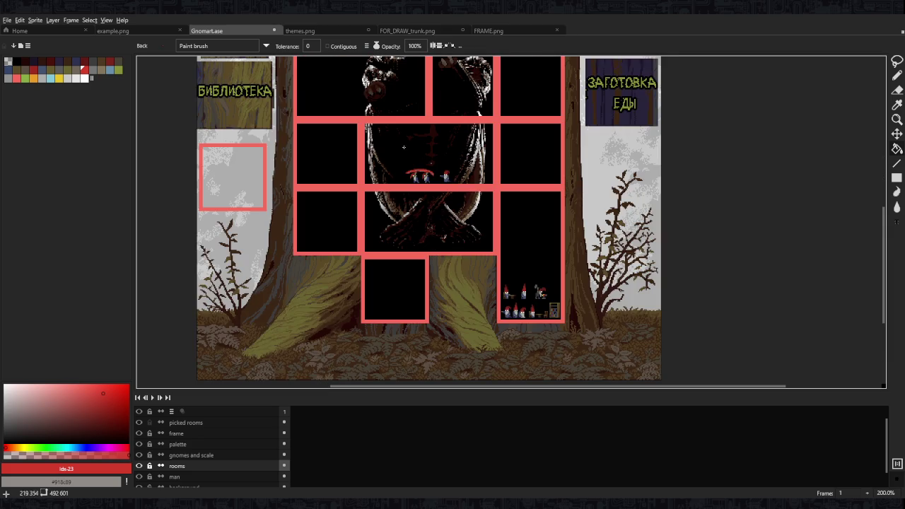
{"action": "scroll", "coordinate": [405, 148], "scroll_direction": "up", "scroll_amount": 4}
{"action": "scroll", "coordinate": [453, 177], "scroll_direction": "up", "scroll_amount": 5}
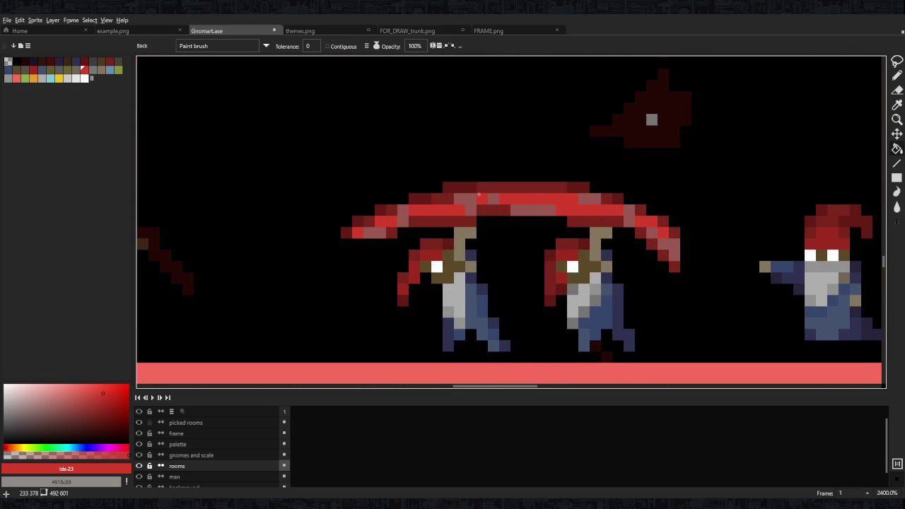
{"action": "scroll", "coordinate": [427, 187], "scroll_direction": "up", "scroll_amount": 1}
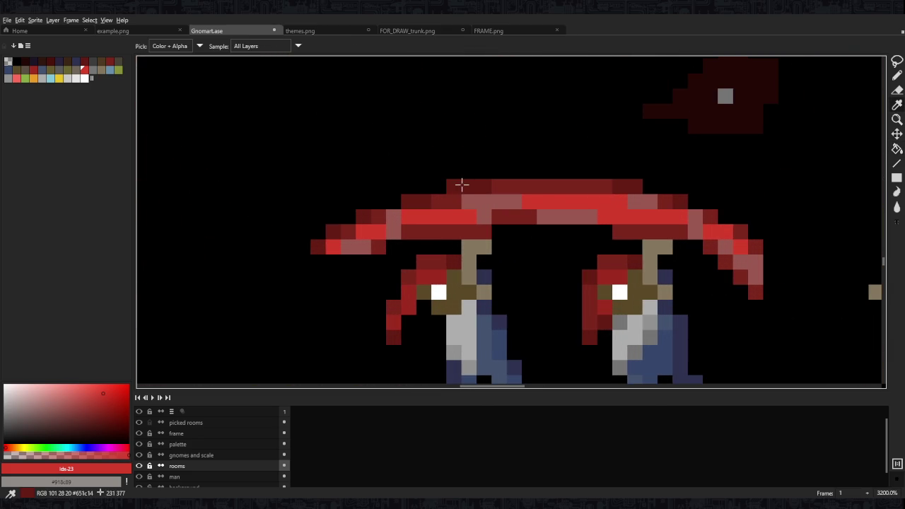
{"action": "left_click", "coordinate": [460, 184], "text": "alt"}
{"action": "key", "text": "b"}
{"action": "scroll", "coordinate": [387, 204], "scroll_direction": "down", "scroll_amount": 3}
{"action": "scroll", "coordinate": [485, 194], "scroll_direction": "down", "scroll_amount": 1}
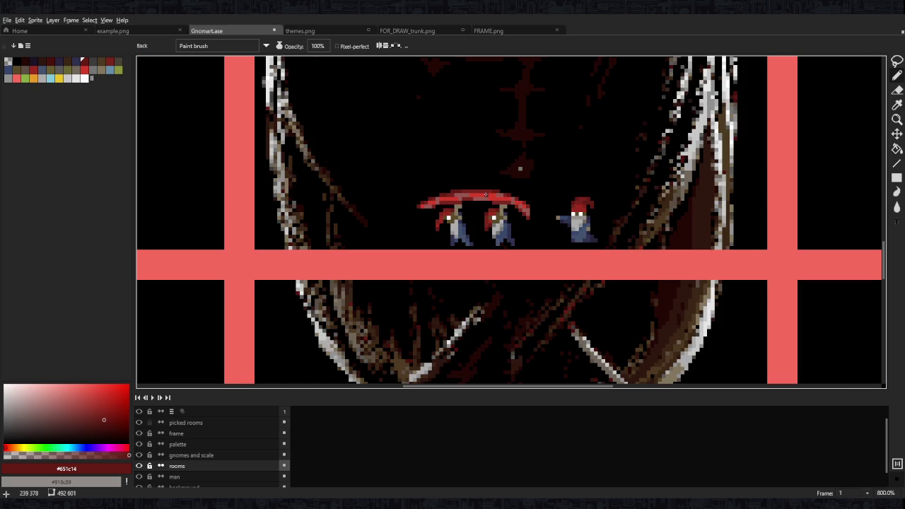
{"action": "scroll", "coordinate": [453, 183], "scroll_direction": "up", "scroll_amount": 3}
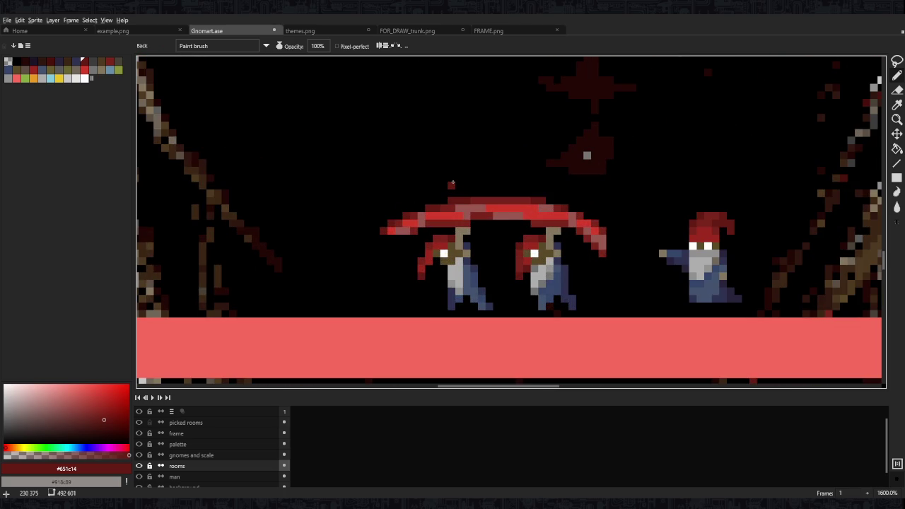
{"action": "key", "text": "q"}
{"action": "mouse_move", "coordinate": [563, 224]}
{"action": "left_mouse_down"}
{"action": "mouse_move", "coordinate": [387, 245]}
{"action": "mouse_move", "coordinate": [563, 224]}
{"action": "mouse_move", "coordinate": [536, 186]}
{"action": "mouse_move", "coordinate": [590, 216]}
{"action": "left_mouse_up"}
Paint out the drips at both dome ends and shift the dome down two pixels, then deselect
{"action": "key", "text": "Return"}
{"action": "key", "text": "b"}
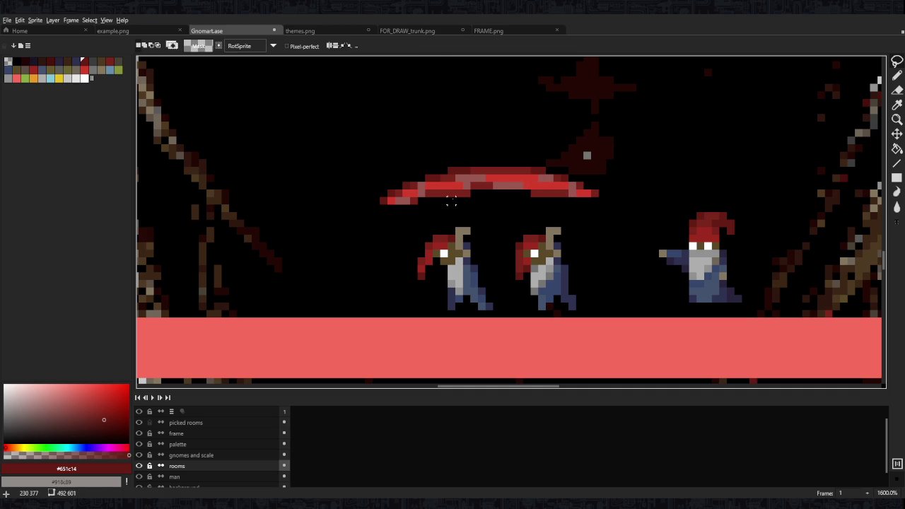
{"action": "left_click_drag", "start_coordinate": [396, 201], "coordinate": [382, 200]}
{"action": "scroll", "coordinate": [488, 207], "scroll_direction": "up", "scroll_amount": 2}
{"action": "mouse_move", "coordinate": [318, 172]}
{"action": "left_mouse_down"}
{"action": "mouse_move", "coordinate": [689, 128]}
{"action": "mouse_move", "coordinate": [547, 127]}
{"action": "mouse_move", "coordinate": [656, 130]}
{"action": "left_mouse_up"}
{"action": "key", "text": "ctrl+z"}
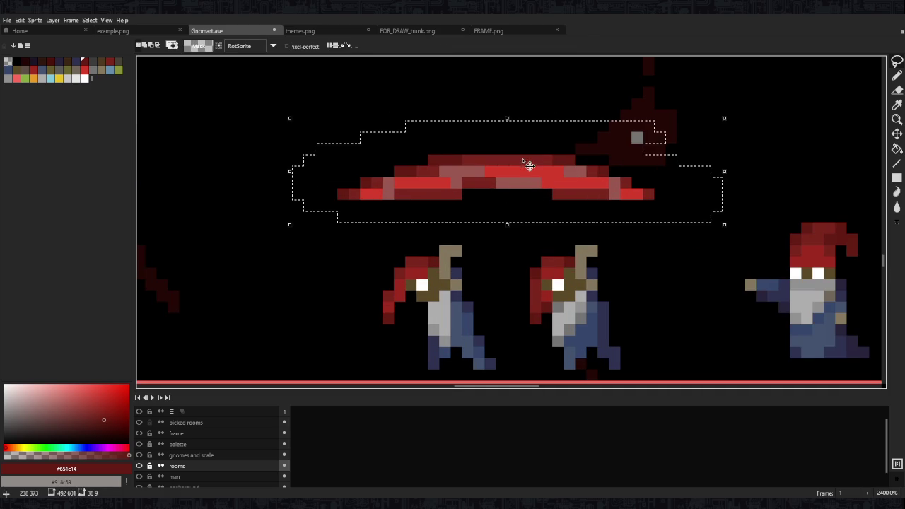
{"action": "left_click_drag", "start_coordinate": [529, 162], "coordinate": [529, 186]}
{"action": "key", "text": "ctrl+d"}
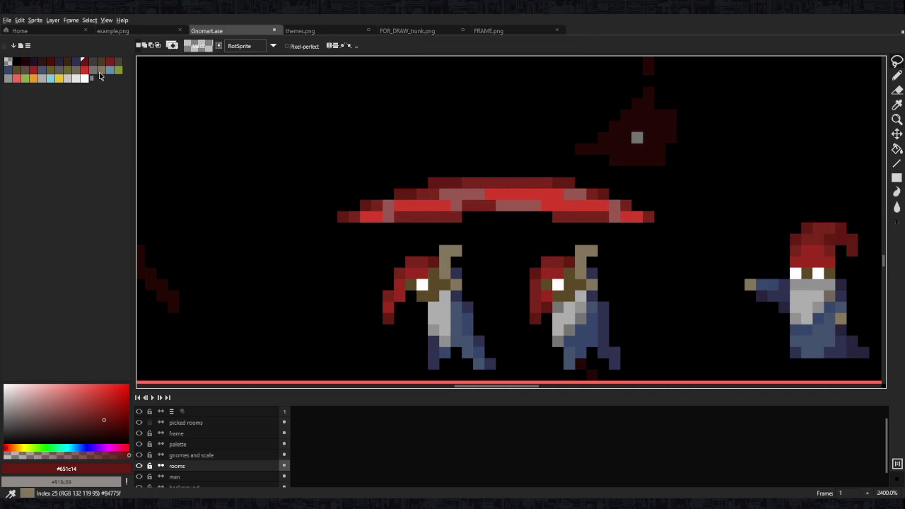
Paint a long pole across the gnomes' staffs, repainting it from tan to grey and extending it left
{"action": "left_click", "coordinate": [99, 69]}
{"action": "key", "text": "b"}
{"action": "left_click_drag", "start_coordinate": [343, 240], "coordinate": [671, 239]}
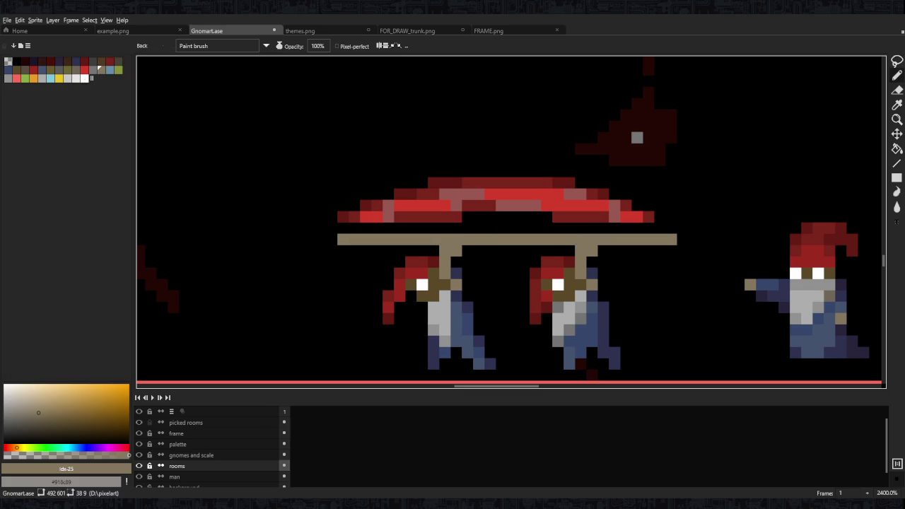
{"action": "scroll", "coordinate": [385, 208], "scroll_direction": "up", "scroll_amount": 1}
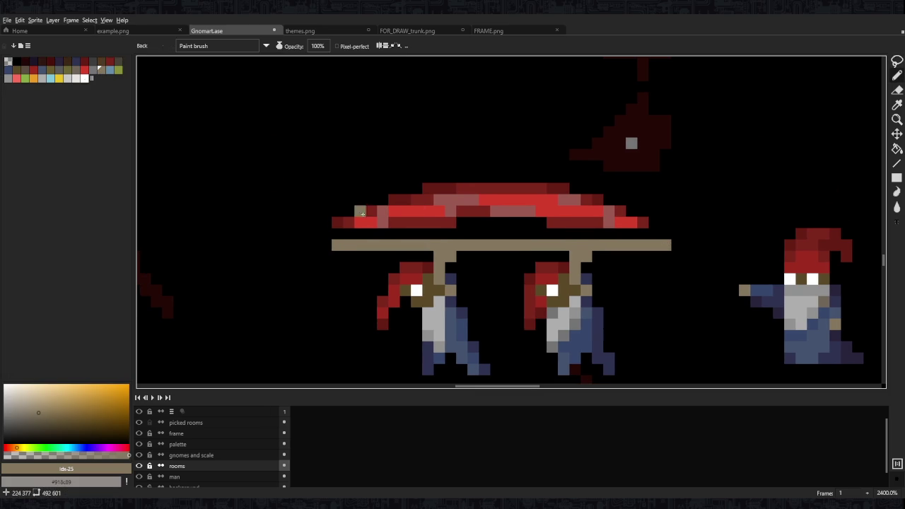
{"action": "left_click", "coordinate": [64, 76]}
{"action": "left_click_drag", "start_coordinate": [337, 246], "coordinate": [668, 245]}
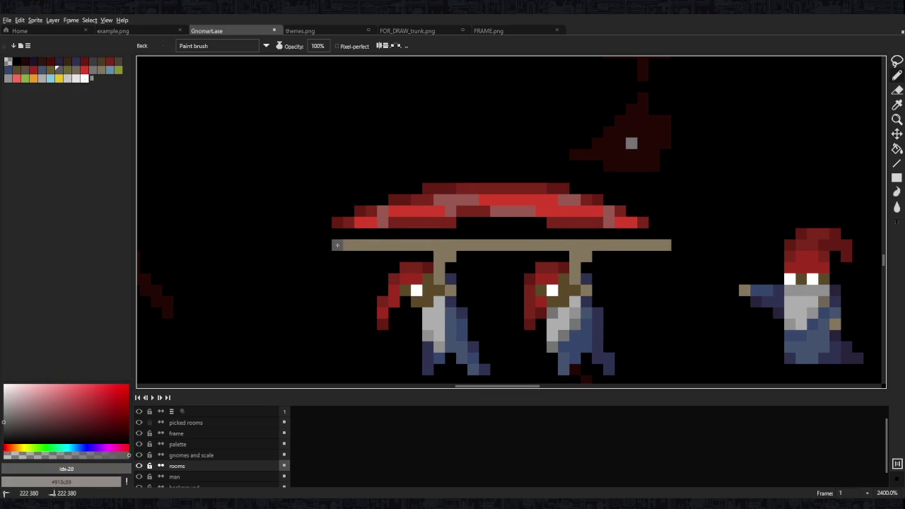
{"action": "left_click", "coordinate": [428, 234]}
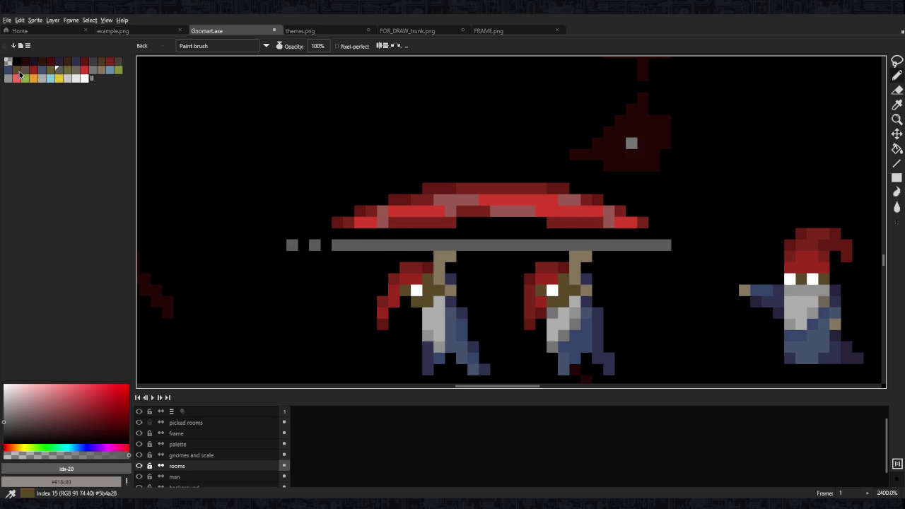
Give the pole's left tip three pixels in dark and lighter brown shades
{"action": "left_click", "coordinate": [16, 68]}
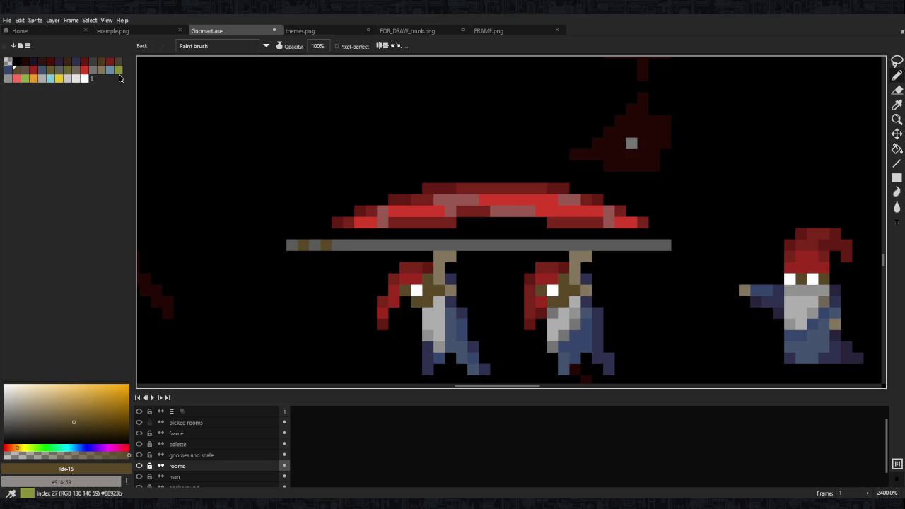
{"action": "left_click", "coordinate": [66, 61]}
{"action": "left_click", "coordinate": [302, 244]}
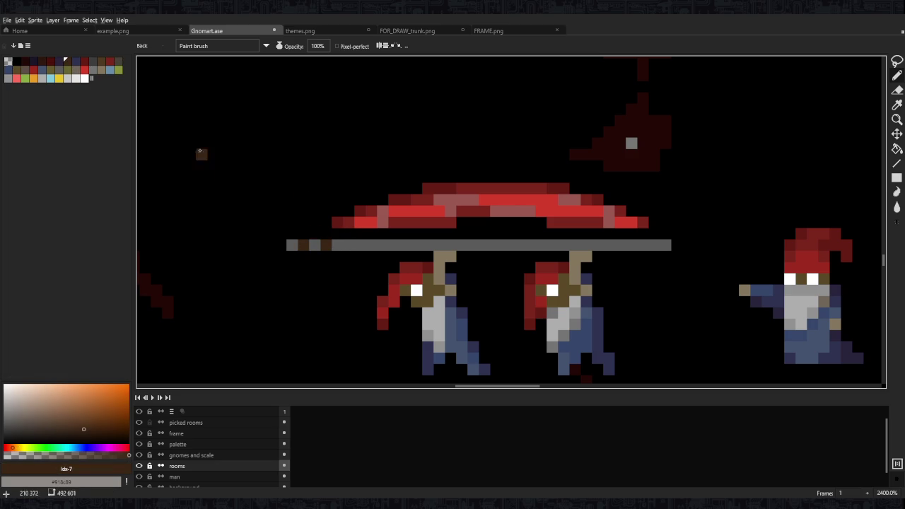
{"action": "left_click", "coordinate": [101, 62]}
{"action": "left_click", "coordinate": [292, 245]}
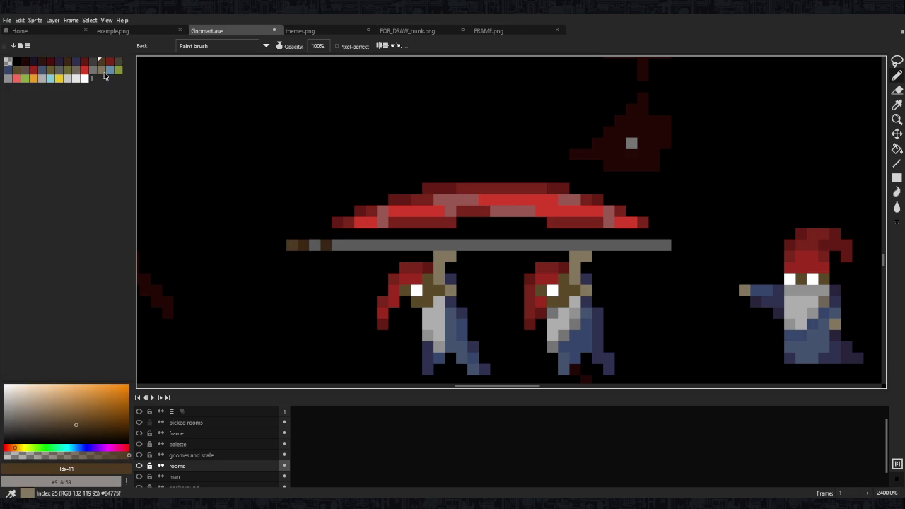
{"action": "left_click", "coordinate": [120, 64]}
{"action": "left_click", "coordinate": [19, 71]}
{"action": "left_click", "coordinate": [314, 245]}
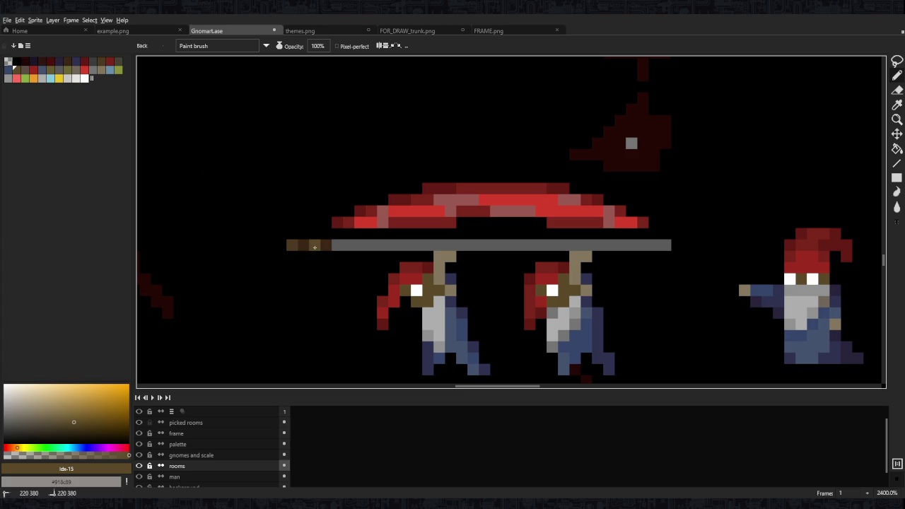
Choose olive as the pole colour and switch to the fill tool
{"action": "left_click", "coordinate": [52, 73]}
{"action": "key", "text": "g"}
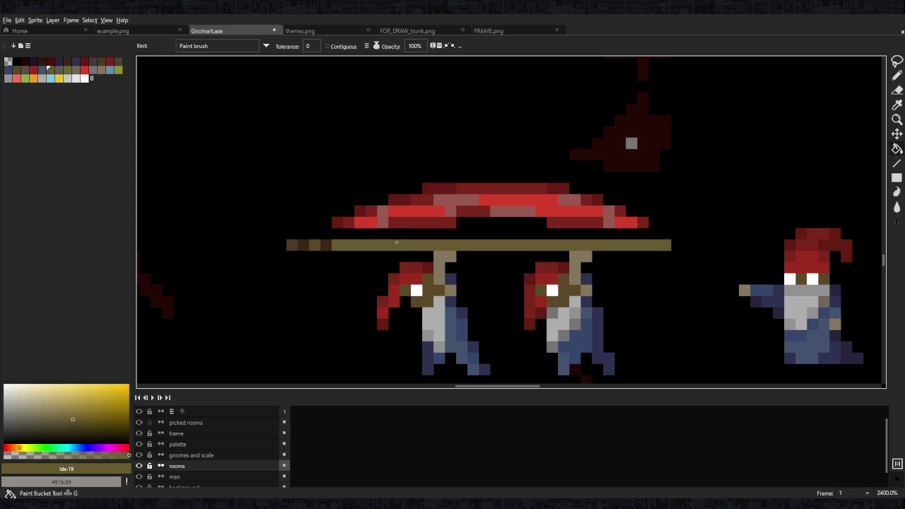
{"action": "scroll", "coordinate": [533, 230], "scroll_direction": "down", "scroll_amount": 4}
{"action": "scroll", "coordinate": [534, 230], "scroll_direction": "down", "scroll_amount": 3}
{"action": "scroll", "coordinate": [544, 226], "scroll_direction": "up", "scroll_amount": 2}
{"action": "scroll", "coordinate": [446, 231], "scroll_direction": "up", "scroll_amount": 6}
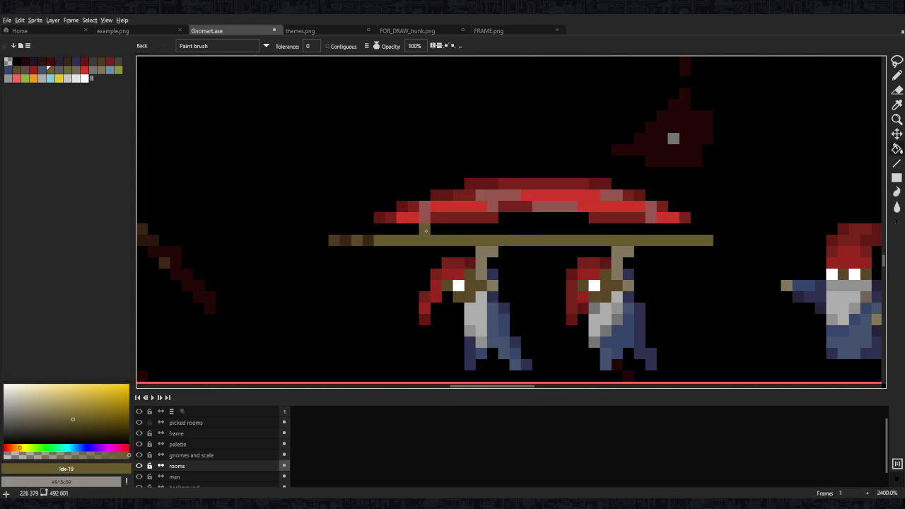
Sample the dome's dark red and paint a dark-red row beneath the dome
{"action": "key", "text": "i"}
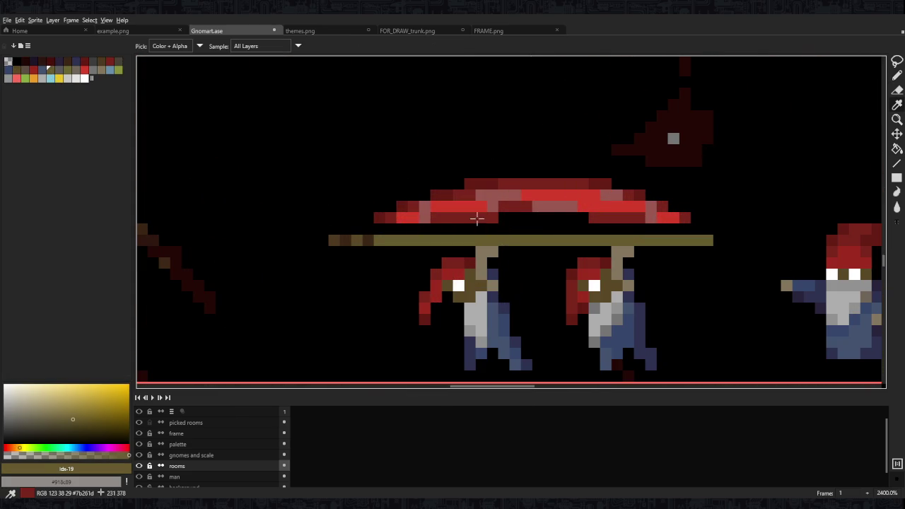
{"action": "left_click", "coordinate": [485, 217]}
{"action": "key", "text": "b"}
{"action": "left_click_drag", "start_coordinate": [368, 229], "coordinate": [573, 220]}
{"action": "left_click", "coordinate": [545, 220]}
{"action": "left_click_drag", "start_coordinate": [481, 229], "coordinate": [699, 229]}
Repaint parts of the lower row in lighter red #7b261d and erase two stray pixels
{"action": "left_click", "coordinate": [622, 217], "text": "alt"}
{"action": "left_click_drag", "start_coordinate": [602, 229], "coordinate": [643, 231]}
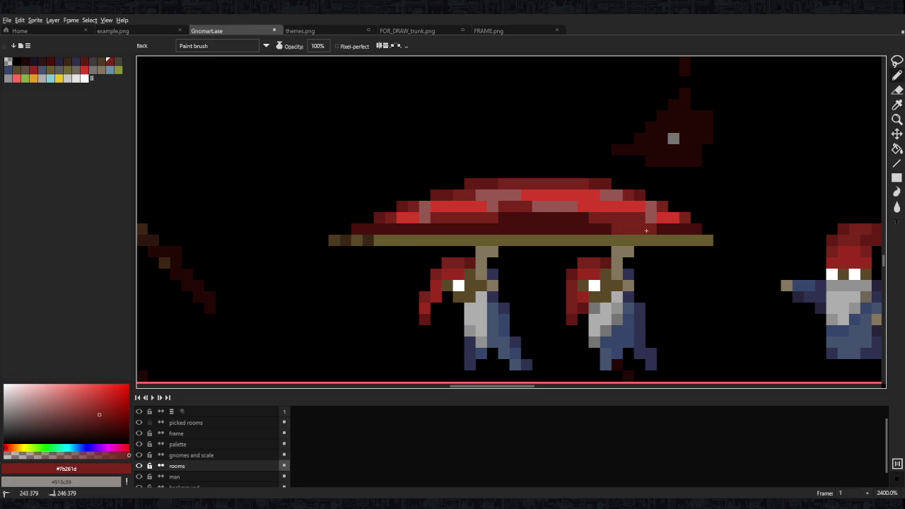
{"action": "left_click_drag", "start_coordinate": [527, 229], "coordinate": [600, 229]}
{"action": "mouse_move", "coordinate": [424, 229]}
{"action": "left_mouse_down"}
{"action": "mouse_move", "coordinate": [469, 223]}
{"action": "mouse_move", "coordinate": [333, 229]}
{"action": "left_mouse_up"}
{"action": "key", "text": "e"}
{"action": "key", "text": "b"}
Add darkest red #4b120c pixels at both ends of the dome's top row
{"action": "left_click", "coordinate": [511, 218], "text": "alt"}
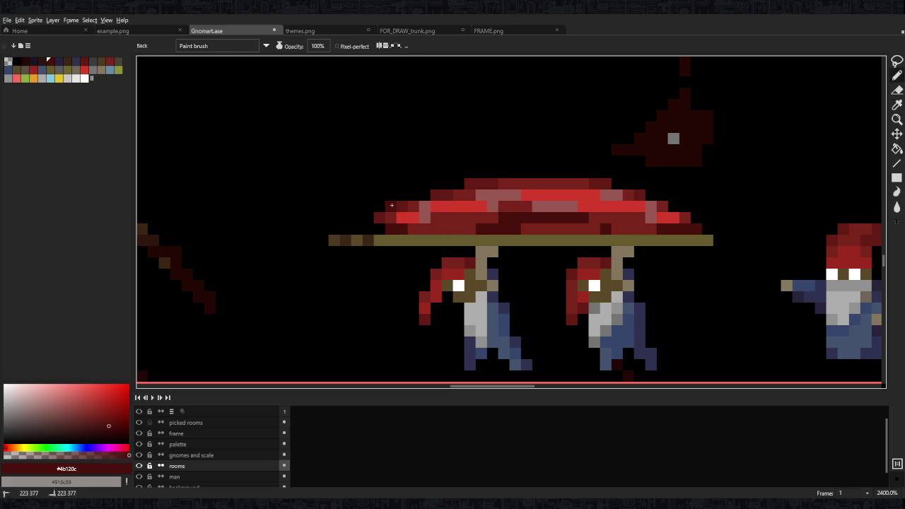
{"action": "left_click", "coordinate": [458, 184]}
{"action": "left_click", "coordinate": [613, 184]}
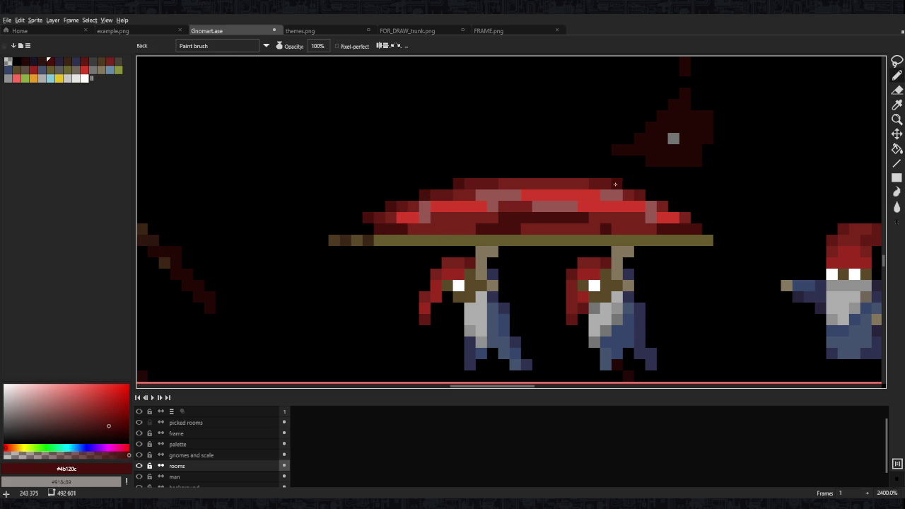
{"action": "scroll", "coordinate": [651, 239], "scroll_direction": "down", "scroll_amount": 9}
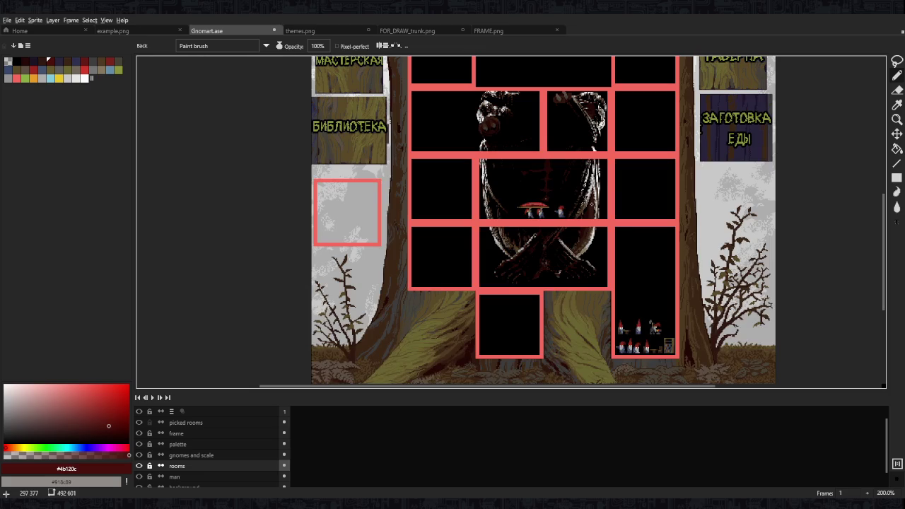
{"action": "scroll", "coordinate": [540, 206], "scroll_direction": "up", "scroll_amount": 5}
{"action": "scroll", "coordinate": [539, 205], "scroll_direction": "up", "scroll_amount": 4}
Paint muted pink streaks and pixels across the lower dome, plus a bright red run
{"action": "left_click", "coordinate": [523, 222], "text": "alt"}
{"action": "mouse_move", "coordinate": [524, 230]}
{"action": "left_mouse_down"}
{"action": "mouse_move", "coordinate": [581, 230]}
{"action": "mouse_move", "coordinate": [602, 243]}
{"action": "left_mouse_up"}
{"action": "left_click", "coordinate": [523, 242]}
{"action": "left_click", "coordinate": [614, 242]}
{"action": "left_click", "coordinate": [569, 242]}
{"action": "mouse_move", "coordinate": [535, 242]}
{"action": "left_mouse_down"}
{"action": "mouse_move", "coordinate": [603, 243]}
{"action": "mouse_move", "coordinate": [547, 230]}
{"action": "mouse_move", "coordinate": [450, 242]}
{"action": "left_mouse_up"}
Shade the dome's lower rows with bright red #d53d2c, red #7b261d and darkest red #4b120c
{"action": "left_click", "coordinate": [530, 219], "text": "alt"}
{"action": "left_click", "coordinate": [524, 231], "text": "alt"}
{"action": "left_click", "coordinate": [512, 231], "text": "alt"}
{"action": "left_click_drag", "start_coordinate": [512, 231], "coordinate": [382, 242]}
{"action": "left_click", "coordinate": [448, 231], "text": "alt"}
{"action": "left_click_drag", "start_coordinate": [428, 232], "coordinate": [448, 233]}
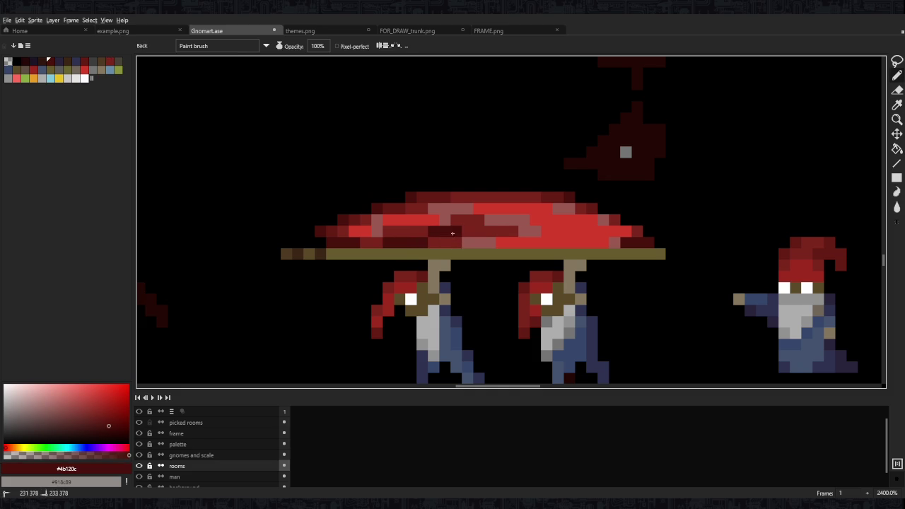
{"action": "scroll", "coordinate": [503, 233], "scroll_direction": "down", "scroll_amount": 9}
{"action": "scroll", "coordinate": [503, 233], "scroll_direction": "up", "scroll_amount": 9}
{"action": "scroll", "coordinate": [505, 240], "scroll_direction": "down", "scroll_amount": 9}
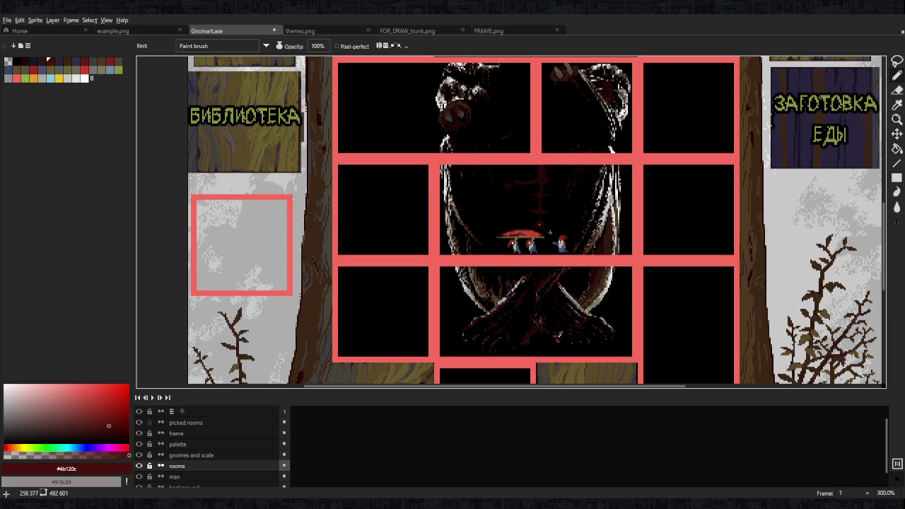
{"action": "scroll", "coordinate": [557, 233], "scroll_direction": "down", "scroll_amount": 2}
{"action": "scroll", "coordinate": [551, 239], "scroll_direction": "up", "scroll_amount": 3}
{"action": "scroll", "coordinate": [537, 223], "scroll_direction": "up", "scroll_amount": 1}
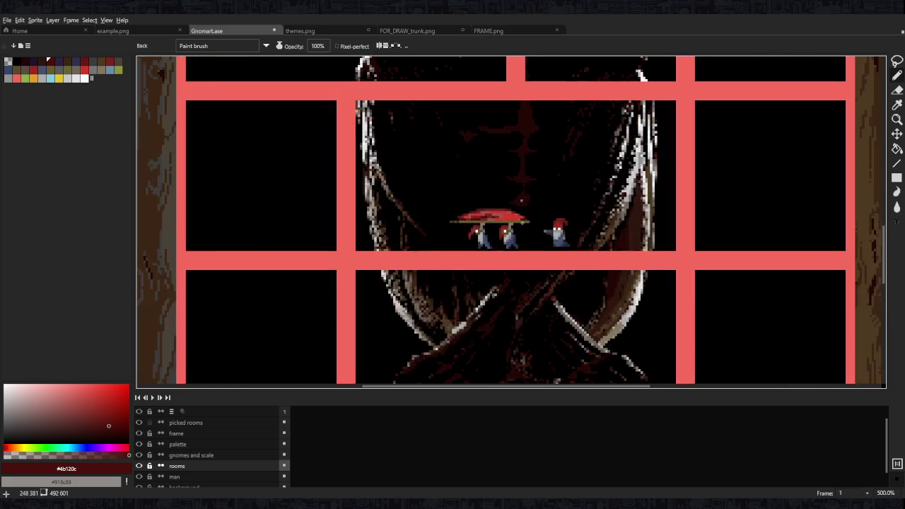
{"action": "scroll", "coordinate": [547, 209], "scroll_direction": "down", "scroll_amount": 1}
{"action": "scroll", "coordinate": [524, 240], "scroll_direction": "down", "scroll_amount": 1}
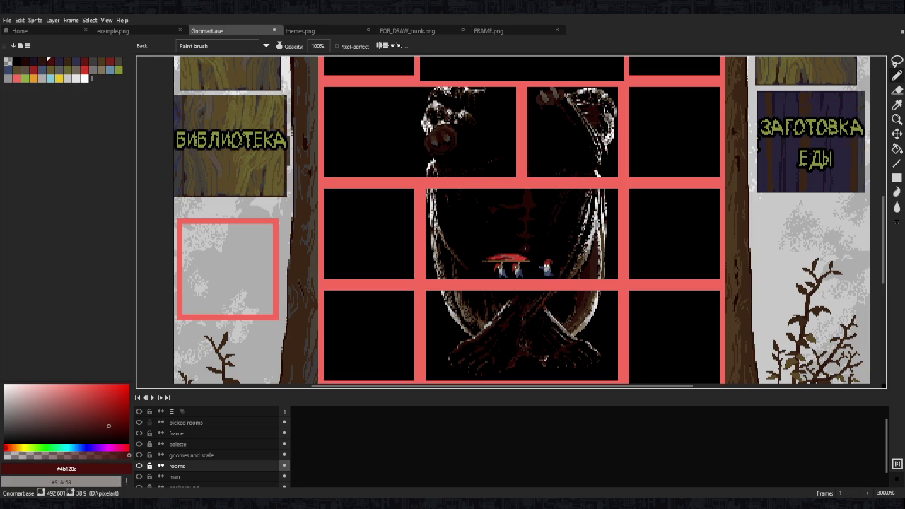
{"action": "left_click_drag", "start_coordinate": [450, 232], "coordinate": [449, 239]}
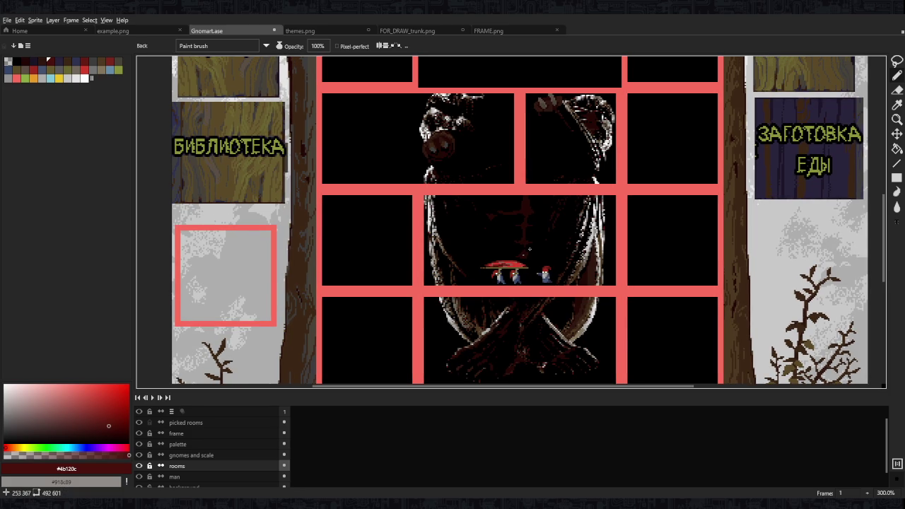
{"action": "scroll", "coordinate": [529, 249], "scroll_direction": "down", "scroll_amount": 2}
{"action": "scroll", "coordinate": [603, 252], "scroll_direction": "up", "scroll_amount": 1}
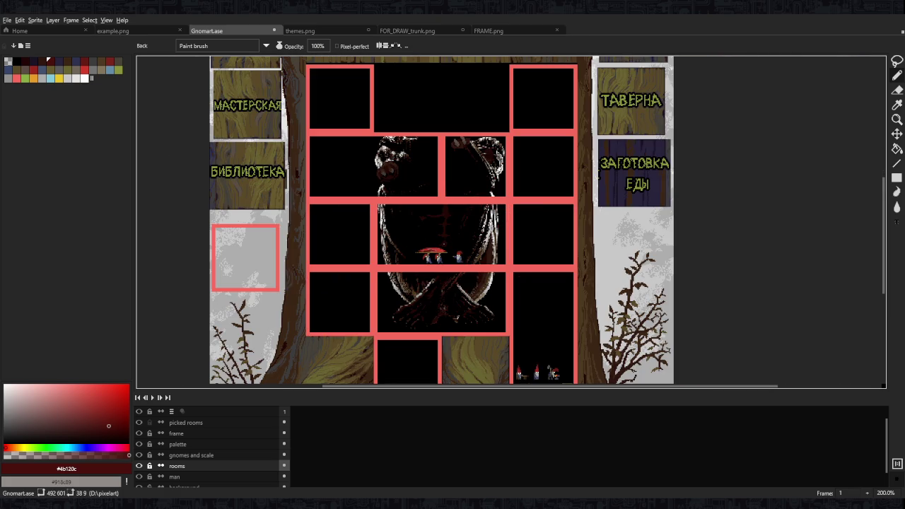
{"action": "scroll", "coordinate": [396, 156], "scroll_direction": "up", "scroll_amount": 4}
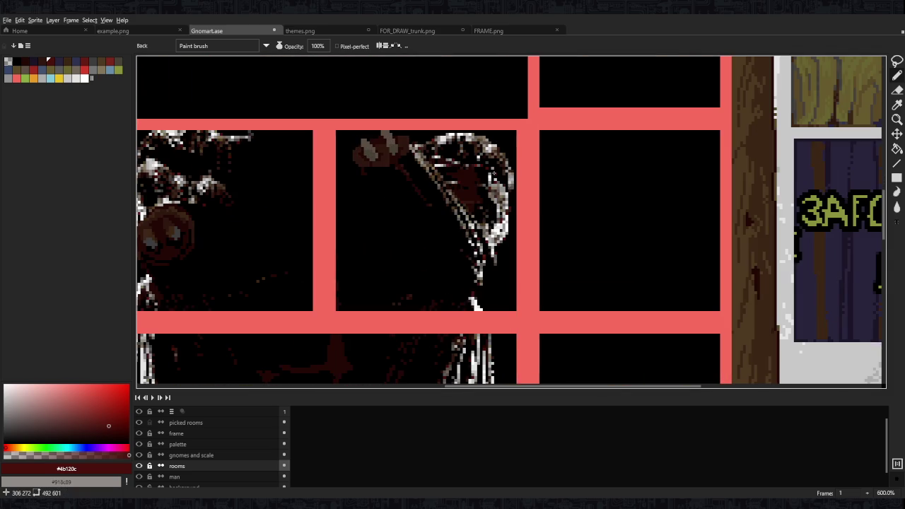
{"action": "scroll", "coordinate": [492, 175], "scroll_direction": "down", "scroll_amount": 5}
{"action": "scroll", "coordinate": [491, 167], "scroll_direction": "up", "scroll_amount": 2}
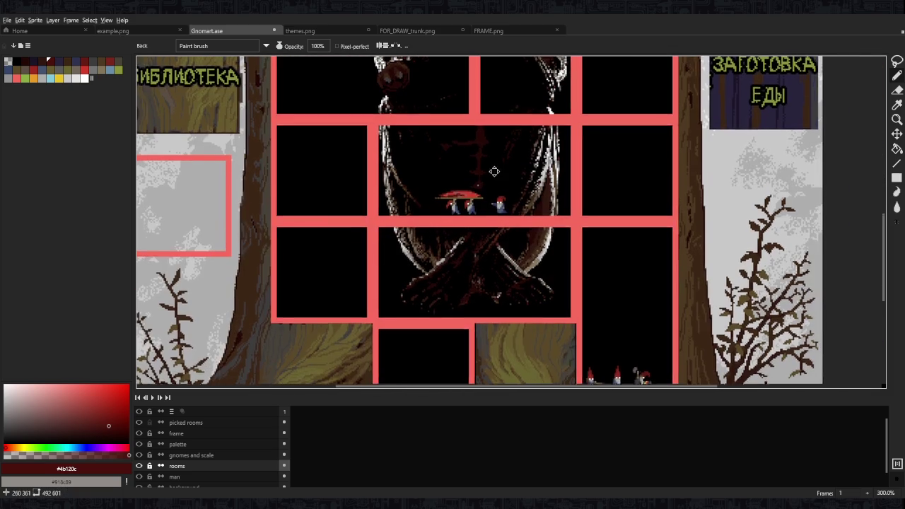
{"action": "left_click_drag", "start_coordinate": [490, 168], "coordinate": [488, 208]}
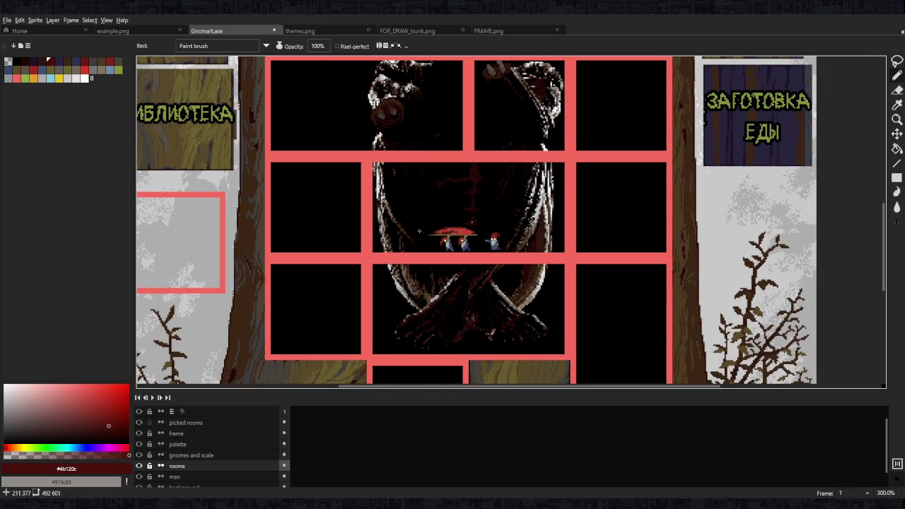
{"action": "scroll", "coordinate": [476, 234], "scroll_direction": "up", "scroll_amount": 3}
{"action": "scroll", "coordinate": [475, 235], "scroll_direction": "up", "scroll_amount": 1}
{"action": "scroll", "coordinate": [475, 240], "scroll_direction": "up", "scroll_amount": 2}
{"action": "key", "text": "m"}
Lasso-select the red dome and its two carrying gnomes and lower them slightly
{"action": "scroll", "coordinate": [478, 264], "scroll_direction": "up", "scroll_amount": 1}
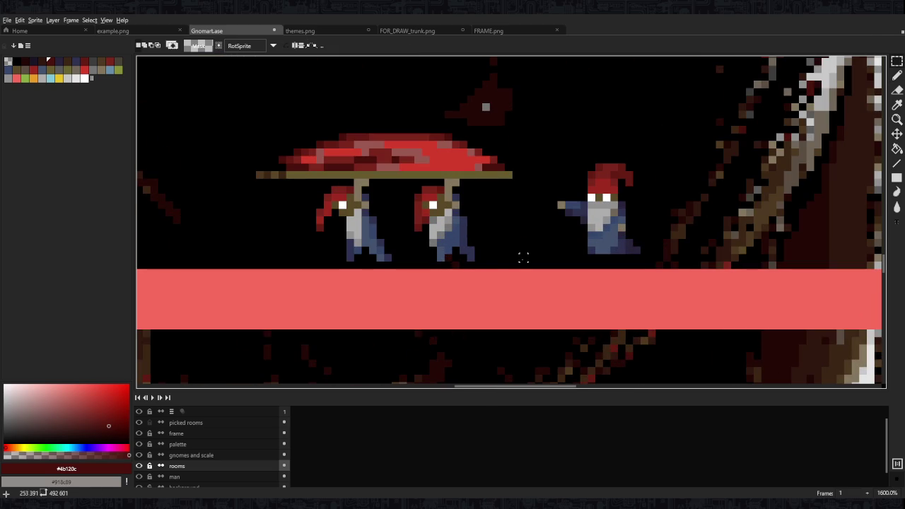
{"action": "left_click_drag", "start_coordinate": [505, 263], "coordinate": [223, 124]}
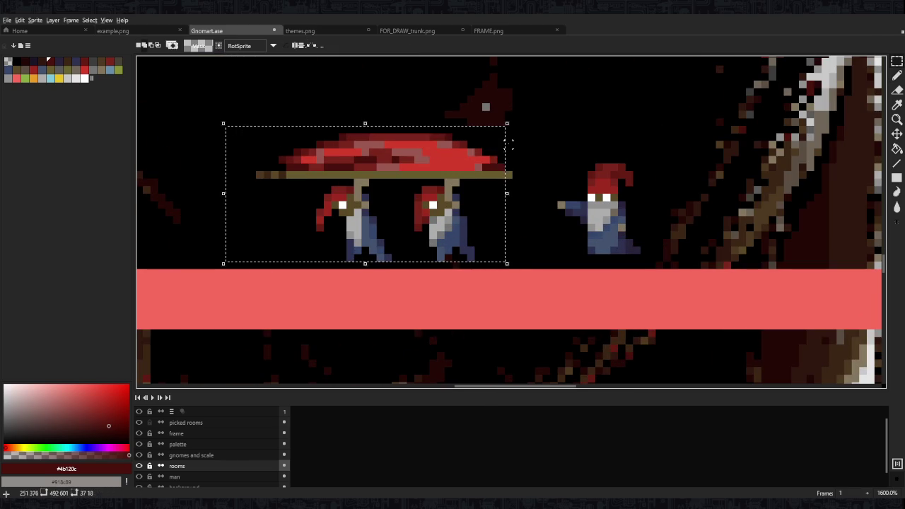
{"action": "key", "text": "q"}
{"action": "key", "text": "ctrl+d"}
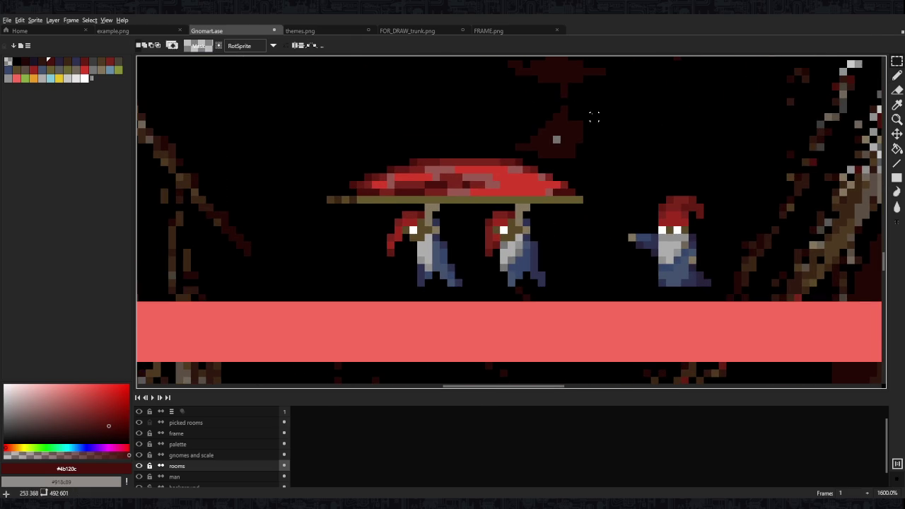
{"action": "left_click_drag", "start_coordinate": [393, 125], "coordinate": [300, 252]}
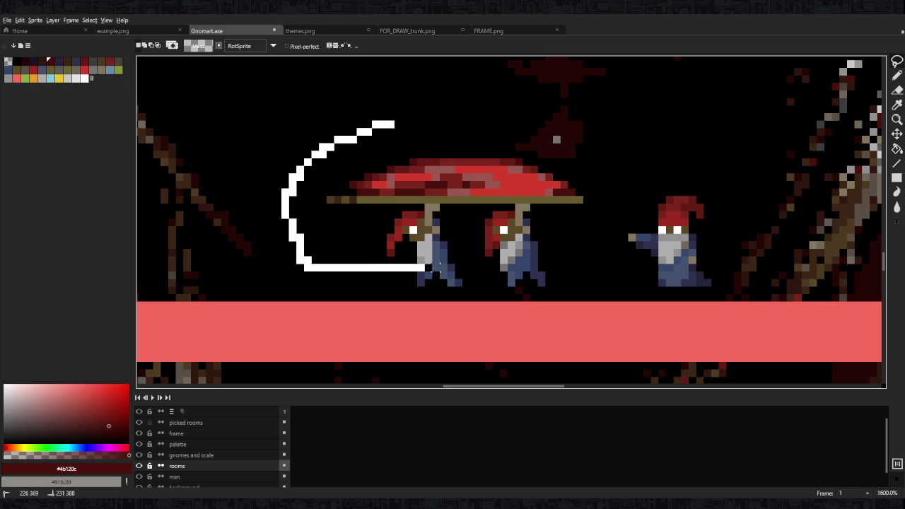
{"action": "mouse_move", "coordinate": [427, 267]}
{"action": "left_mouse_down"}
{"action": "mouse_move", "coordinate": [434, 150]}
{"action": "mouse_move", "coordinate": [443, 184]}
{"action": "left_mouse_up"}
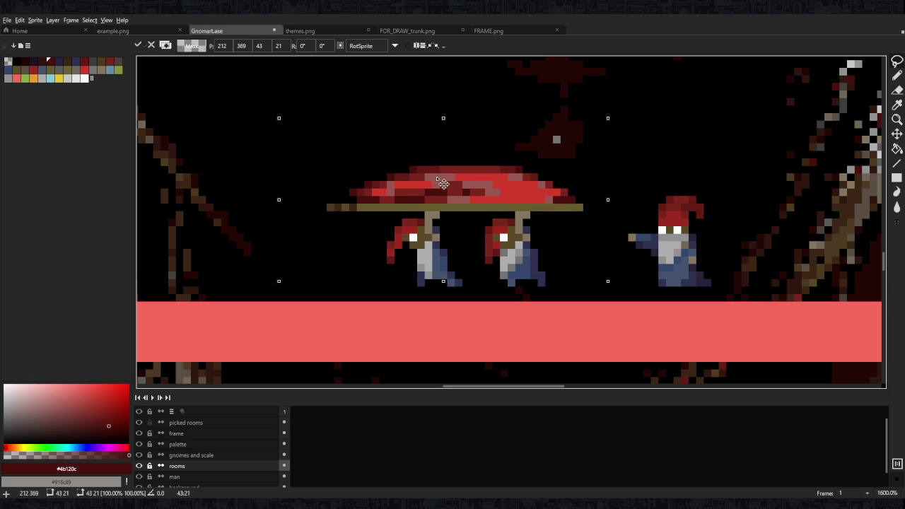
{"action": "key", "text": "ctrl+d"}
Repaint a grey pixel on the second gnome with the dark blue of its trousers
{"action": "key", "text": "b"}
{"action": "left_click", "coordinate": [432, 274], "text": "alt"}
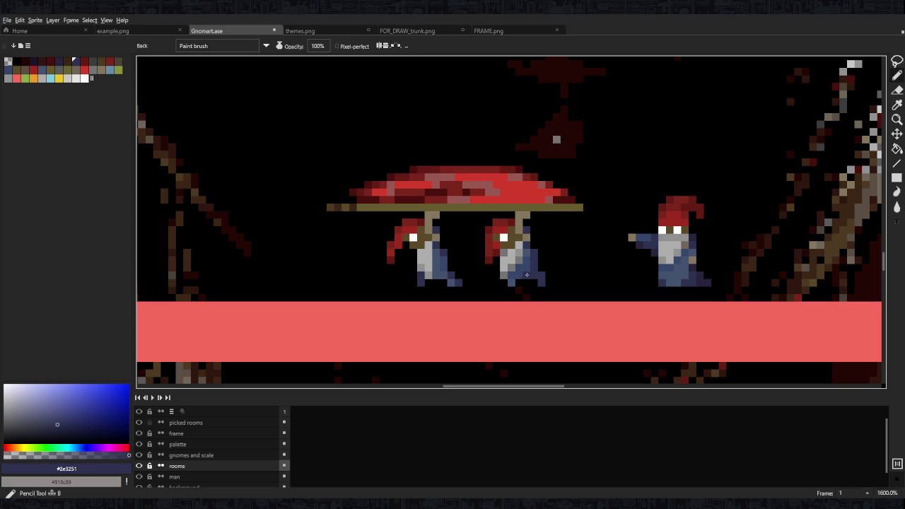
{"action": "scroll", "coordinate": [473, 281], "scroll_direction": "down", "scroll_amount": 3}
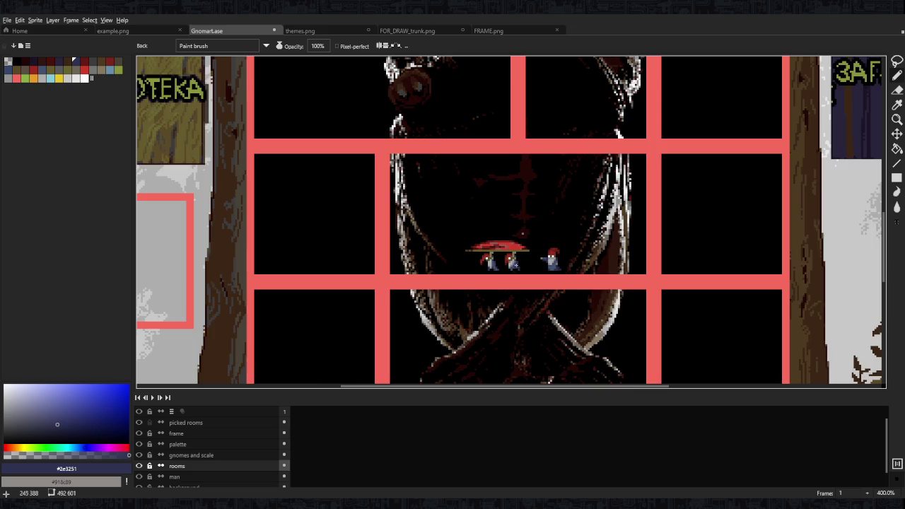
{"action": "scroll", "coordinate": [470, 272], "scroll_direction": "up", "scroll_amount": 2}
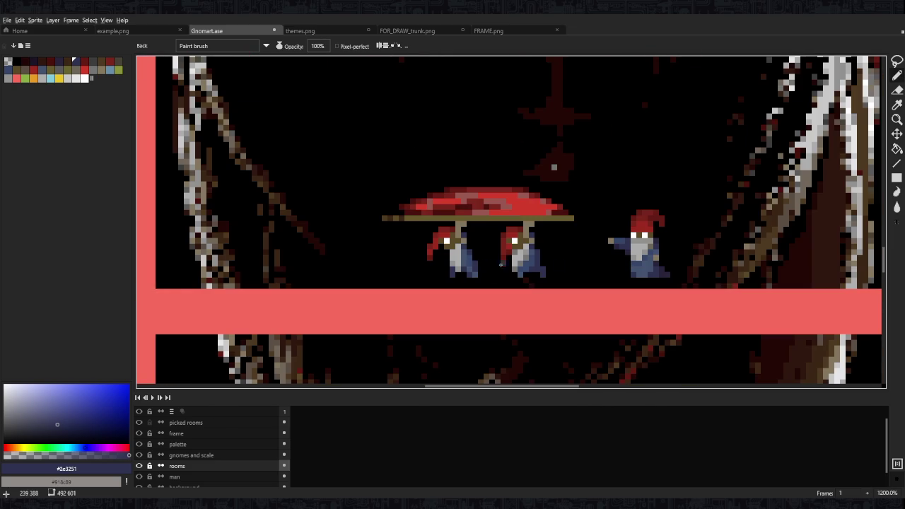
{"action": "scroll", "coordinate": [565, 264], "scroll_direction": "down", "scroll_amount": 2}
{"action": "scroll", "coordinate": [600, 266], "scroll_direction": "down", "scroll_amount": 2}
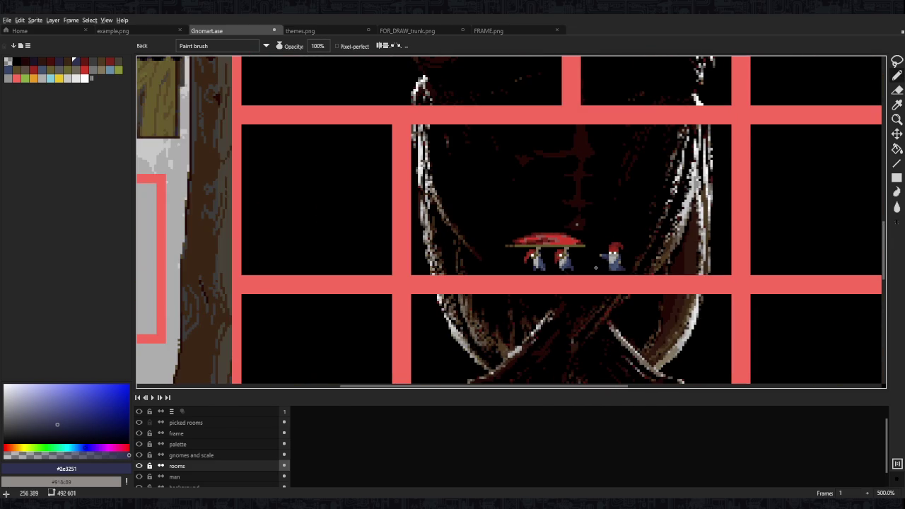
{"action": "scroll", "coordinate": [595, 268], "scroll_direction": "up", "scroll_amount": 6}
{"action": "left_click", "coordinate": [432, 270], "text": "alt"}
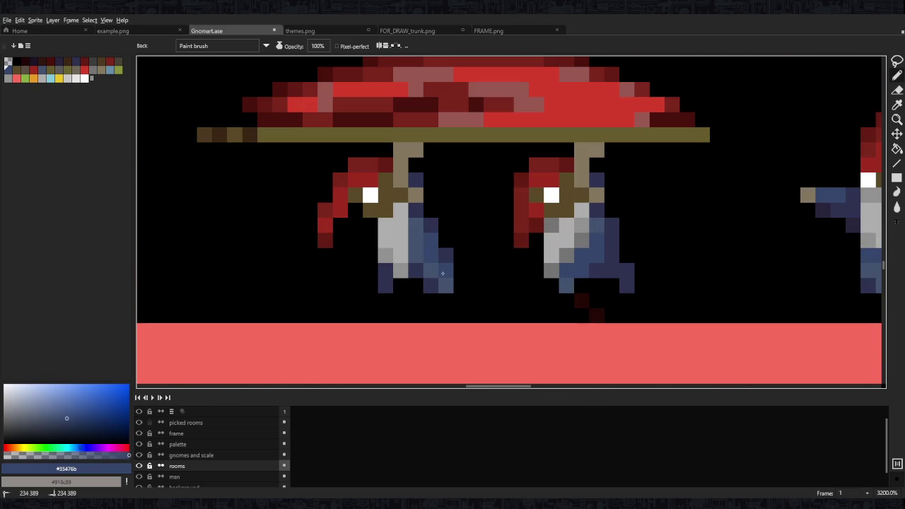
{"action": "left_click", "coordinate": [580, 242]}
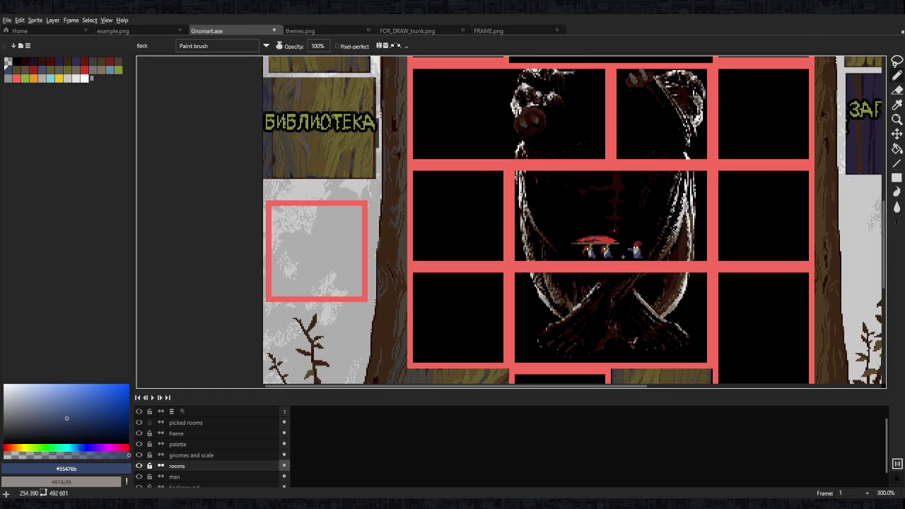
Sample grey, brown, blue and beard-white shades from the gnomes
{"action": "scroll", "coordinate": [623, 256], "scroll_direction": "up", "scroll_amount": 4}
{"action": "scroll", "coordinate": [623, 257], "scroll_direction": "up", "scroll_amount": 3}
{"action": "left_click", "coordinate": [573, 261], "text": "alt"}
{"action": "scroll", "coordinate": [574, 262], "scroll_direction": "down", "scroll_amount": 5}
{"action": "scroll", "coordinate": [594, 263], "scroll_direction": "down", "scroll_amount": 3}
{"action": "scroll", "coordinate": [616, 263], "scroll_direction": "up", "scroll_amount": 1}
{"action": "scroll", "coordinate": [594, 262], "scroll_direction": "up", "scroll_amount": 5}
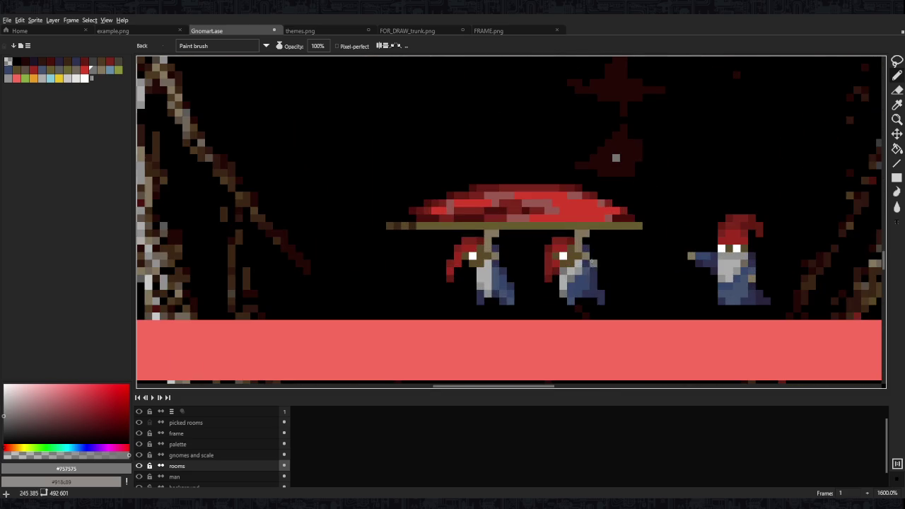
{"action": "left_click", "coordinate": [578, 267], "text": "alt"}
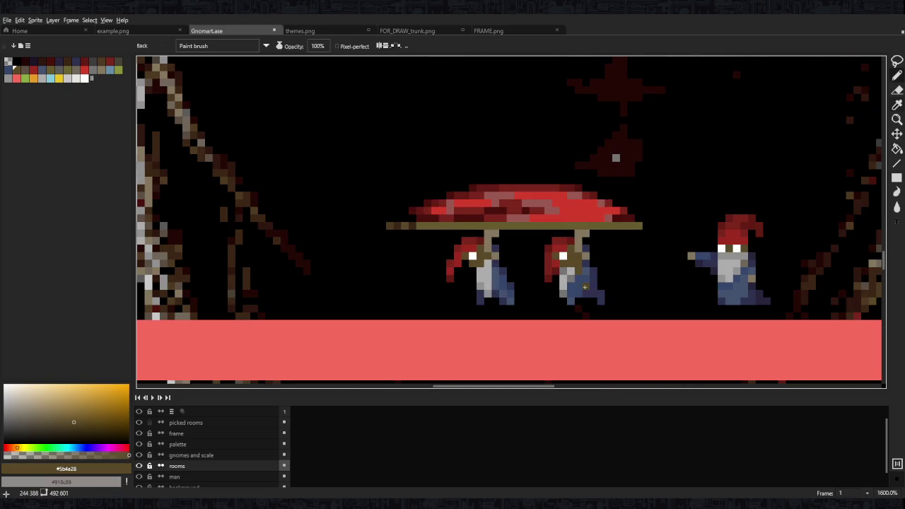
{"action": "left_click", "coordinate": [579, 267], "text": "alt"}
{"action": "left_click", "coordinate": [580, 270], "text": "alt"}
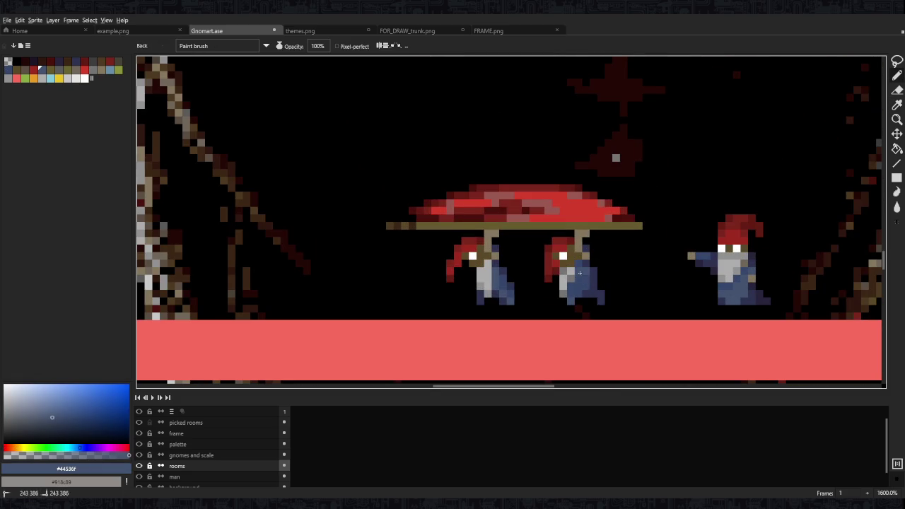
{"action": "left_click", "coordinate": [586, 278], "text": "alt"}
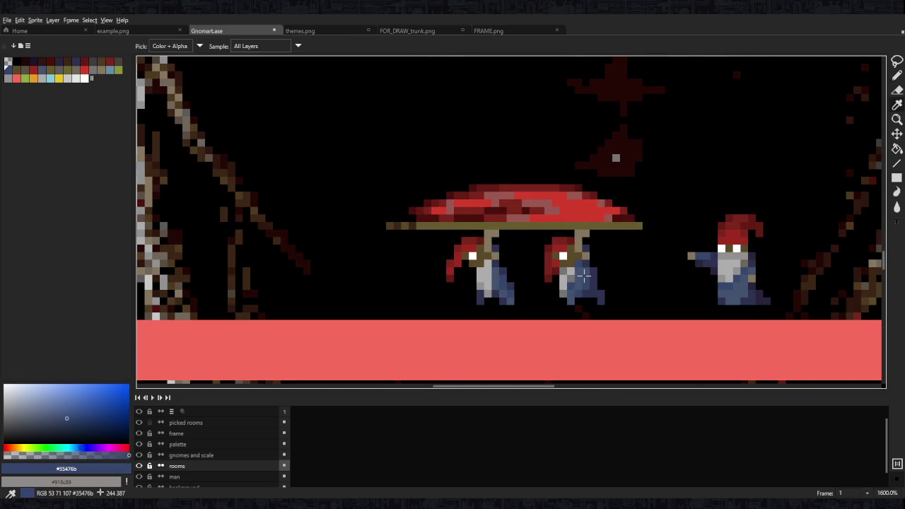
{"action": "scroll", "coordinate": [497, 258], "scroll_direction": "down", "scroll_amount": 8}
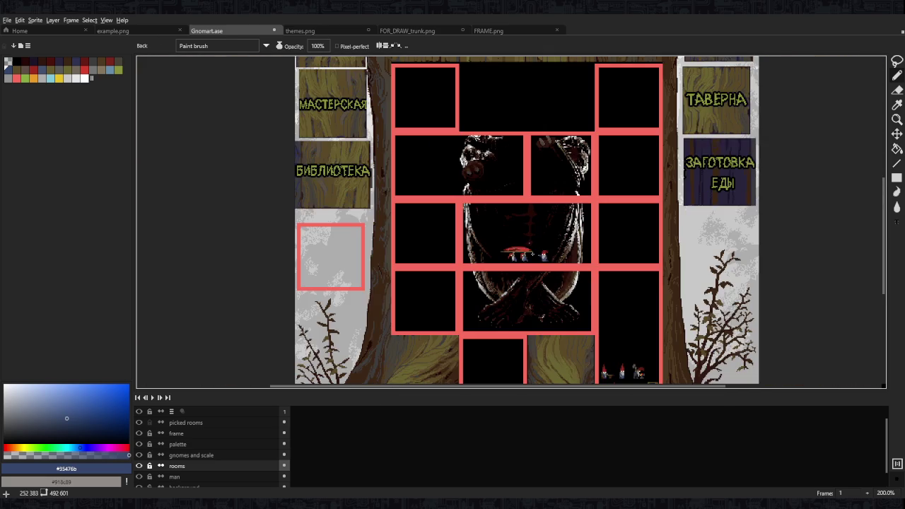
{"action": "scroll", "coordinate": [519, 254], "scroll_direction": "up", "scroll_amount": 10}
{"action": "left_click", "coordinate": [428, 249], "text": "alt"}
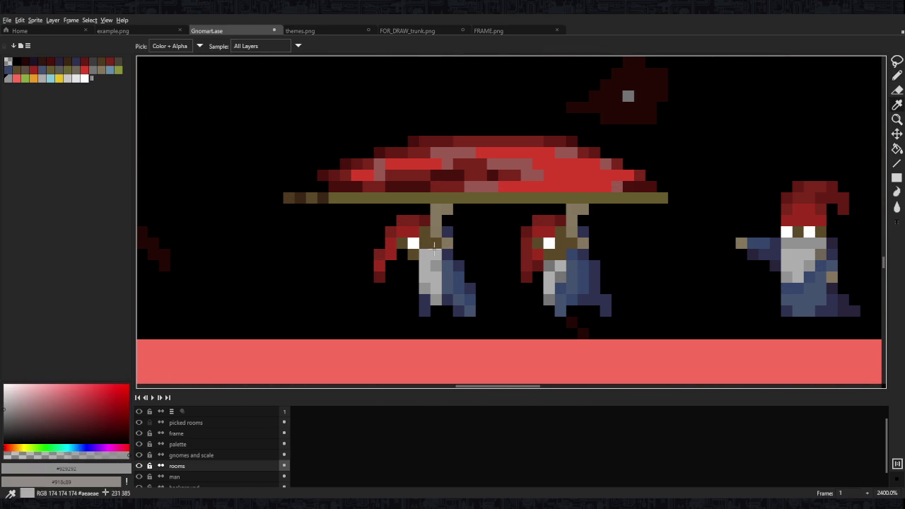
{"action": "left_click", "coordinate": [435, 250], "text": "alt"}
Add brown arm pixels where the gnome grips the pole
{"action": "scroll", "coordinate": [527, 253], "scroll_direction": "down", "scroll_amount": 4}
{"action": "scroll", "coordinate": [527, 254], "scroll_direction": "down", "scroll_amount": 4}
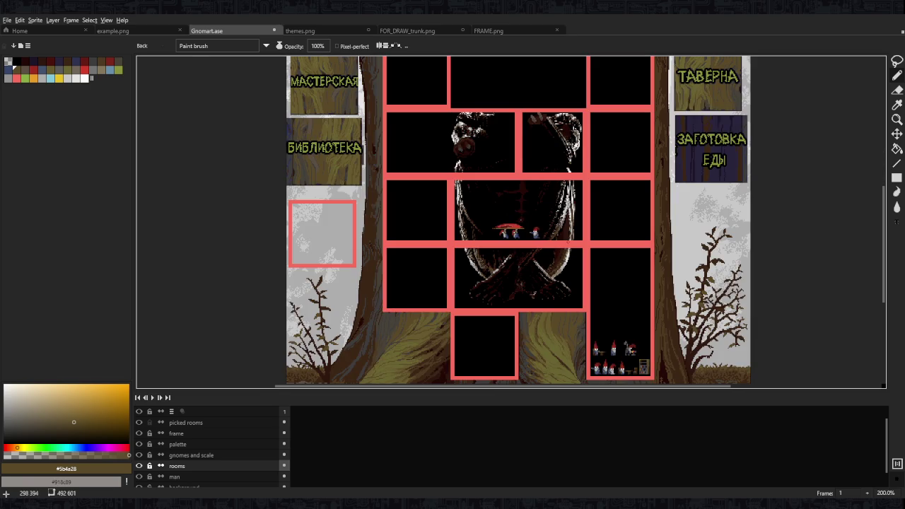
{"action": "scroll", "coordinate": [521, 233], "scroll_direction": "up", "scroll_amount": 8}
{"action": "scroll", "coordinate": [520, 233], "scroll_direction": "up", "scroll_amount": 2}
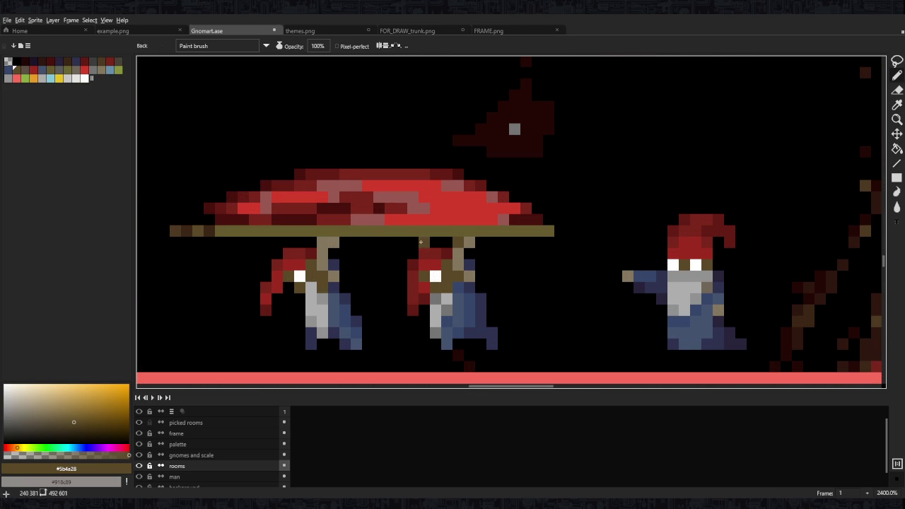
{"action": "scroll", "coordinate": [457, 243], "scroll_direction": "down", "scroll_amount": 6}
{"action": "scroll", "coordinate": [415, 244], "scroll_direction": "down", "scroll_amount": 2}
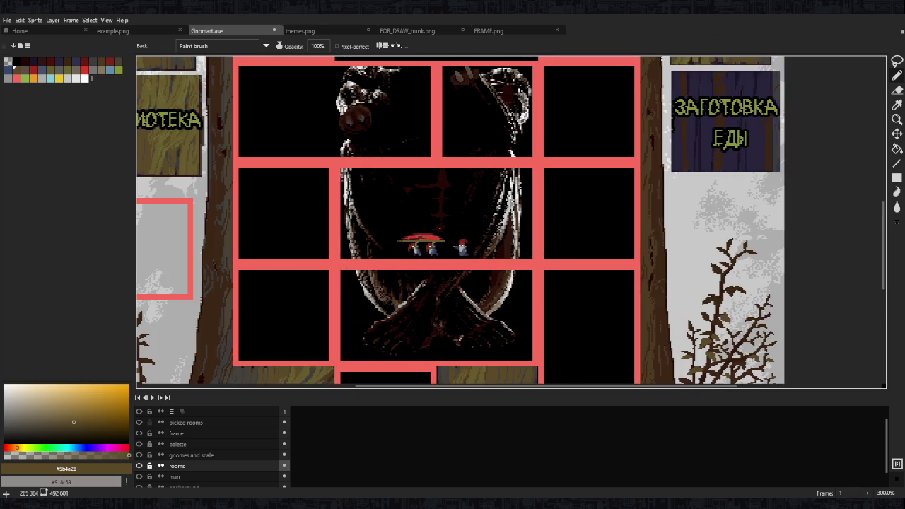
{"action": "scroll", "coordinate": [416, 244], "scroll_direction": "up", "scroll_amount": 6}
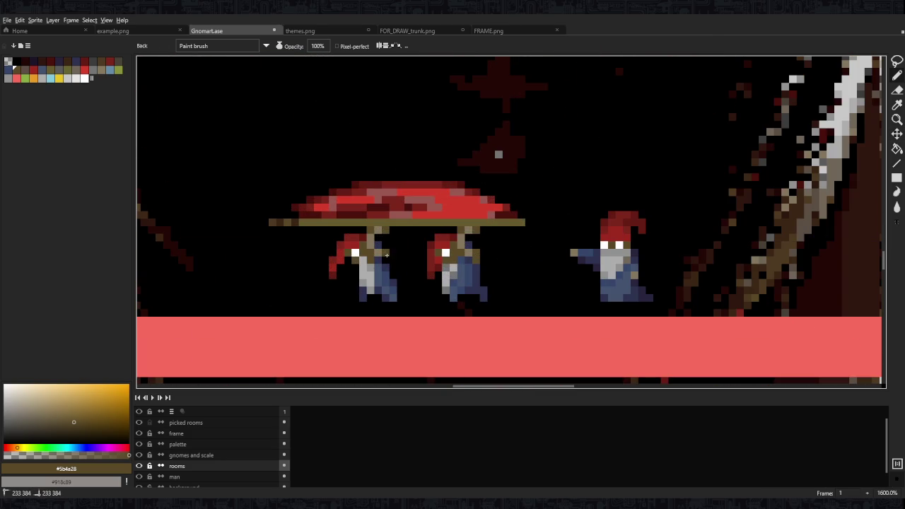
{"action": "scroll", "coordinate": [495, 251], "scroll_direction": "down", "scroll_amount": 6}
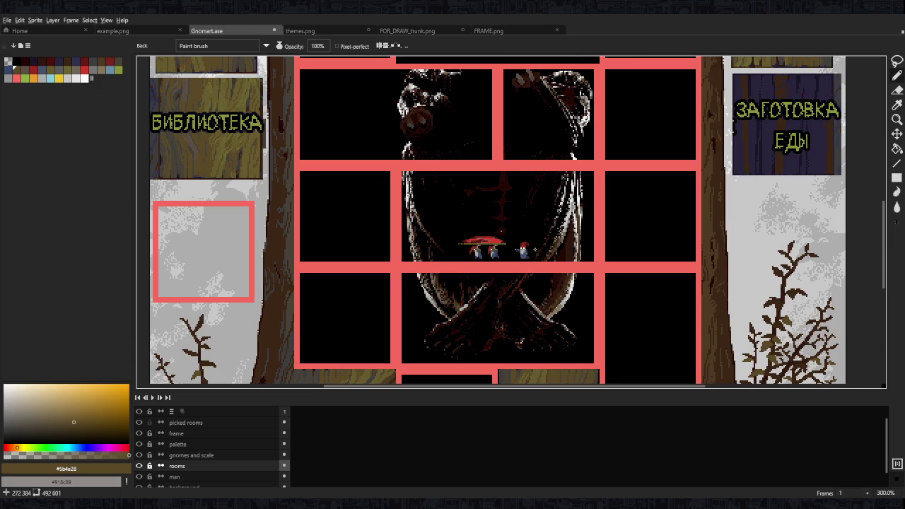
{"action": "scroll", "coordinate": [492, 250], "scroll_direction": "up", "scroll_amount": 8}
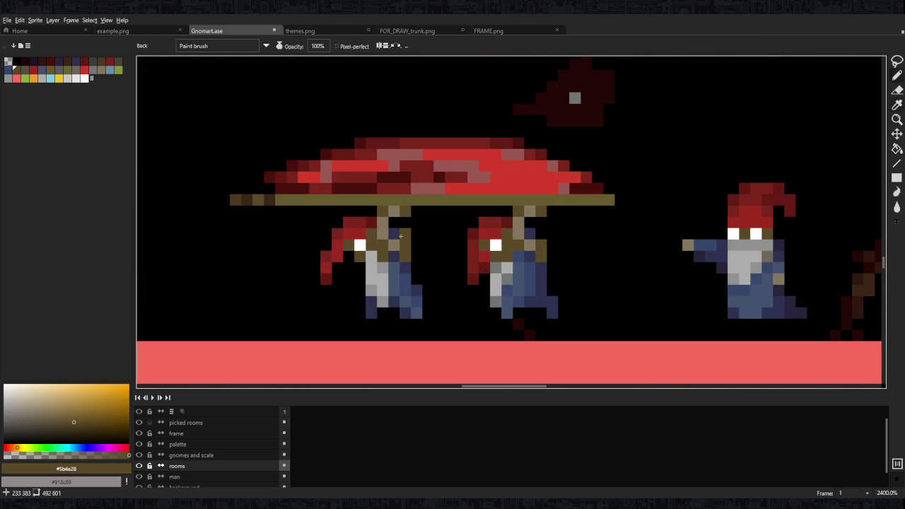
{"action": "left_click", "coordinate": [403, 237], "text": "alt"}
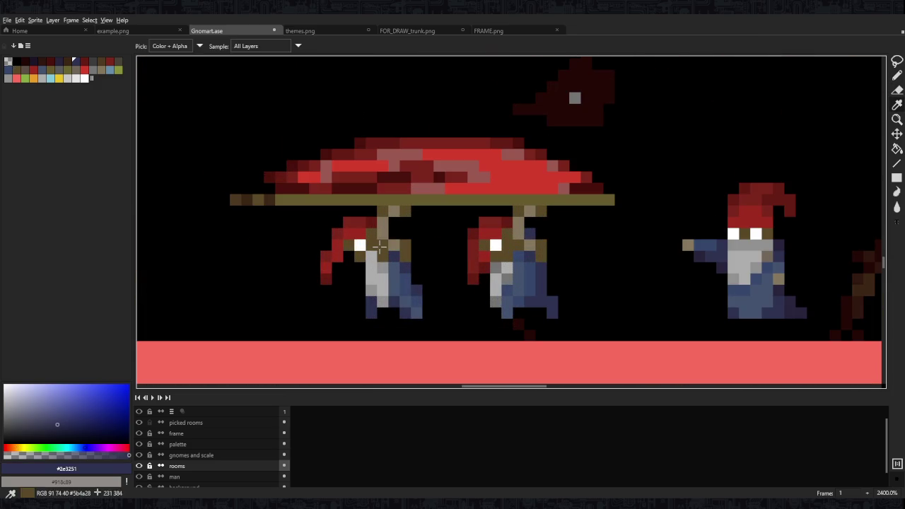
{"action": "left_click", "coordinate": [380, 245], "text": "alt"}
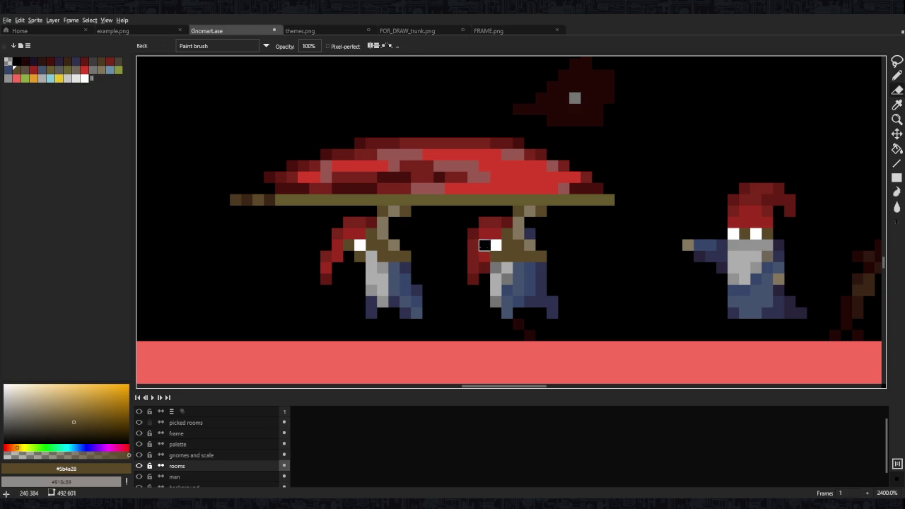
{"action": "left_click", "coordinate": [407, 256]}
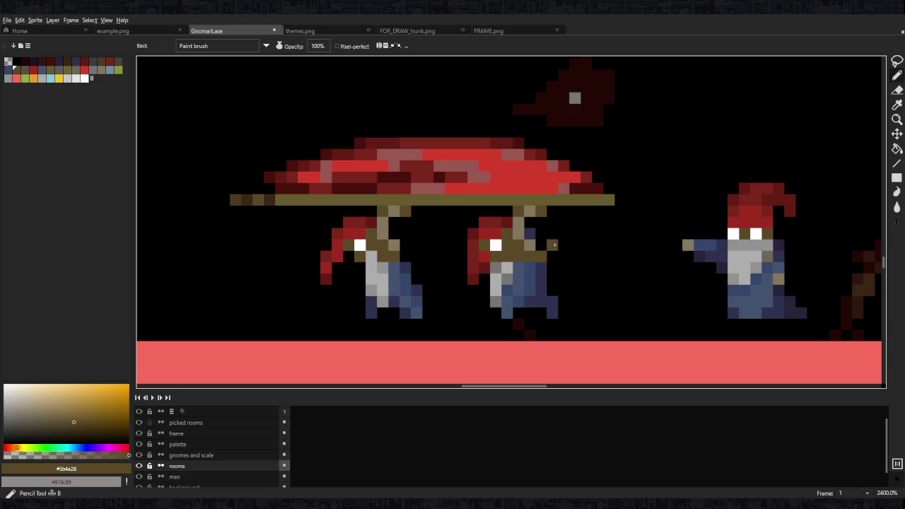
Sample the olive pole colour from the canvas and check the scene
{"action": "key", "text": "alt"}
{"action": "left_click", "coordinate": [555, 202], "text": "alt"}
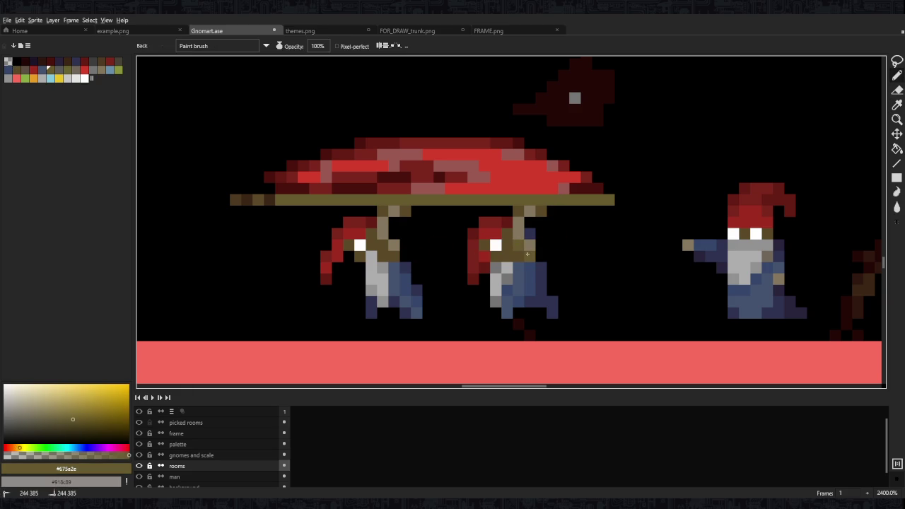
{"action": "scroll", "coordinate": [449, 245], "scroll_direction": "down", "scroll_amount": 10}
{"action": "scroll", "coordinate": [523, 231], "scroll_direction": "up", "scroll_amount": 2}
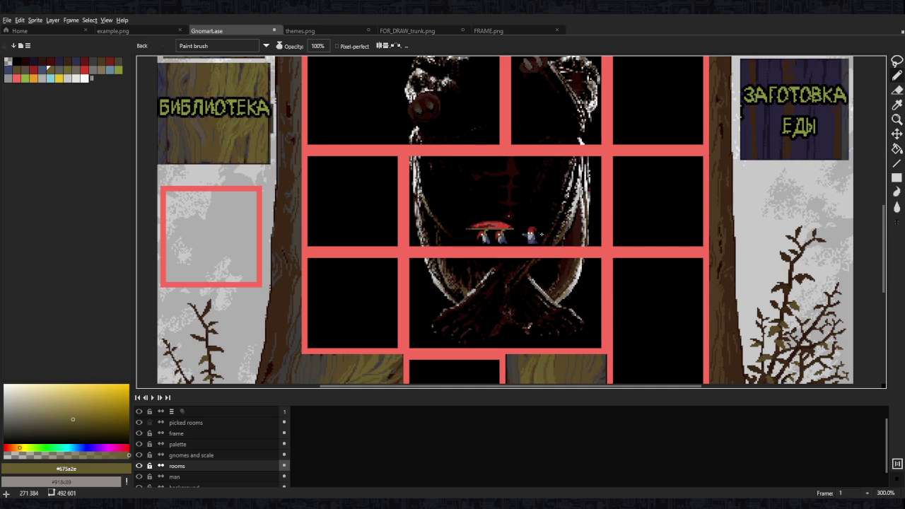
{"action": "scroll", "coordinate": [523, 231], "scroll_direction": "up", "scroll_amount": 7}
Nudge the dome cap and pole right, then the dome with its carriers one pixel left
{"action": "left_click_drag", "start_coordinate": [529, 202], "coordinate": [598, 202]}
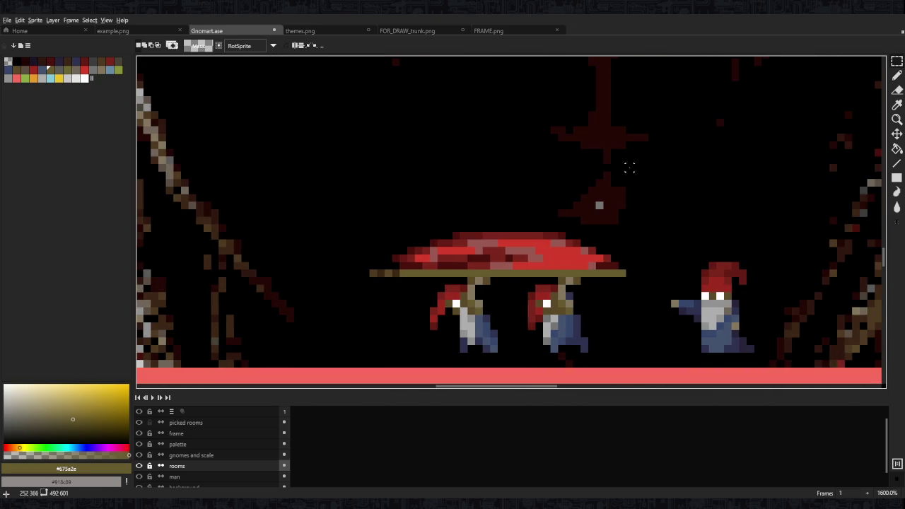
{"action": "left_click_drag", "start_coordinate": [560, 175], "coordinate": [360, 277]}
{"action": "left_click_drag", "start_coordinate": [422, 269], "coordinate": [430, 269]}
{"action": "mouse_move", "coordinate": [647, 172]}
{"action": "left_mouse_down"}
{"action": "mouse_move", "coordinate": [403, 243]}
{"action": "mouse_move", "coordinate": [343, 273]}
{"action": "left_mouse_up"}
{"action": "key", "text": "Right"}
{"action": "key", "text": "Right"}
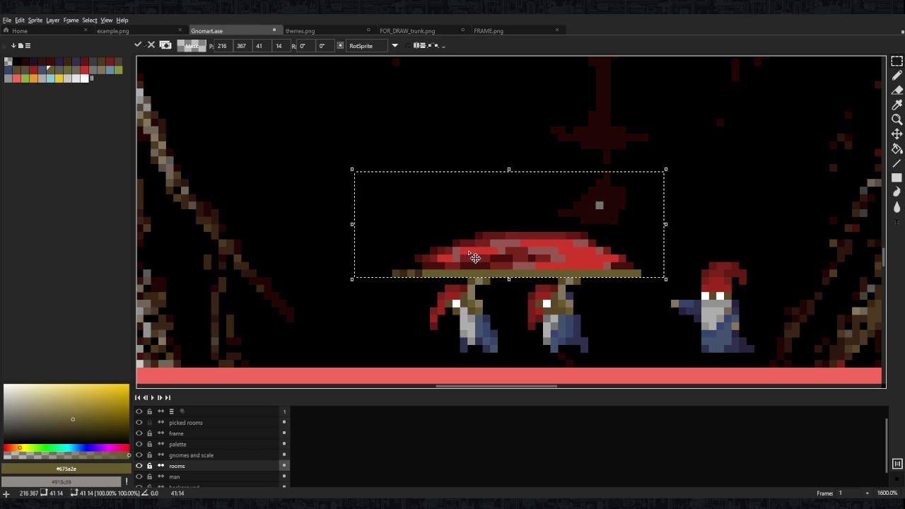
{"action": "left_click_drag", "start_coordinate": [644, 348], "coordinate": [363, 202]}
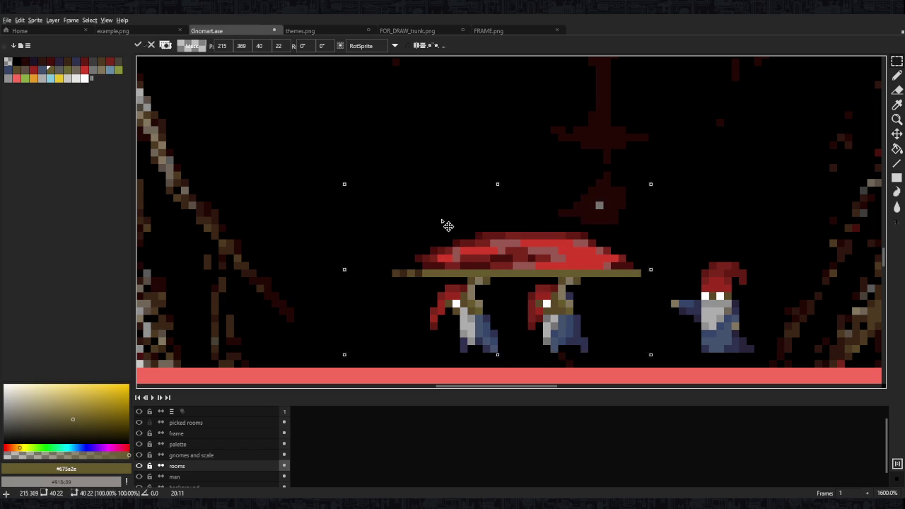
{"action": "key", "text": "Left"}
{"action": "left_click", "coordinate": [757, 220]}
{"action": "scroll", "coordinate": [554, 215], "scroll_direction": "down", "scroll_amount": 5}
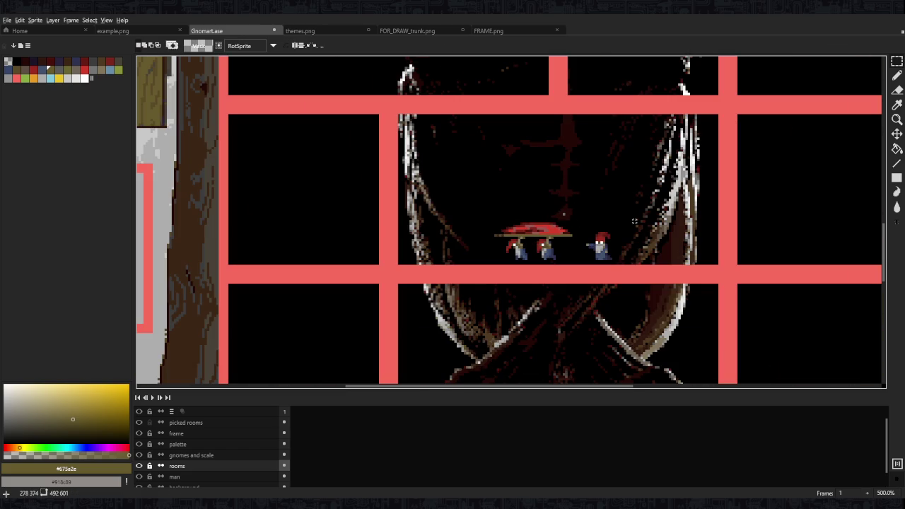
Flip the dome and all three gnomes horizontally and deselect
{"action": "left_click_drag", "start_coordinate": [639, 184], "coordinate": [478, 262]}
{"action": "key", "text": "shift+h"}
{"action": "key", "text": "ctrl+d"}
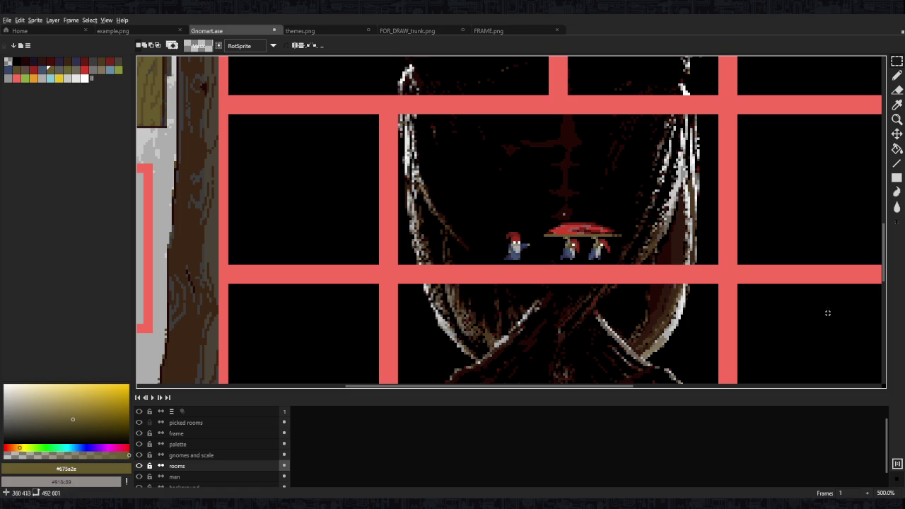
{"action": "scroll", "coordinate": [608, 254], "scroll_direction": "right", "scroll_amount": 1}
{"action": "scroll", "coordinate": [590, 213], "scroll_direction": "right", "scroll_amount": 2}
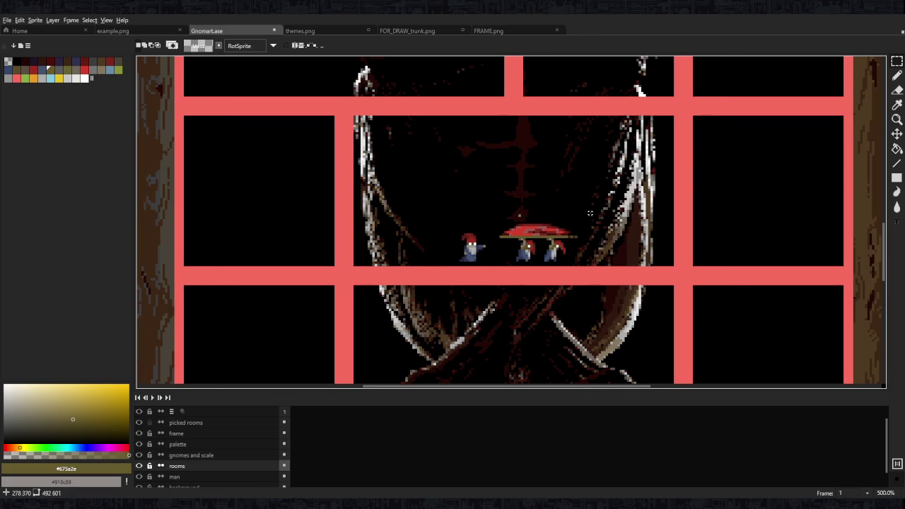
{"action": "scroll", "coordinate": [589, 213], "scroll_direction": "up", "scroll_amount": 1}
{"action": "scroll", "coordinate": [342, 274], "scroll_direction": "up", "scroll_amount": 3}
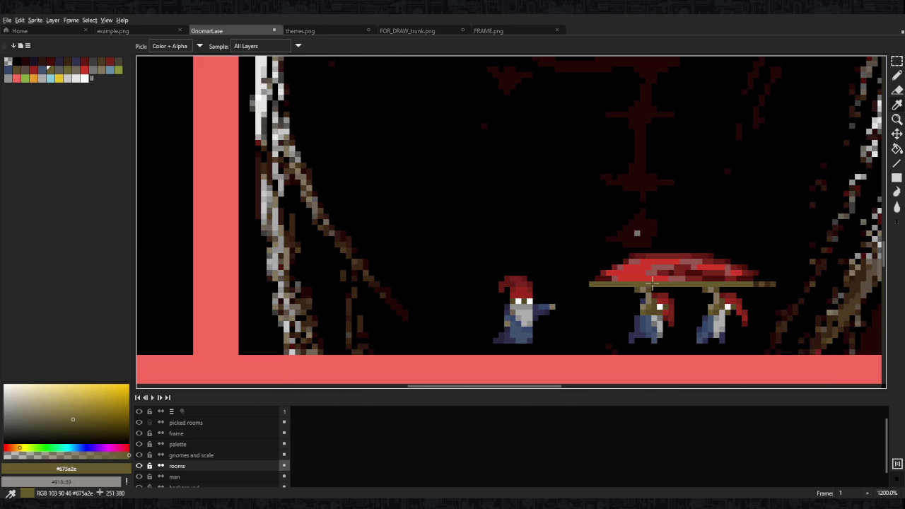
Draw the ladder's rails and rungs beside the trunk with straight lines
{"action": "key", "text": "l"}
{"action": "mouse_move", "coordinate": [320, 343]}
{"action": "left_mouse_down"}
{"action": "mouse_move", "coordinate": [322, 196]}
{"action": "mouse_move", "coordinate": [332, 194]}
{"action": "mouse_move", "coordinate": [343, 343]}
{"action": "mouse_move", "coordinate": [333, 334]}
{"action": "mouse_move", "coordinate": [342, 329]}
{"action": "left_mouse_up"}
{"action": "mouse_move", "coordinate": [321, 323]}
{"action": "left_mouse_down"}
{"action": "mouse_move", "coordinate": [341, 323]}
{"action": "mouse_move", "coordinate": [341, 300]}
{"action": "left_mouse_up"}
{"action": "mouse_move", "coordinate": [321, 294]}
{"action": "left_mouse_down"}
{"action": "mouse_move", "coordinate": [341, 294]}
{"action": "mouse_move", "coordinate": [342, 211]}
{"action": "left_mouse_up"}
{"action": "mouse_move", "coordinate": [327, 205]}
{"action": "left_mouse_down"}
{"action": "mouse_move", "coordinate": [342, 199]}
{"action": "mouse_move", "coordinate": [372, 319]}
{"action": "left_mouse_up"}
Fill the selected lower part of the ladder with grey
{"action": "key", "text": "m"}
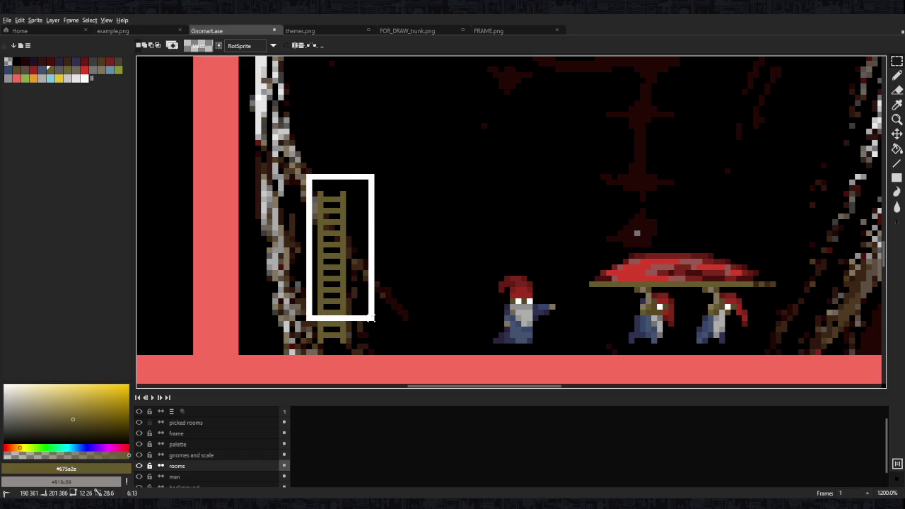
{"action": "scroll", "coordinate": [354, 282], "scroll_direction": "up", "scroll_amount": 2}
{"action": "scroll", "coordinate": [369, 321], "scroll_direction": "down", "scroll_amount": 2}
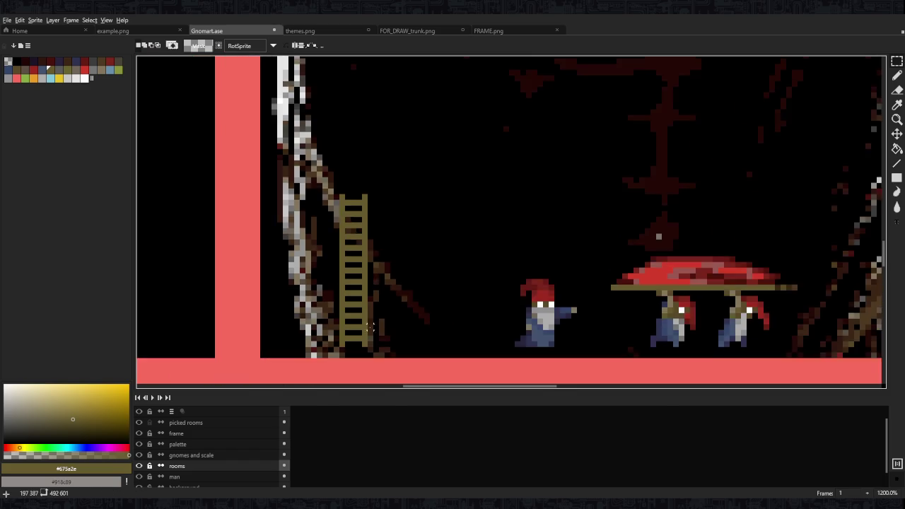
{"action": "scroll", "coordinate": [369, 321], "scroll_direction": "up", "scroll_amount": 1}
{"action": "mouse_move", "coordinate": [387, 373]}
{"action": "left_mouse_down"}
{"action": "mouse_move", "coordinate": [283, 258]}
{"action": "mouse_move", "coordinate": [340, 281]}
{"action": "mouse_move", "coordinate": [353, 350]}
{"action": "left_mouse_up"}
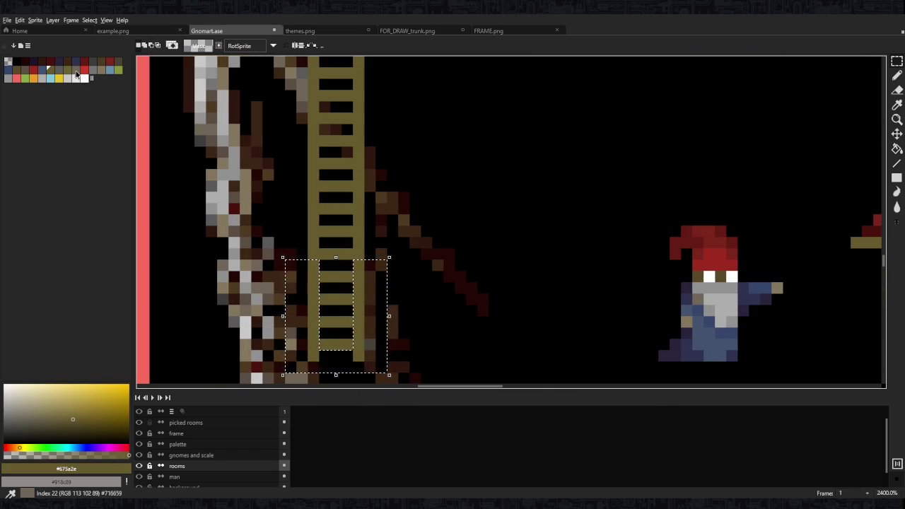
{"action": "left_click", "coordinate": [77, 73]}
{"action": "key", "text": "g"}
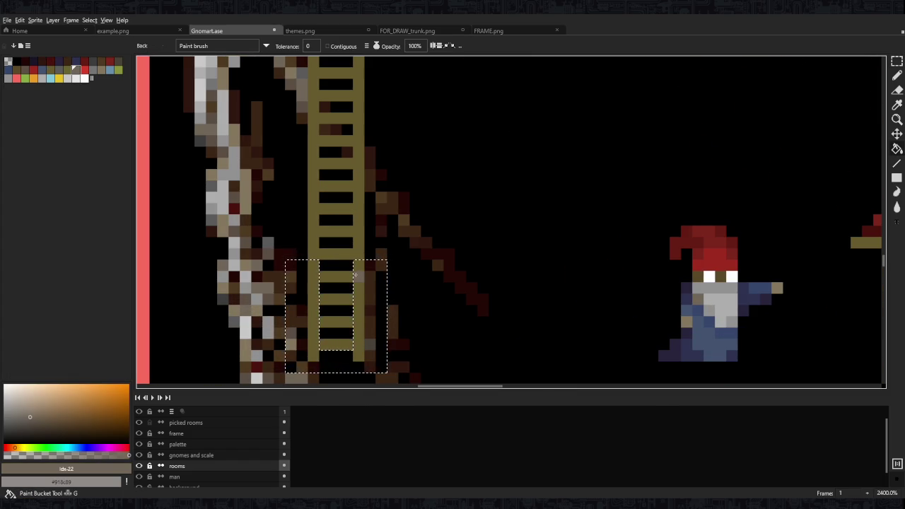
{"action": "left_click", "coordinate": [357, 276]}
{"action": "key", "text": "ctrl+d"}
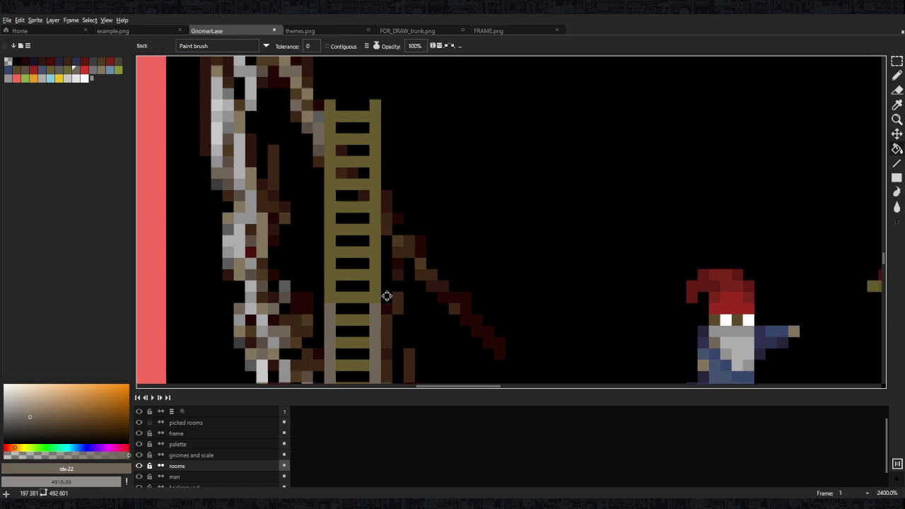
Refill the selected ladder rungs with a grey-brown
{"action": "key", "text": "m"}
{"action": "left_click_drag", "start_coordinate": [375, 236], "coordinate": [392, 297]}
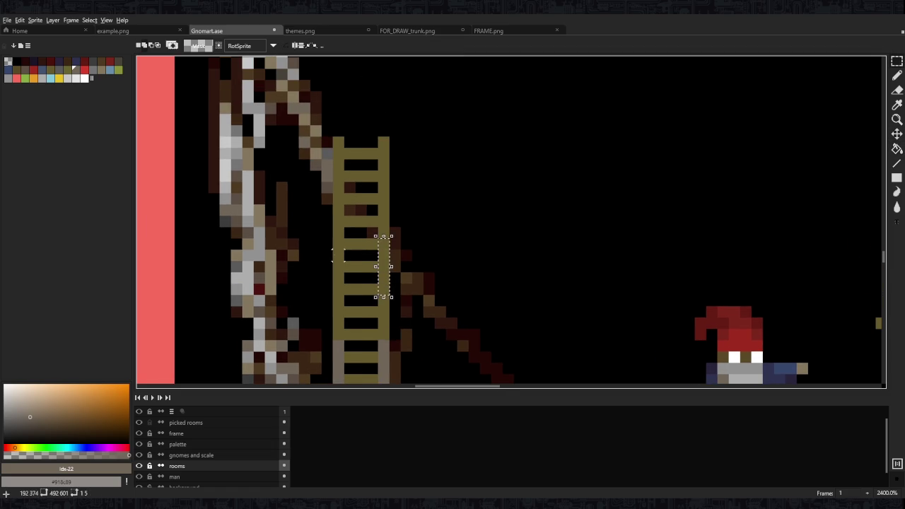
{"action": "left_click_drag", "start_coordinate": [330, 236], "coordinate": [392, 297]}
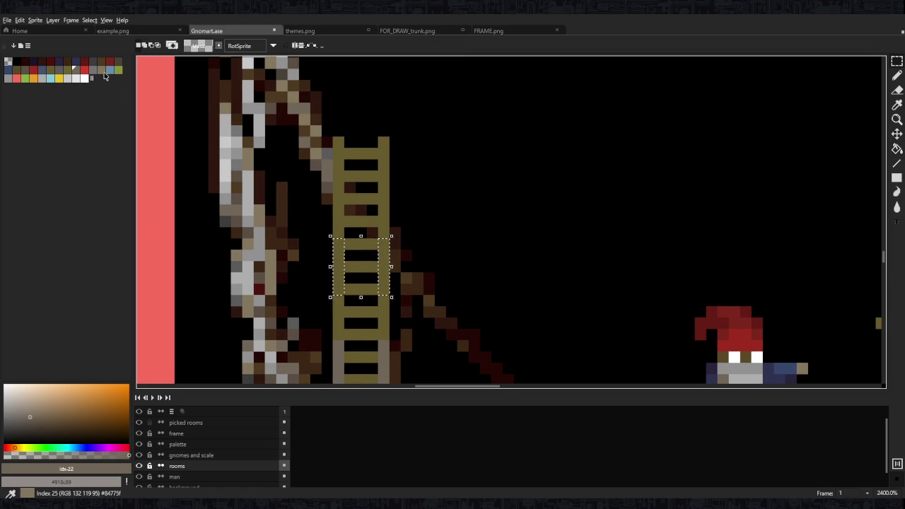
{"action": "scroll", "coordinate": [382, 244], "scroll_direction": "down", "scroll_amount": 2}
{"action": "scroll", "coordinate": [497, 281], "scroll_direction": "up", "scroll_amount": 1}
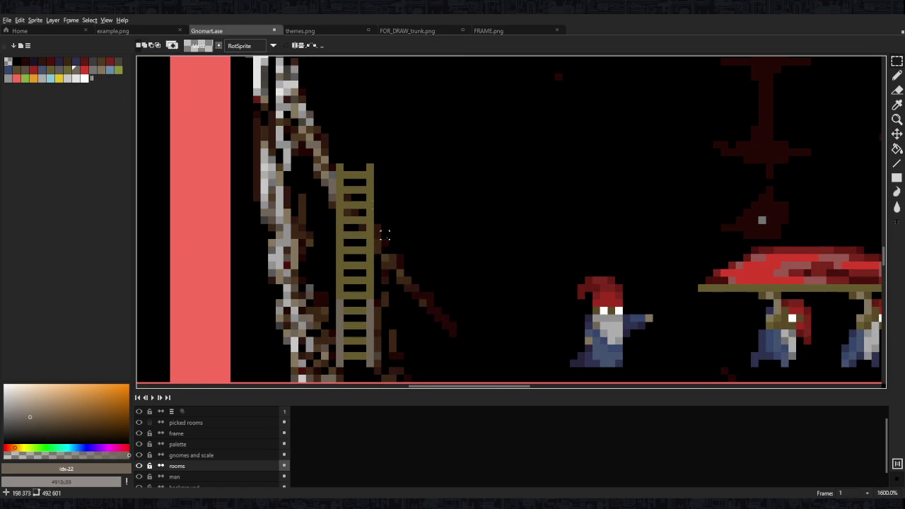
{"action": "left_click_drag", "start_coordinate": [347, 158], "coordinate": [357, 355]}
{"action": "scroll", "coordinate": [349, 257], "scroll_direction": "up", "scroll_amount": 3}
{"action": "key", "text": "g"}
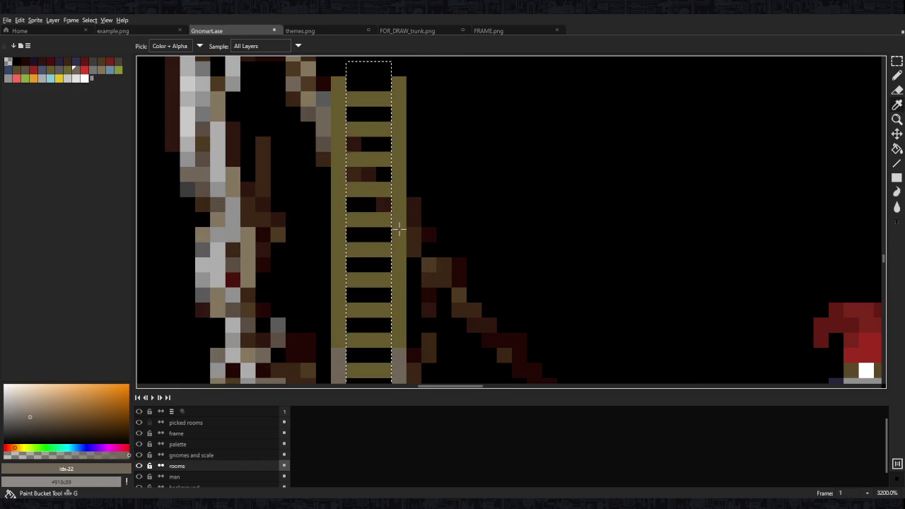
{"action": "left_click", "coordinate": [398, 228], "text": "alt"}
{"action": "left_click", "coordinate": [23, 69]}
{"action": "left_click", "coordinate": [369, 159]}
{"action": "key", "text": "ctrl+d"}
Repaint the lower left rail in the grey-brown rung colour
{"action": "scroll", "coordinate": [397, 266], "scroll_direction": "up", "scroll_amount": 2}
{"action": "key", "text": "alt"}
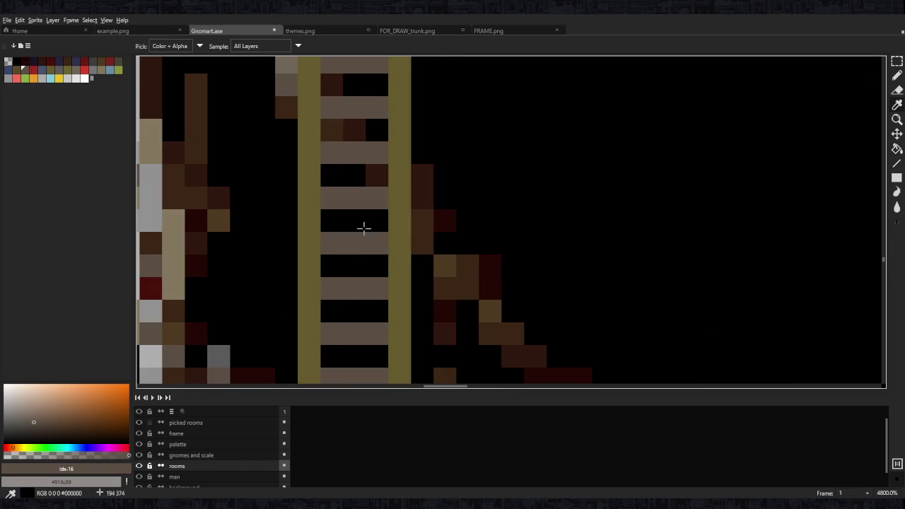
{"action": "left_click", "coordinate": [363, 240], "text": "alt"}
{"action": "scroll", "coordinate": [363, 240], "scroll_direction": "down", "scroll_amount": 4}
{"action": "mouse_move", "coordinate": [349, 247]}
{"action": "left_mouse_down"}
{"action": "mouse_move", "coordinate": [352, 276]}
{"action": "mouse_move", "coordinate": [389, 118]}
{"action": "left_mouse_up"}
{"action": "key", "text": "m"}
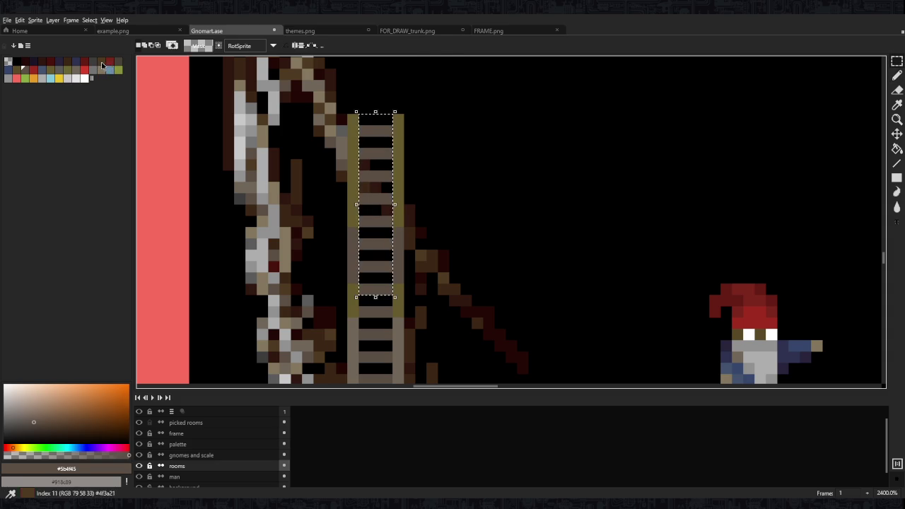
Repaint both ladder rails in a darker brown
{"action": "left_click", "coordinate": [109, 68]}
{"action": "key", "text": "v"}
{"action": "key", "text": "ctrl+d"}
{"action": "key", "text": "b"}
{"action": "scroll", "coordinate": [387, 156], "scroll_direction": "down", "scroll_amount": 3}
{"action": "scroll", "coordinate": [396, 183], "scroll_direction": "up", "scroll_amount": 3}
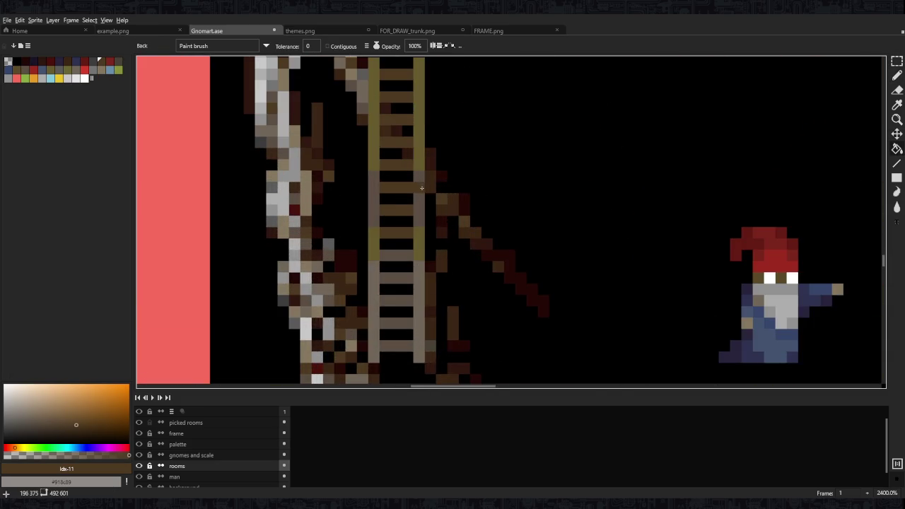
{"action": "scroll", "coordinate": [424, 233], "scroll_direction": "up", "scroll_amount": 1}
{"action": "left_click_drag", "start_coordinate": [435, 226], "coordinate": [435, 101]}
{"action": "left_click_drag", "start_coordinate": [376, 236], "coordinate": [378, 106]}
Darken the upper rails and a rung partway up the ladder
{"action": "key", "text": "m"}
{"action": "left_click_drag", "start_coordinate": [382, 274], "coordinate": [429, 76]}
{"action": "left_click", "coordinate": [66, 63]}
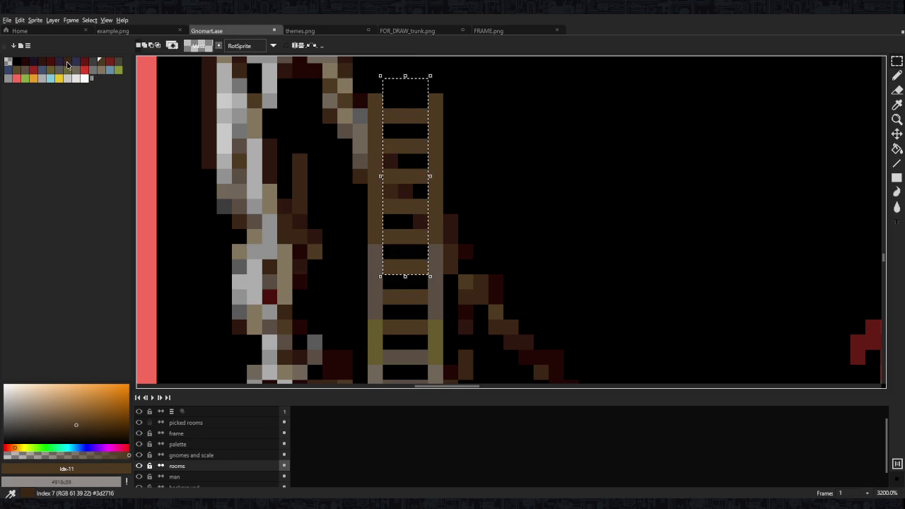
{"action": "key", "text": "g"}
{"action": "key", "text": "ctrl+d"}
{"action": "key", "text": "b"}
{"action": "left_click_drag", "start_coordinate": [435, 104], "coordinate": [421, 177]}
{"action": "mouse_move", "coordinate": [376, 99]}
{"action": "left_mouse_down"}
{"action": "mouse_move", "coordinate": [376, 173]}
{"action": "mouse_move", "coordinate": [414, 76]}
{"action": "mouse_move", "coordinate": [430, 76]}
{"action": "left_mouse_up"}
Fill the upper ladder rungs with a darker brown
{"action": "key", "text": "m"}
{"action": "left_click", "coordinate": [56, 66]}
{"action": "key", "text": "g"}
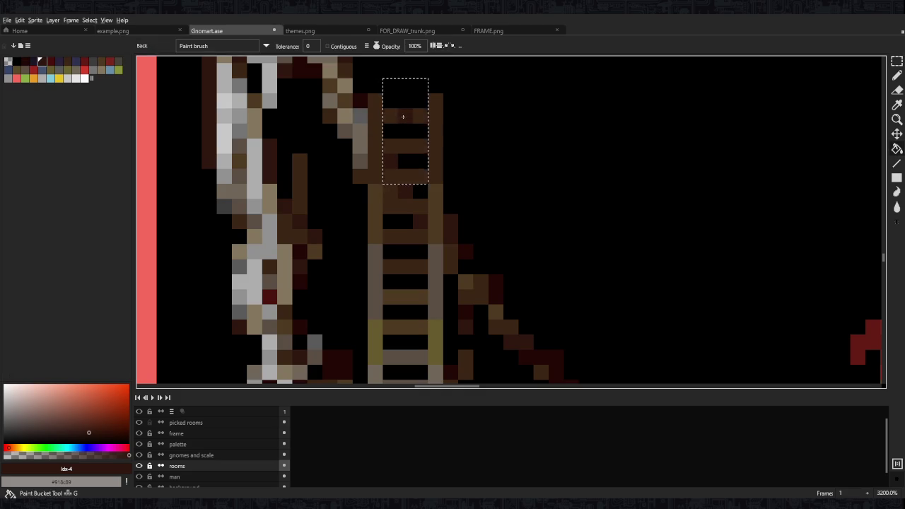
{"action": "left_click", "coordinate": [405, 141]}
{"action": "scroll", "coordinate": [485, 147], "scroll_direction": "down", "scroll_amount": 7}
{"action": "scroll", "coordinate": [485, 146], "scroll_direction": "down", "scroll_amount": 1}
{"action": "scroll", "coordinate": [486, 146], "scroll_direction": "up", "scroll_amount": 3}
Select the whole ladder so it can be moved
{"action": "key", "text": "m"}
{"action": "mouse_move", "coordinate": [435, 110]}
{"action": "left_mouse_down"}
{"action": "mouse_move", "coordinate": [490, 210]}
{"action": "mouse_move", "coordinate": [471, 200]}
{"action": "left_mouse_up"}
{"action": "left_click", "coordinate": [468, 202]}
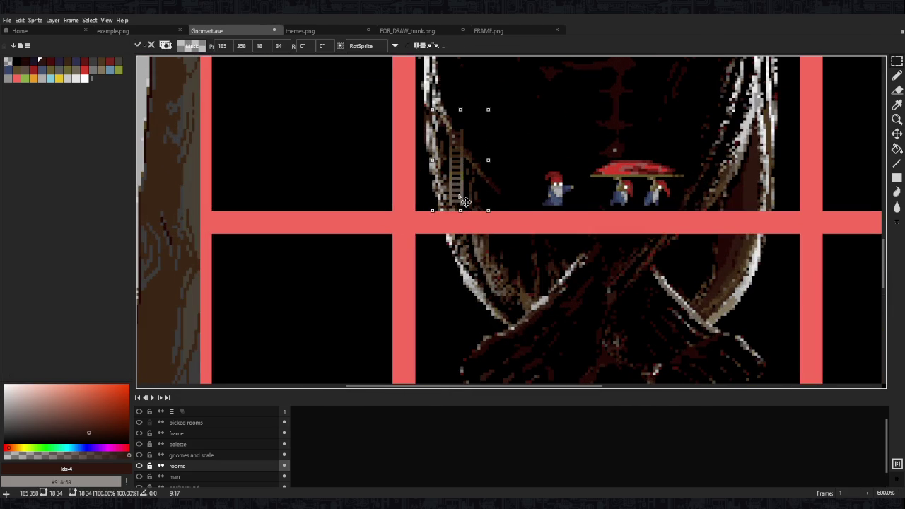
Commit the ladder and move the gnome group with the dome to the right
{"action": "left_click", "coordinate": [509, 196]}
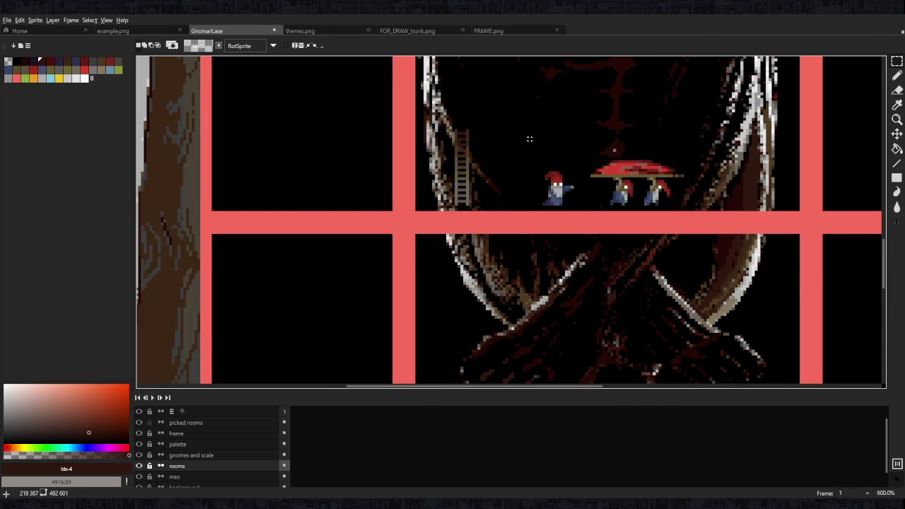
{"action": "left_click_drag", "start_coordinate": [539, 133], "coordinate": [478, 220]}
{"action": "left_click_drag", "start_coordinate": [701, 215], "coordinate": [475, 291]}
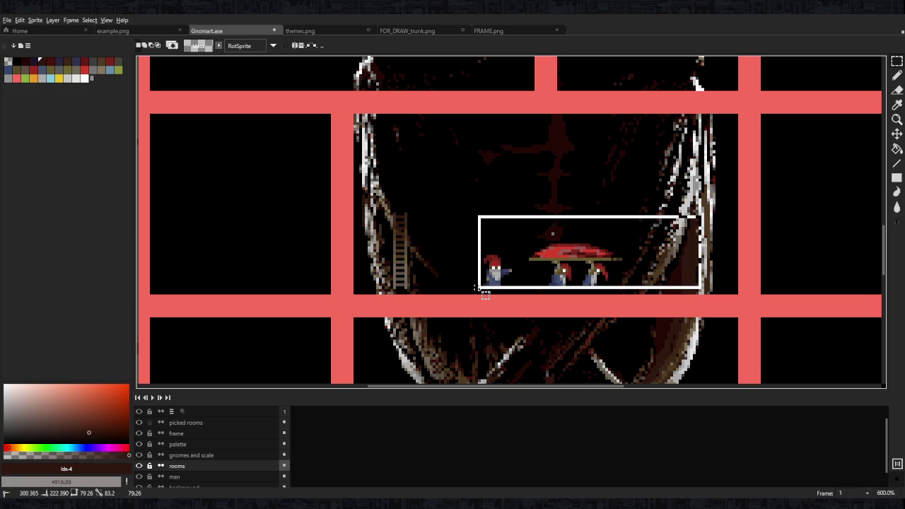
{"action": "left_click_drag", "start_coordinate": [587, 283], "coordinate": [641, 283]}
{"action": "left_click", "coordinate": [809, 278]}
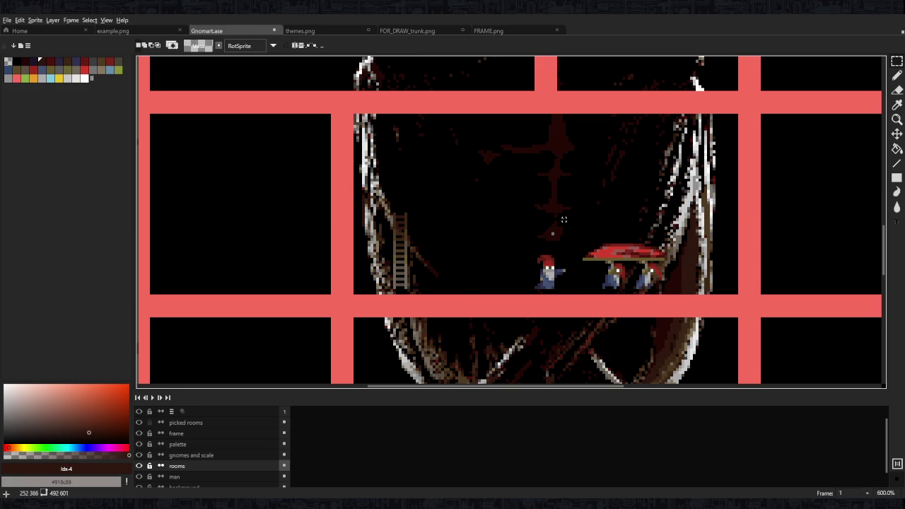
Shift the gnome group slightly back left, commit its position and deselect
{"action": "left_click_drag", "start_coordinate": [622, 216], "coordinate": [562, 216]}
{"action": "left_click_drag", "start_coordinate": [667, 214], "coordinate": [445, 293]}
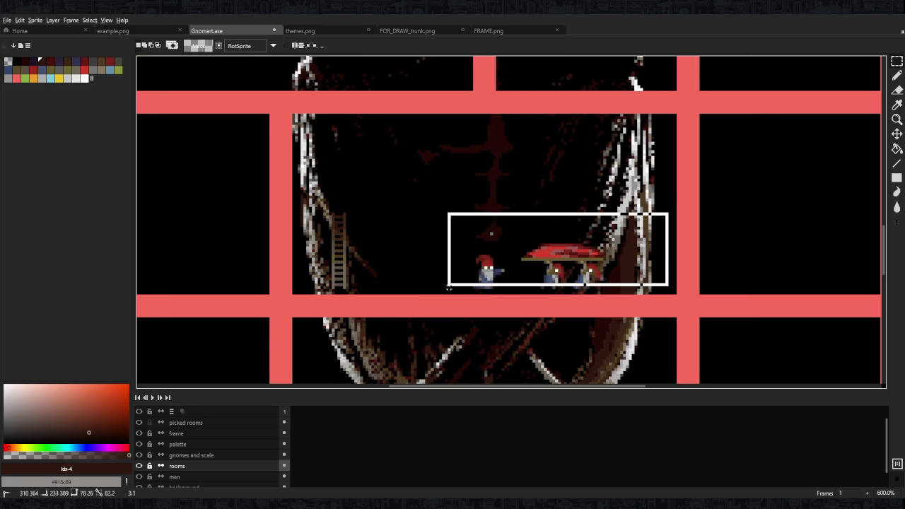
{"action": "scroll", "coordinate": [562, 292], "scroll_direction": "up", "scroll_amount": 4}
{"action": "scroll", "coordinate": [567, 292], "scroll_direction": "down", "scroll_amount": 4}
{"action": "left_click_drag", "start_coordinate": [584, 263], "coordinate": [568, 264]}
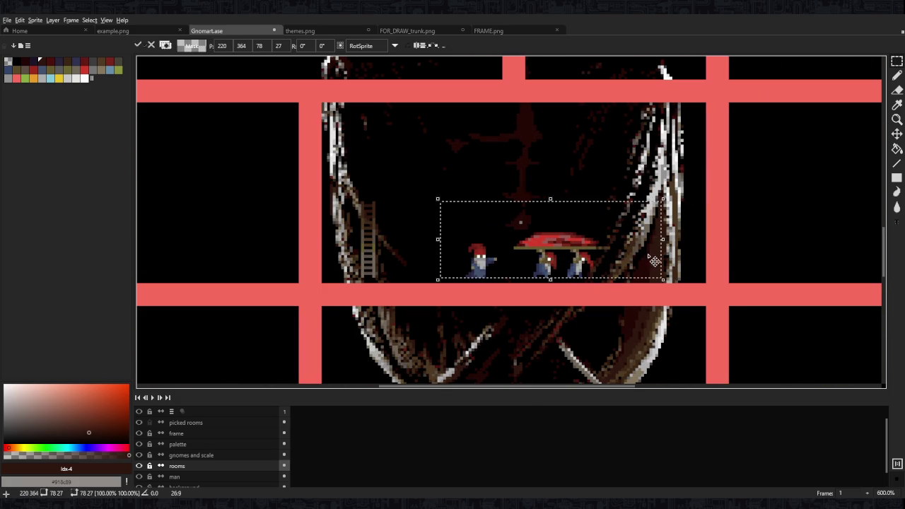
{"action": "key", "text": "Return"}
{"action": "scroll", "coordinate": [616, 244], "scroll_direction": "down", "scroll_amount": 4}
{"action": "scroll", "coordinate": [616, 243], "scroll_direction": "up", "scroll_amount": 4}
{"action": "left_click_drag", "start_coordinate": [662, 199], "coordinate": [446, 277]}
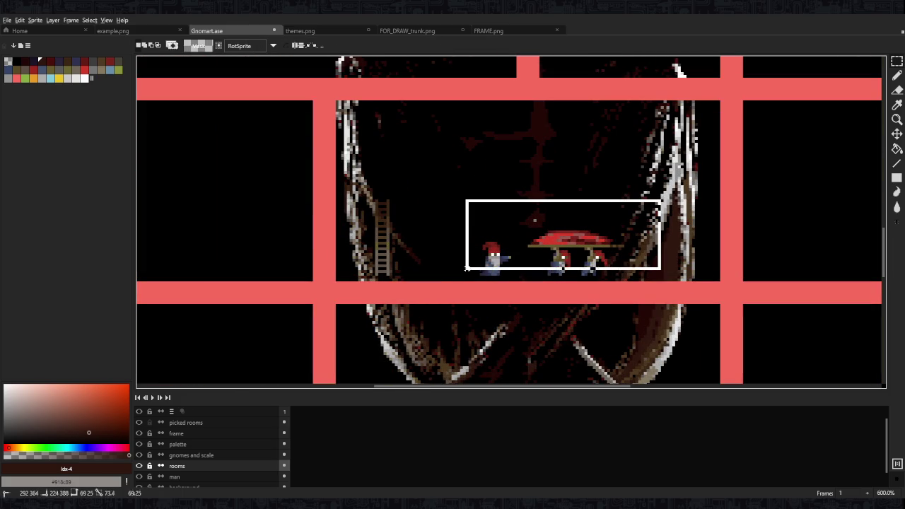
{"action": "key", "text": "ctrl+d"}
{"action": "scroll", "coordinate": [638, 212], "scroll_direction": "down", "scroll_amount": 2}
{"action": "scroll", "coordinate": [477, 212], "scroll_direction": "up", "scroll_amount": 1}
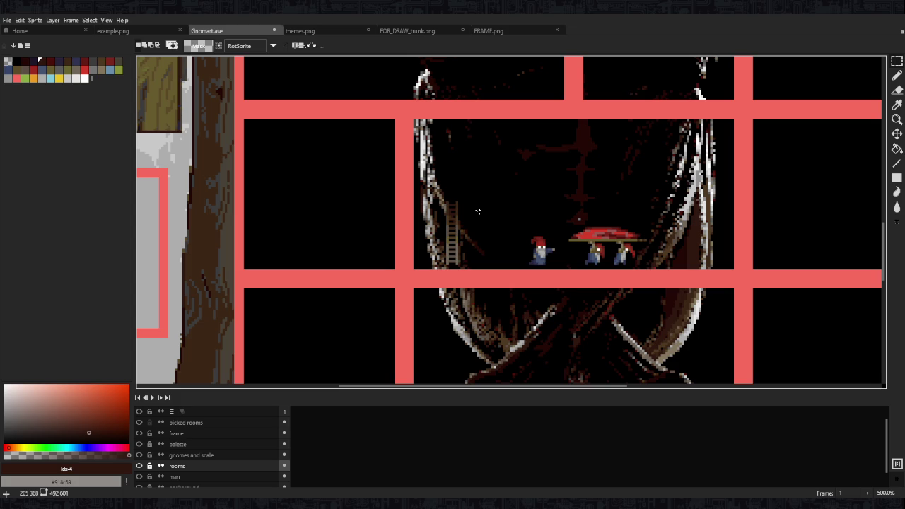
Sample the mushroom's dark red and paint a small mound on the floor right of the ladder base
{"action": "scroll", "coordinate": [477, 212], "scroll_direction": "down", "scroll_amount": 1}
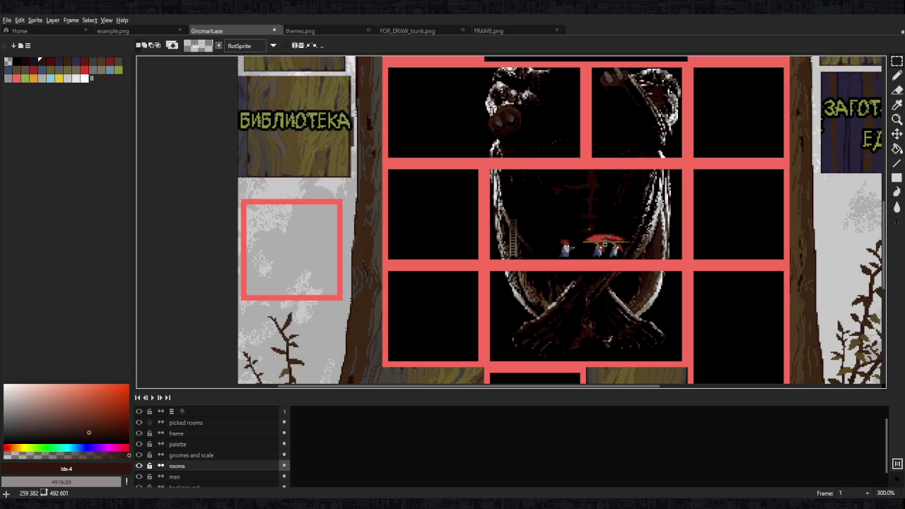
{"action": "scroll", "coordinate": [445, 184], "scroll_direction": "down", "scroll_amount": 1}
{"action": "scroll", "coordinate": [417, 155], "scroll_direction": "up", "scroll_amount": 3}
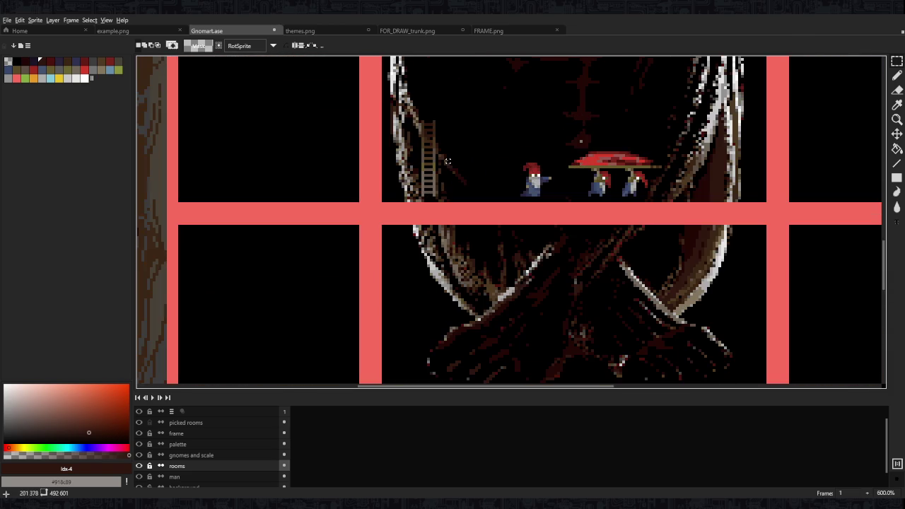
{"action": "scroll", "coordinate": [465, 167], "scroll_direction": "up", "scroll_amount": 1}
{"action": "scroll", "coordinate": [521, 141], "scroll_direction": "up", "scroll_amount": 3}
{"action": "key", "text": "i"}
{"action": "left_click", "coordinate": [356, 287]}
{"action": "key", "text": "b"}
{"action": "mouse_move", "coordinate": [347, 278]}
{"action": "left_mouse_down"}
{"action": "mouse_move", "coordinate": [403, 277]}
{"action": "mouse_move", "coordinate": [384, 253]}
{"action": "mouse_move", "coordinate": [361, 272]}
{"action": "mouse_move", "coordinate": [396, 256]}
{"action": "mouse_move", "coordinate": [422, 276]}
{"action": "left_mouse_up"}
Darken pixels beside the ladder with #4b120c and paint a #7b261d stroke down its left side
{"action": "left_click_drag", "start_coordinate": [363, 195], "coordinate": [406, 241]}
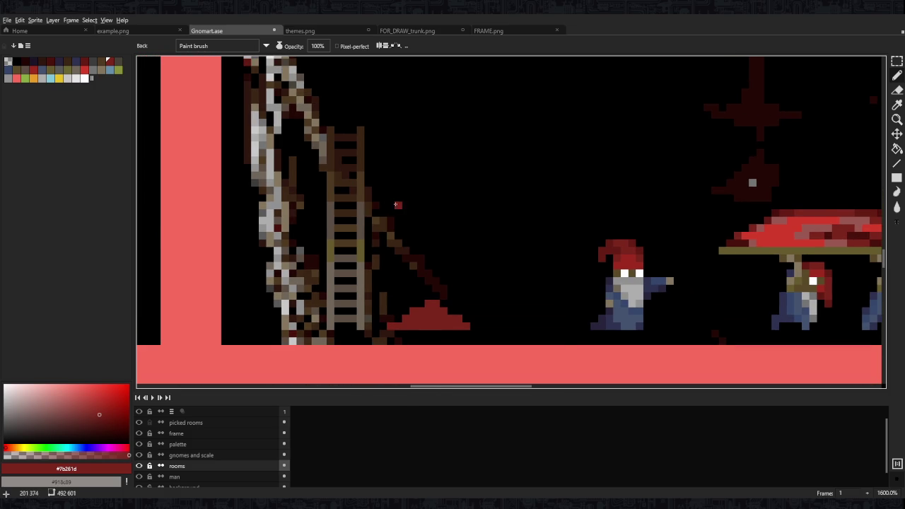
{"action": "mouse_move", "coordinate": [381, 144]}
{"action": "left_mouse_down"}
{"action": "mouse_move", "coordinate": [426, 220]}
{"action": "mouse_move", "coordinate": [408, 187]}
{"action": "left_mouse_up"}
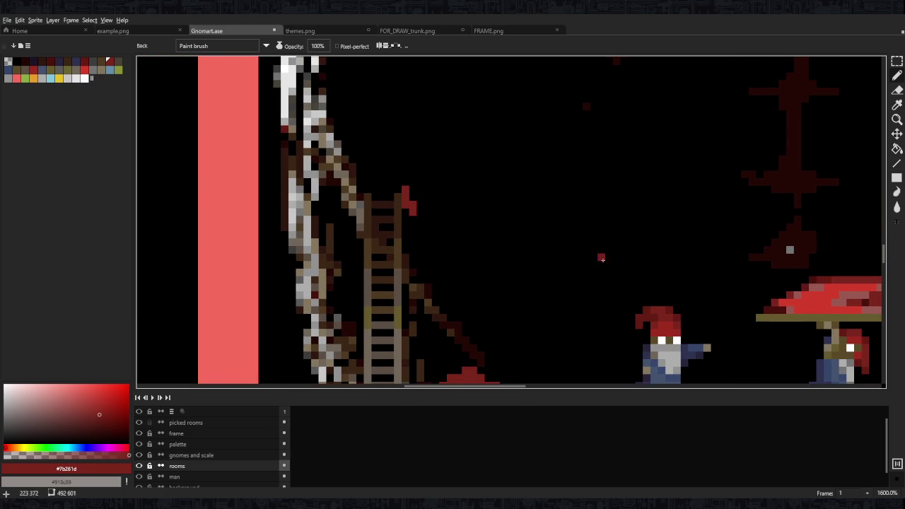
{"action": "left_click_drag", "start_coordinate": [826, 304], "coordinate": [712, 290]}
{"action": "left_click", "coordinate": [714, 272], "text": "alt"}
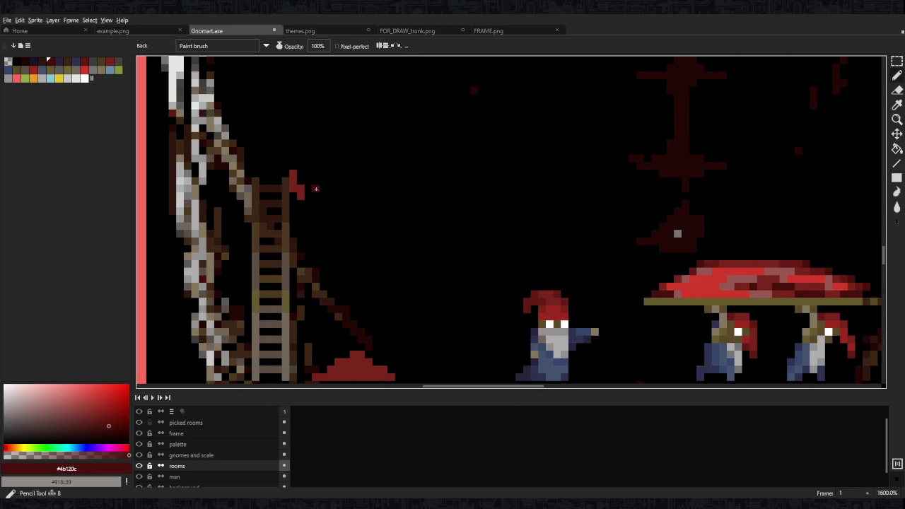
{"action": "left_click_drag", "start_coordinate": [271, 181], "coordinate": [401, 195]}
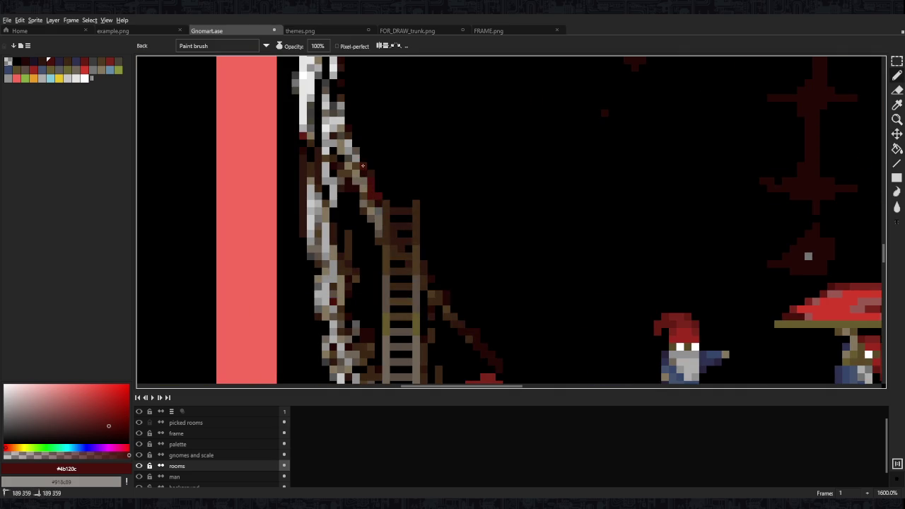
{"action": "left_click_drag", "start_coordinate": [367, 167], "coordinate": [369, 184]}
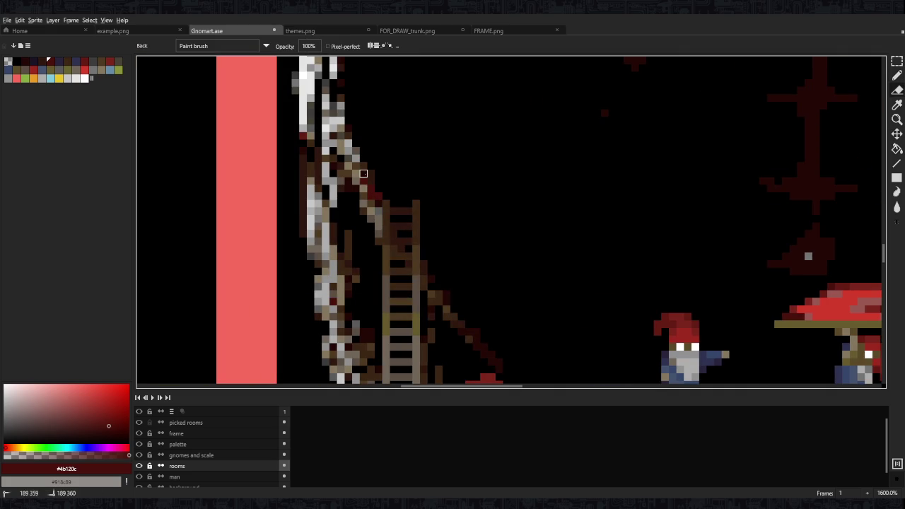
{"action": "left_click", "coordinate": [852, 290], "text": "alt"}
{"action": "left_click_drag", "start_coordinate": [359, 181], "coordinate": [338, 267]}
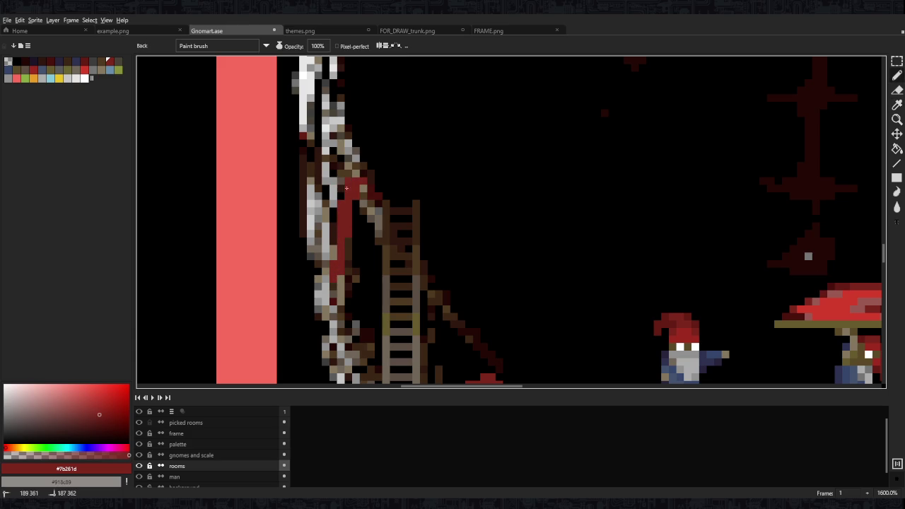
Fill the figure's robe with #651c14 and shade its lower part and left edge with #4b120c
{"action": "key", "text": "alt"}
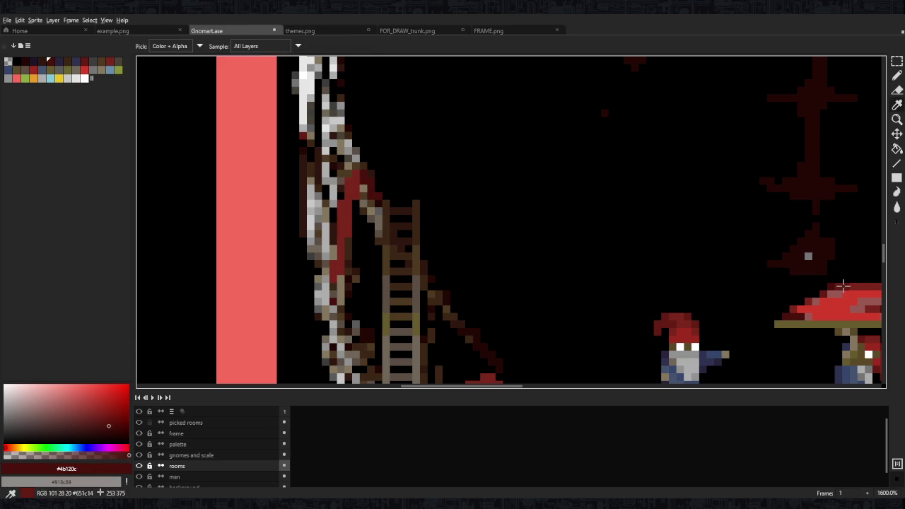
{"action": "left_click", "coordinate": [799, 258], "text": "alt"}
{"action": "left_click_drag", "start_coordinate": [361, 171], "coordinate": [355, 193]}
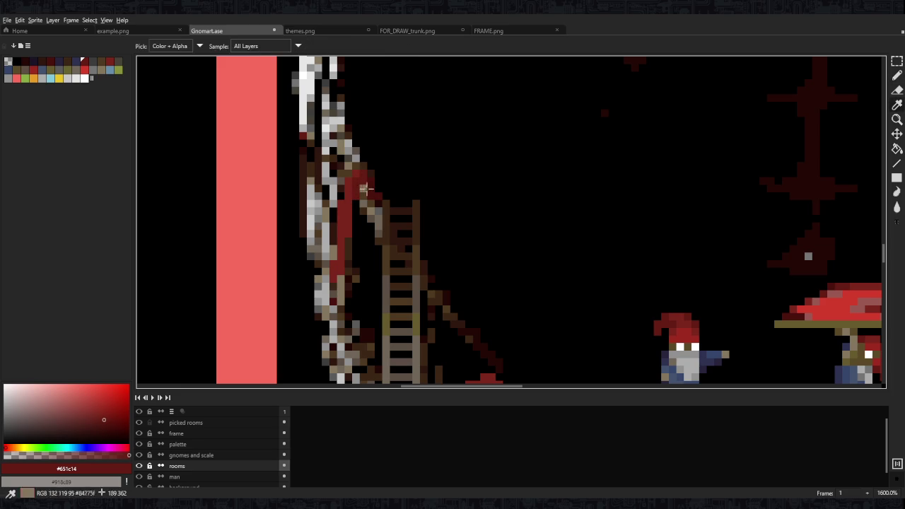
{"action": "left_click", "coordinate": [364, 188], "text": "alt"}
{"action": "left_click", "coordinate": [366, 184], "text": "alt"}
{"action": "left_click_drag", "start_coordinate": [339, 173], "coordinate": [332, 199]}
{"action": "left_click", "coordinate": [356, 186], "text": "alt"}
{"action": "left_click_drag", "start_coordinate": [328, 240], "coordinate": [325, 274]}
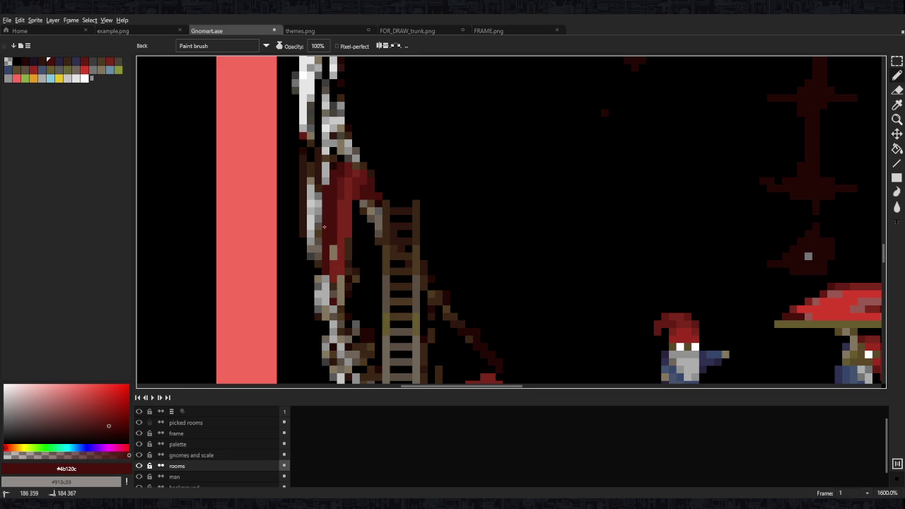
{"action": "mouse_move", "coordinate": [319, 223]}
{"action": "left_mouse_down"}
{"action": "mouse_move", "coordinate": [325, 289]}
{"action": "mouse_move", "coordinate": [321, 183]}
{"action": "left_mouse_up"}
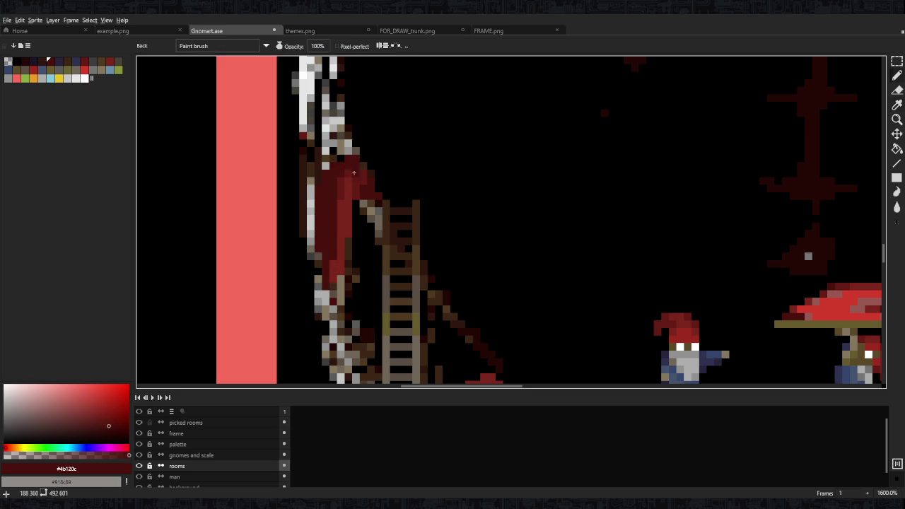
Add #7b261d near the robe's top and paint #651c14 folds down the robe
{"action": "left_click", "coordinate": [353, 172], "text": "alt"}
{"action": "left_click_drag", "start_coordinate": [357, 170], "coordinate": [369, 178]}
{"action": "scroll", "coordinate": [408, 204], "scroll_direction": "down", "scroll_amount": 1}
{"action": "scroll", "coordinate": [406, 206], "scroll_direction": "down", "scroll_amount": 4}
{"action": "scroll", "coordinate": [405, 210], "scroll_direction": "up", "scroll_amount": 4}
{"action": "scroll", "coordinate": [425, 215], "scroll_direction": "down", "scroll_amount": 6}
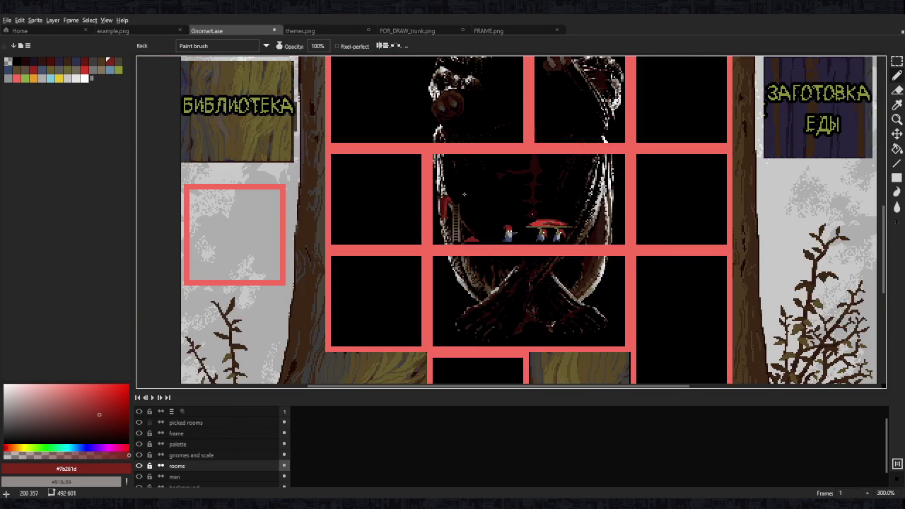
{"action": "scroll", "coordinate": [477, 210], "scroll_direction": "up", "scroll_amount": 9}
{"action": "left_click", "coordinate": [393, 189], "text": "alt"}
{"action": "mouse_move", "coordinate": [392, 188]}
{"action": "left_mouse_down"}
{"action": "mouse_move", "coordinate": [391, 248]}
{"action": "mouse_move", "coordinate": [380, 224]}
{"action": "mouse_move", "coordinate": [391, 307]}
{"action": "left_mouse_up"}
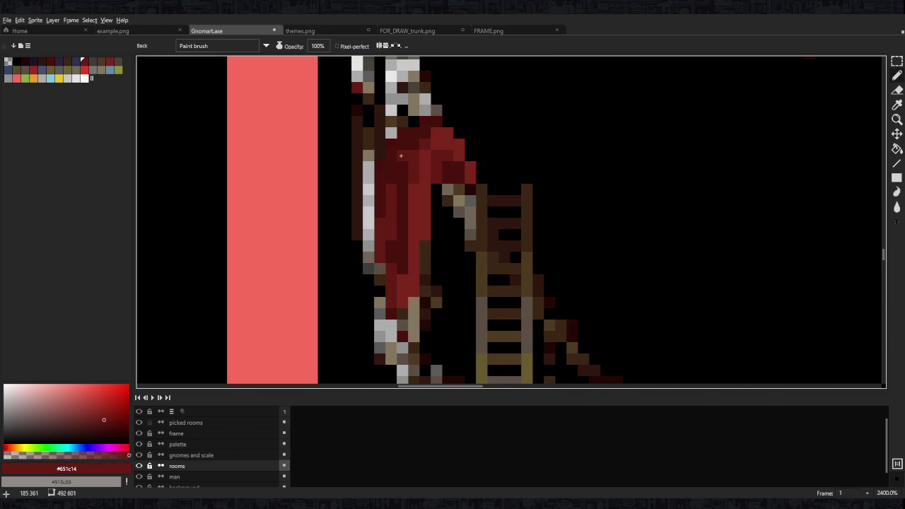
{"action": "left_click_drag", "start_coordinate": [402, 173], "coordinate": [414, 144]}
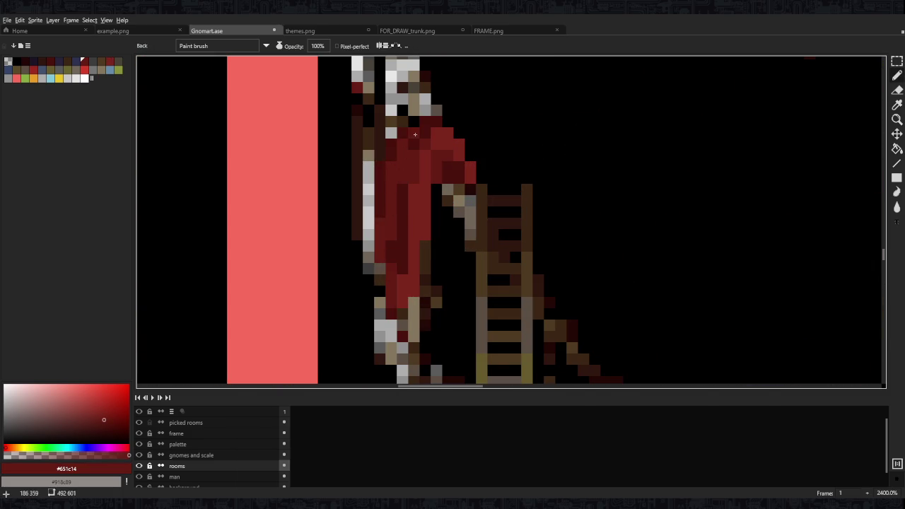
Add pale #9a5952 highlight pixels down the robe, at the sleeve and lower edge
{"action": "left_click", "coordinate": [421, 126], "text": "alt"}
{"action": "scroll", "coordinate": [462, 166], "scroll_direction": "down", "scroll_amount": 9}
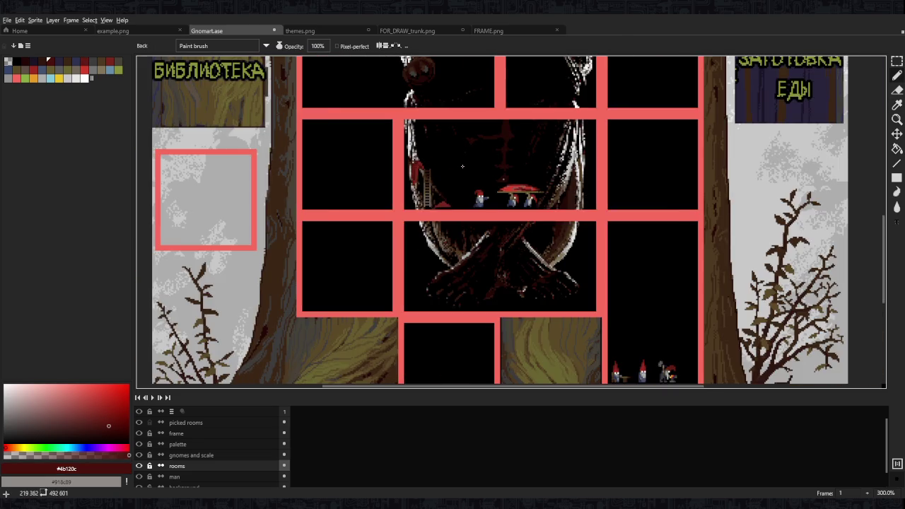
{"action": "scroll", "coordinate": [462, 166], "scroll_direction": "down", "scroll_amount": 2}
{"action": "scroll", "coordinate": [425, 164], "scroll_direction": "up", "scroll_amount": 6}
{"action": "left_click", "coordinate": [764, 244], "text": "alt"}
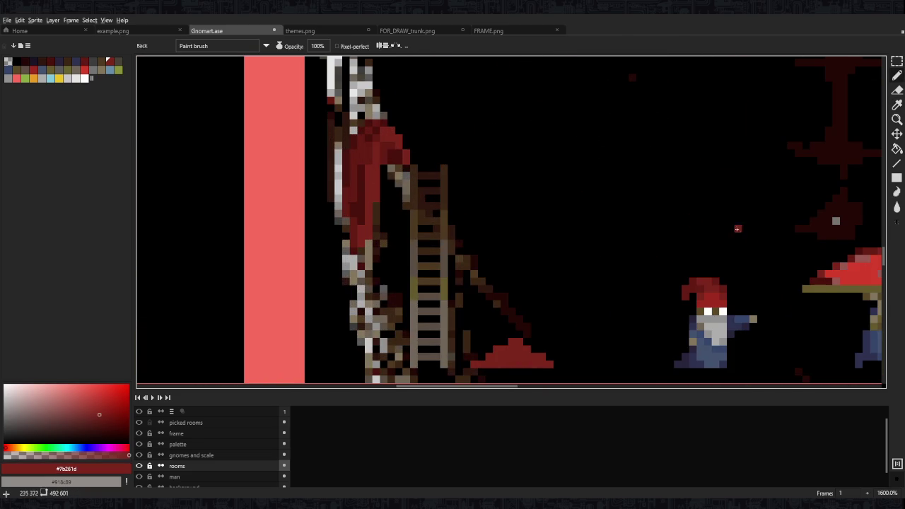
{"action": "scroll", "coordinate": [764, 244], "scroll_direction": "right", "scroll_amount": 3}
{"action": "left_click", "coordinate": [762, 238], "text": "alt"}
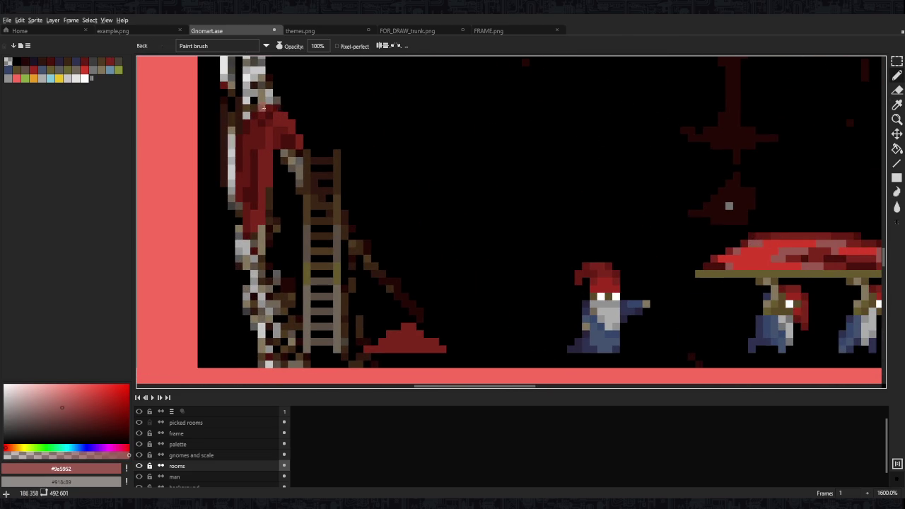
{"action": "scroll", "coordinate": [447, 249], "scroll_direction": "up", "scroll_amount": 1}
{"action": "scroll", "coordinate": [448, 249], "scroll_direction": "up", "scroll_amount": 1}
{"action": "left_click", "coordinate": [447, 248]}
{"action": "left_click", "coordinate": [440, 268]}
{"action": "left_click_drag", "start_coordinate": [456, 191], "coordinate": [456, 222]}
{"action": "mouse_move", "coordinate": [472, 177]}
{"action": "left_mouse_down"}
{"action": "mouse_move", "coordinate": [471, 146]}
{"action": "mouse_move", "coordinate": [501, 177]}
{"action": "left_mouse_up"}
{"action": "left_click", "coordinate": [485, 147]}
{"action": "left_click", "coordinate": [441, 328]}
Paint a #9a5952 swatch beside the red ramp on the palette layer
{"action": "scroll", "coordinate": [444, 317], "scroll_direction": "down", "scroll_amount": 3}
{"action": "scroll", "coordinate": [493, 214], "scroll_direction": "down", "scroll_amount": 1}
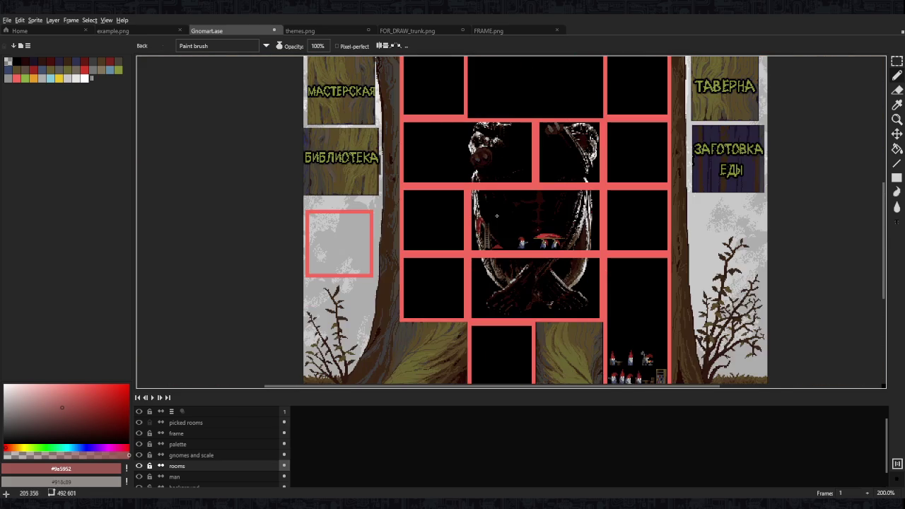
{"action": "scroll", "coordinate": [553, 200], "scroll_direction": "down", "scroll_amount": 1}
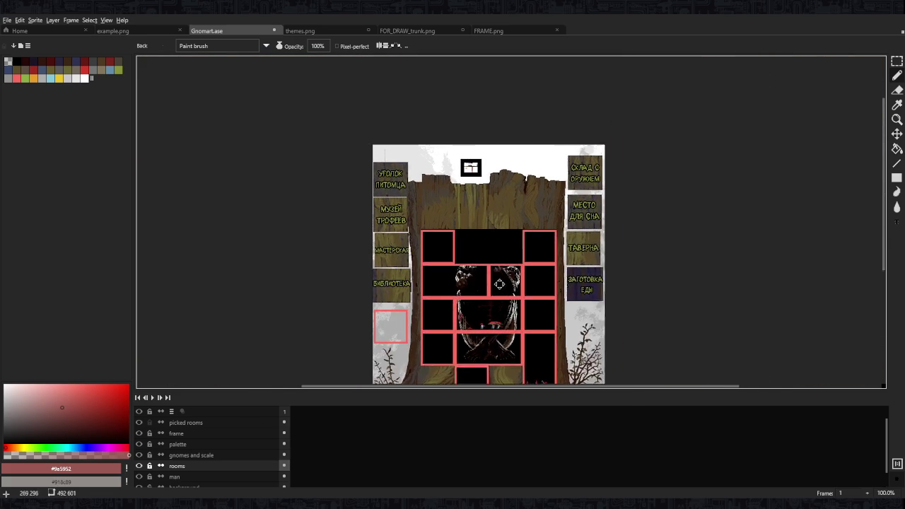
{"action": "scroll", "coordinate": [476, 179], "scroll_direction": "up", "scroll_amount": 2}
{"action": "scroll", "coordinate": [476, 180], "scroll_direction": "up", "scroll_amount": 3}
{"action": "left_click", "coordinate": [224, 453]}
{"action": "scroll", "coordinate": [413, 207], "scroll_direction": "up", "scroll_amount": 3}
{"action": "scroll", "coordinate": [421, 186], "scroll_direction": "up", "scroll_amount": 5}
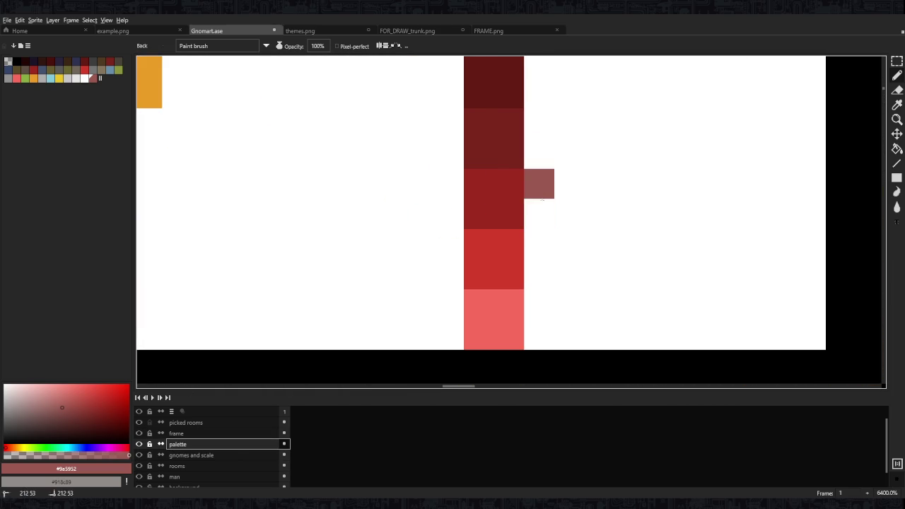
{"action": "left_click", "coordinate": [538, 186]}
Save Gnomart.ase and return to the rooms layer
{"action": "scroll", "coordinate": [537, 215], "scroll_direction": "down", "scroll_amount": 8}
{"action": "scroll", "coordinate": [494, 208], "scroll_direction": "up", "scroll_amount": 4}
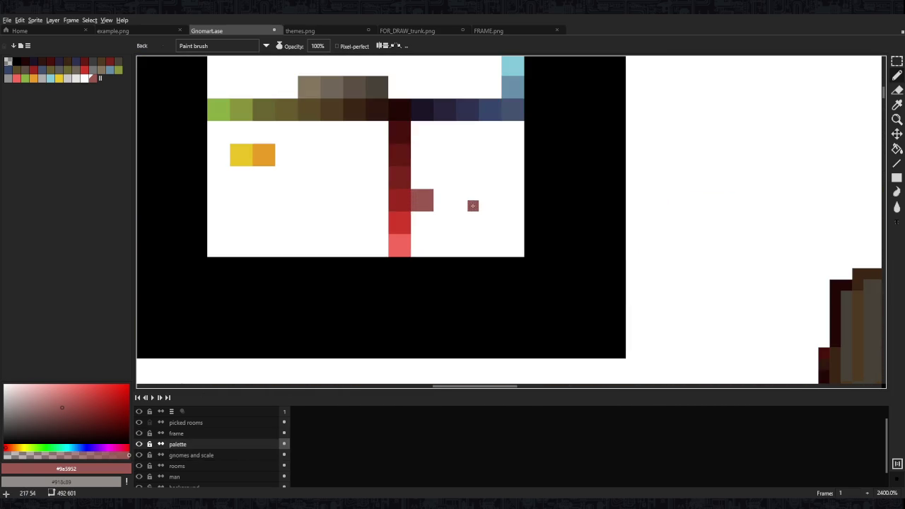
{"action": "scroll", "coordinate": [397, 223], "scroll_direction": "down", "scroll_amount": 9}
{"action": "key", "text": "ctrl+s"}
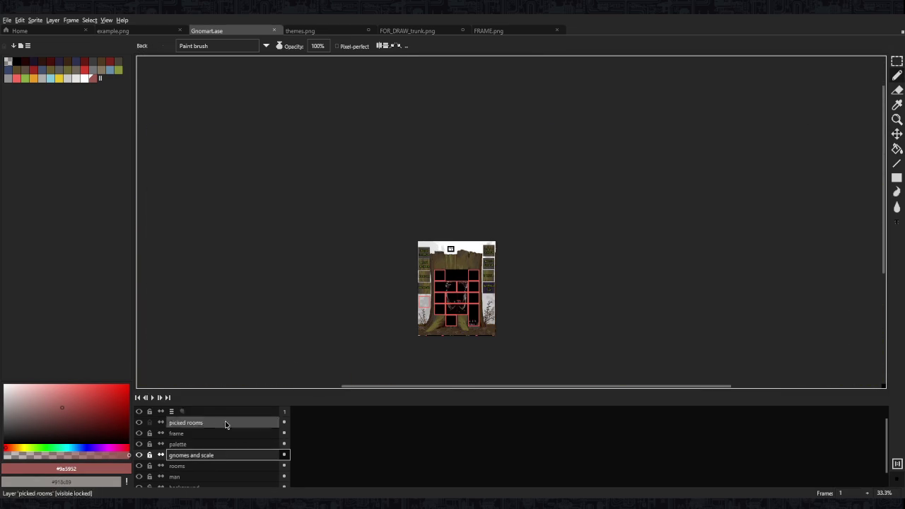
{"action": "left_click", "coordinate": [177, 466]}
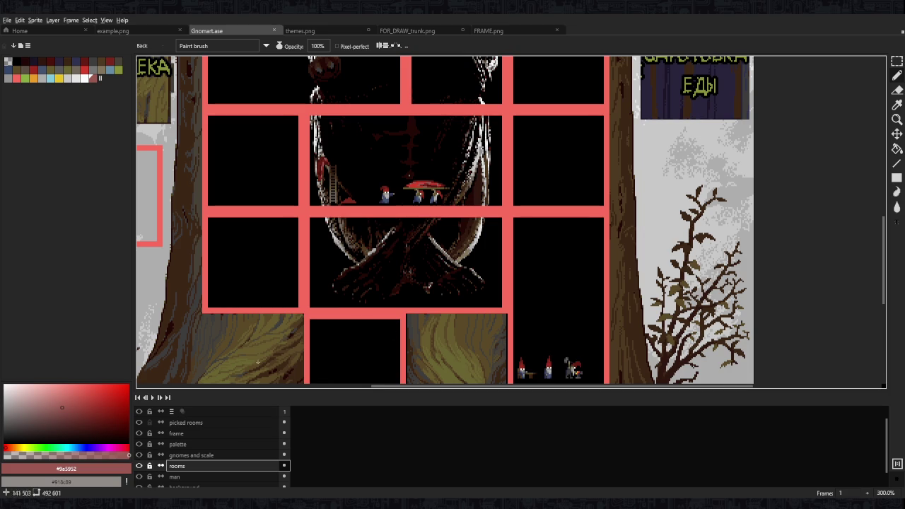
Paint the gnome's red hat hook above the ladder in #9e2b1f and #651c14
{"action": "left_click_drag", "start_coordinate": [376, 208], "coordinate": [417, 239]}
{"action": "scroll", "coordinate": [384, 210], "scroll_direction": "up", "scroll_amount": 3}
{"action": "scroll", "coordinate": [372, 212], "scroll_direction": "down", "scroll_amount": 3}
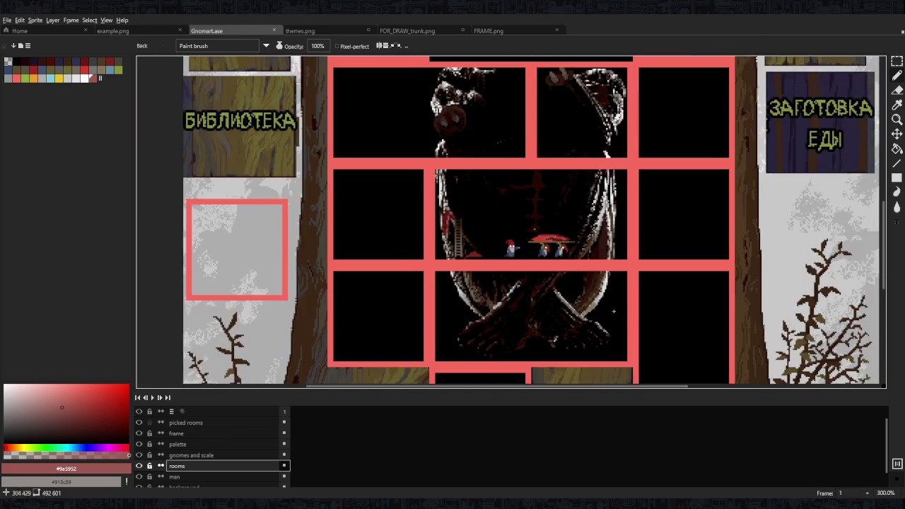
{"action": "left_click_drag", "start_coordinate": [372, 212], "coordinate": [357, 129]}
{"action": "scroll", "coordinate": [357, 129], "scroll_direction": "up", "scroll_amount": 3}
{"action": "scroll", "coordinate": [518, 277], "scroll_direction": "up", "scroll_amount": 2}
{"action": "scroll", "coordinate": [580, 345], "scroll_direction": "up", "scroll_amount": 2}
{"action": "scroll", "coordinate": [608, 231], "scroll_direction": "up", "scroll_amount": 1}
{"action": "scroll", "coordinate": [608, 231], "scroll_direction": "down", "scroll_amount": 1}
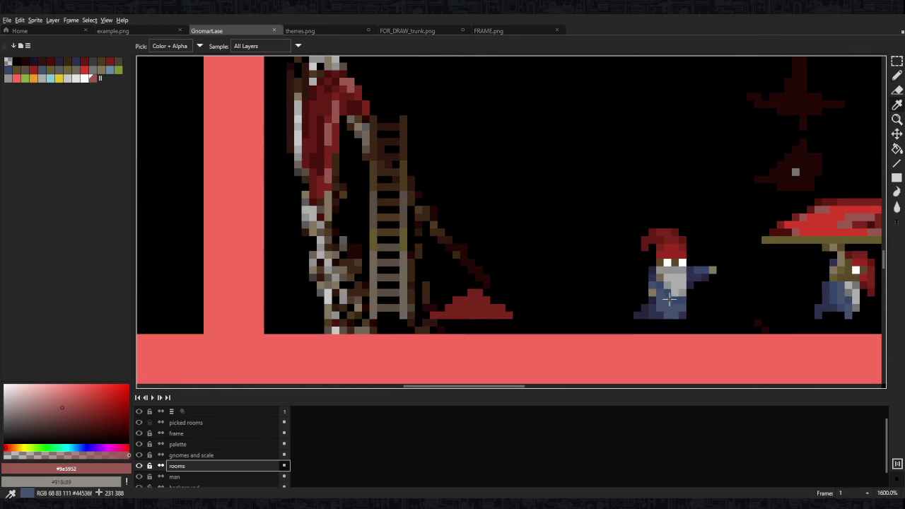
{"action": "scroll", "coordinate": [728, 243], "scroll_direction": "down", "scroll_amount": 3}
{"action": "scroll", "coordinate": [698, 241], "scroll_direction": "down", "scroll_amount": 3}
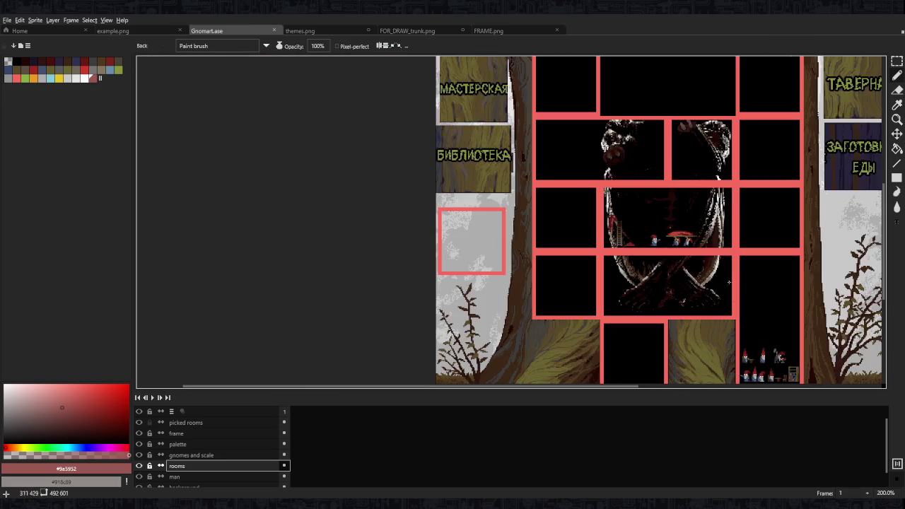
{"action": "scroll", "coordinate": [782, 371], "scroll_direction": "up", "scroll_amount": 2}
{"action": "scroll", "coordinate": [537, 200], "scroll_direction": "up", "scroll_amount": 1}
{"action": "scroll", "coordinate": [409, 148], "scroll_direction": "up", "scroll_amount": 4}
{"action": "left_click", "coordinate": [409, 149], "text": "alt"}
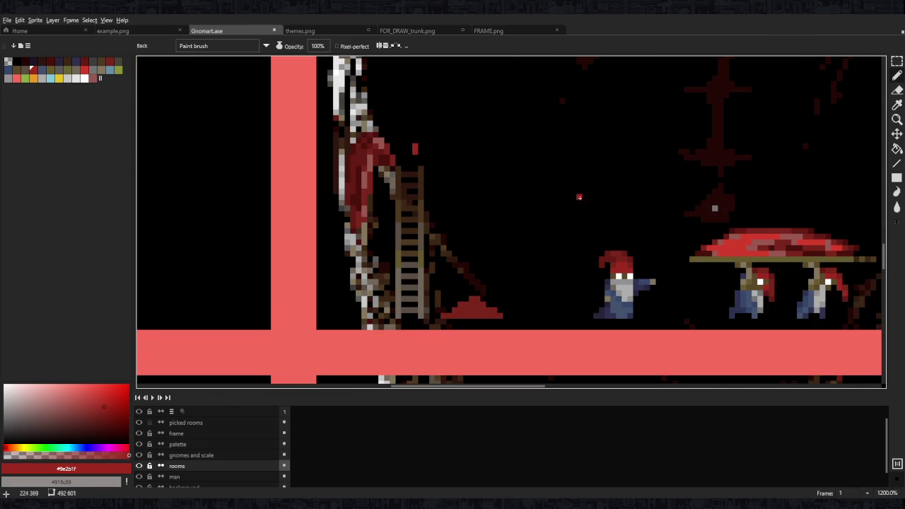
{"action": "scroll", "coordinate": [636, 258], "scroll_direction": "up", "scroll_amount": 1}
{"action": "left_click", "coordinate": [465, 193], "text": "alt"}
{"action": "scroll", "coordinate": [465, 192], "scroll_direction": "down", "scroll_amount": 3}
{"action": "scroll", "coordinate": [425, 163], "scroll_direction": "up", "scroll_amount": 3}
{"action": "mouse_move", "coordinate": [411, 153]}
{"action": "left_mouse_down"}
{"action": "mouse_move", "coordinate": [434, 142]}
{"action": "mouse_move", "coordinate": [459, 171]}
{"action": "left_mouse_up"}
{"action": "left_click", "coordinate": [422, 141]}
{"action": "left_click", "coordinate": [445, 153]}
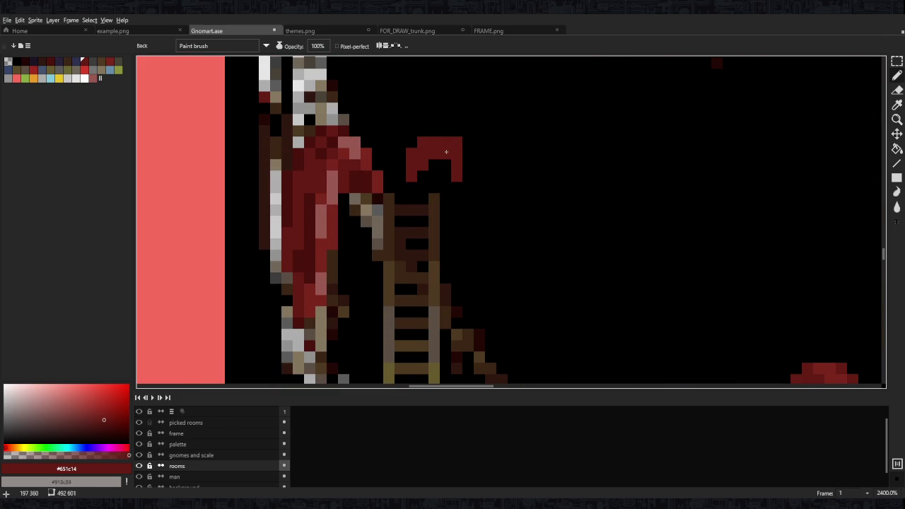
Add beige #84775f pixels at the ladder's top ends and the figure's hand
{"action": "scroll", "coordinate": [632, 260], "scroll_direction": "down", "scroll_amount": 1}
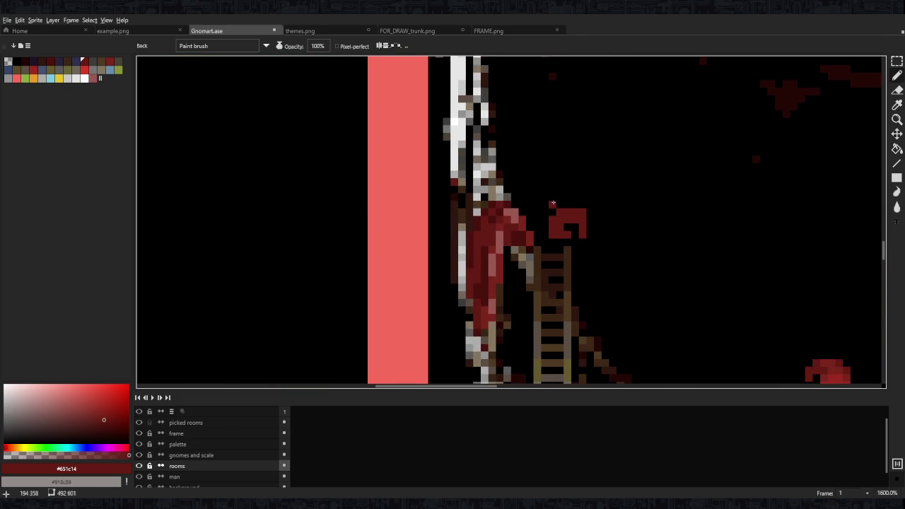
{"action": "scroll", "coordinate": [636, 276], "scroll_direction": "down", "scroll_amount": 5}
{"action": "scroll", "coordinate": [636, 276], "scroll_direction": "right", "scroll_amount": 5}
{"action": "key", "text": "i"}
{"action": "left_click", "coordinate": [731, 299]}
{"action": "key", "text": "b"}
{"action": "left_click", "coordinate": [387, 113]}
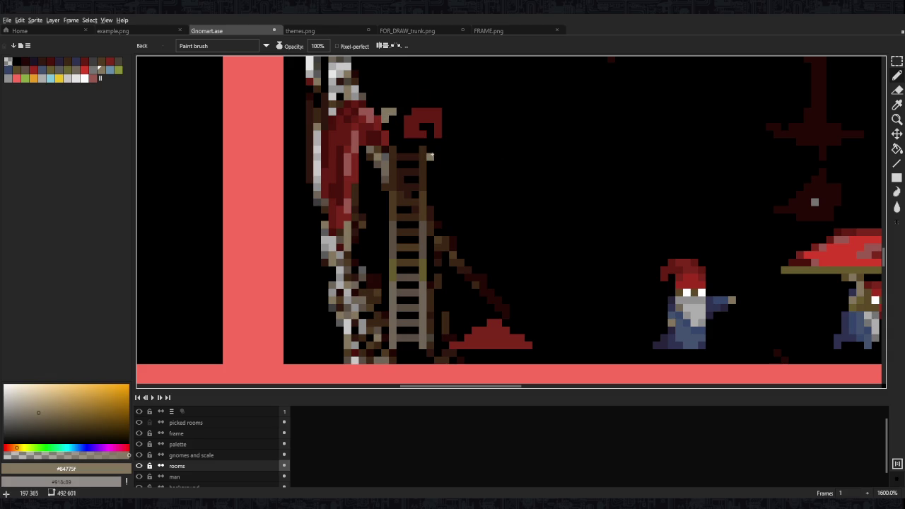
{"action": "left_click", "coordinate": [433, 162]}
{"action": "scroll", "coordinate": [446, 175], "scroll_direction": "up", "scroll_amount": 2}
{"action": "scroll", "coordinate": [446, 175], "scroll_direction": "left", "scroll_amount": 1}
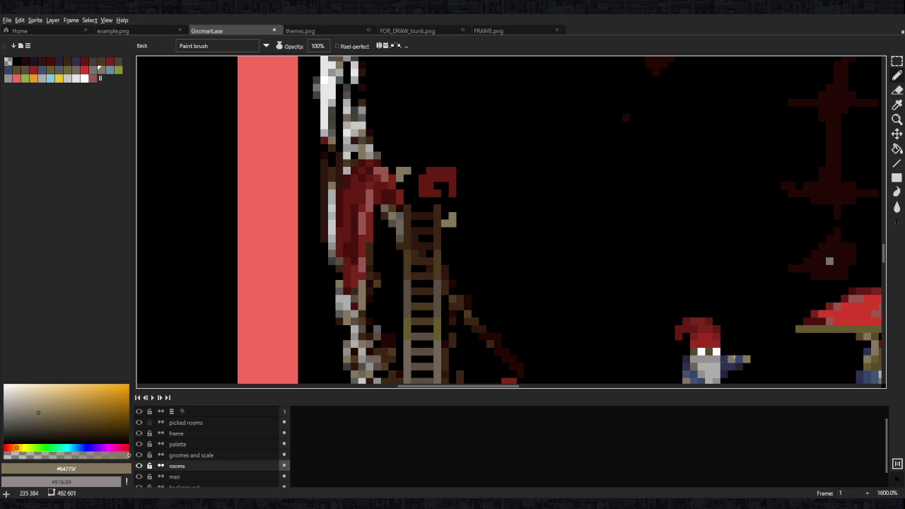
{"action": "key", "text": "alt"}
Paint the ladder gnome's body in the standing gnome's coat blue, covering the tan pixels
{"action": "left_click", "coordinate": [729, 364], "text": "alt"}
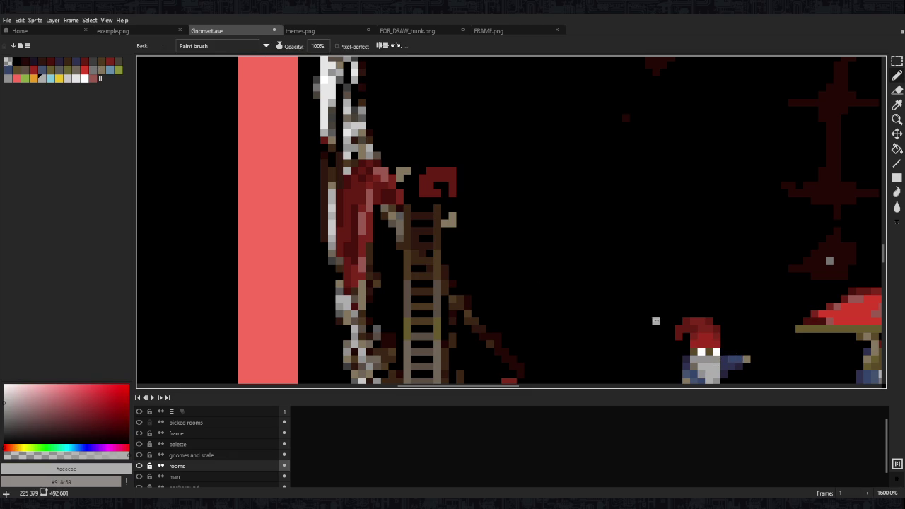
{"action": "left_click", "coordinate": [729, 364], "text": "alt"}
{"action": "mouse_move", "coordinate": [419, 212]}
{"action": "left_mouse_down"}
{"action": "mouse_move", "coordinate": [414, 230]}
{"action": "mouse_move", "coordinate": [427, 226]}
{"action": "left_mouse_up"}
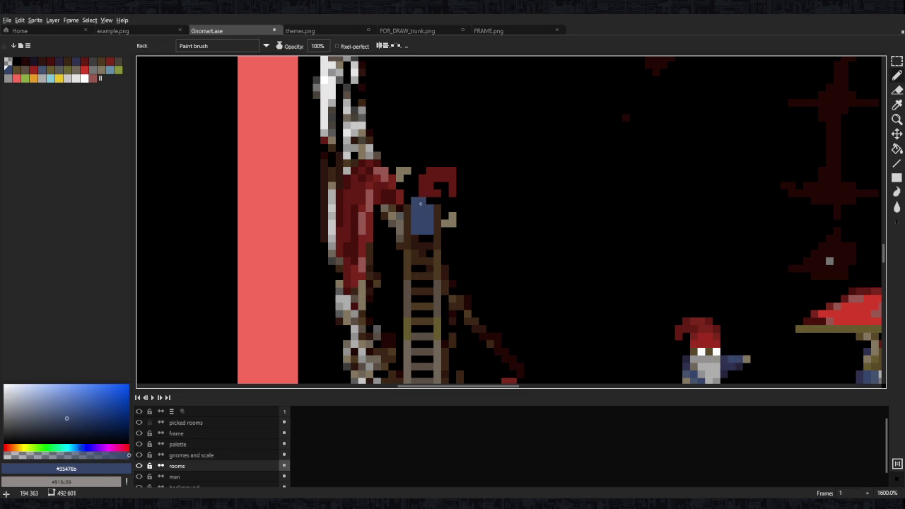
{"action": "left_click", "coordinate": [415, 246]}
{"action": "mouse_move", "coordinate": [407, 213]}
{"action": "left_mouse_down"}
{"action": "mouse_move", "coordinate": [407, 233]}
{"action": "mouse_move", "coordinate": [416, 192]}
{"action": "left_mouse_up"}
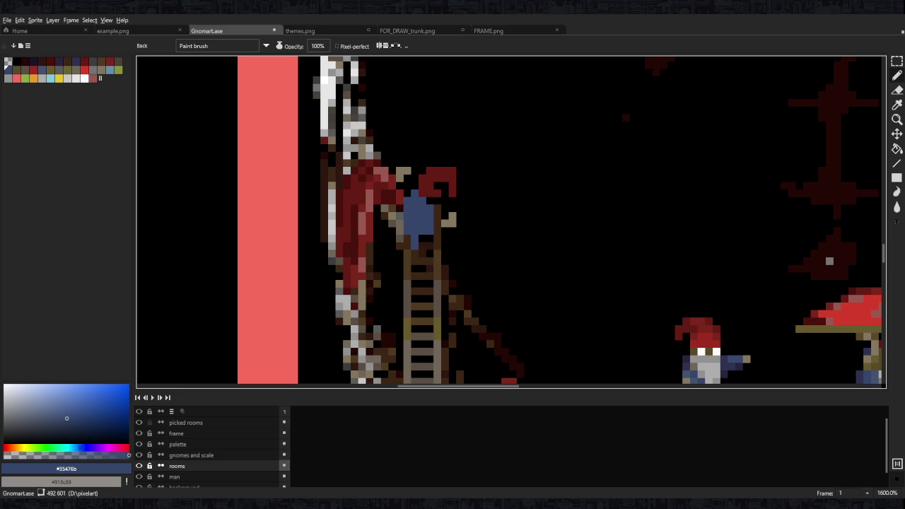
{"action": "scroll", "coordinate": [680, 346], "scroll_direction": "down", "scroll_amount": 5}
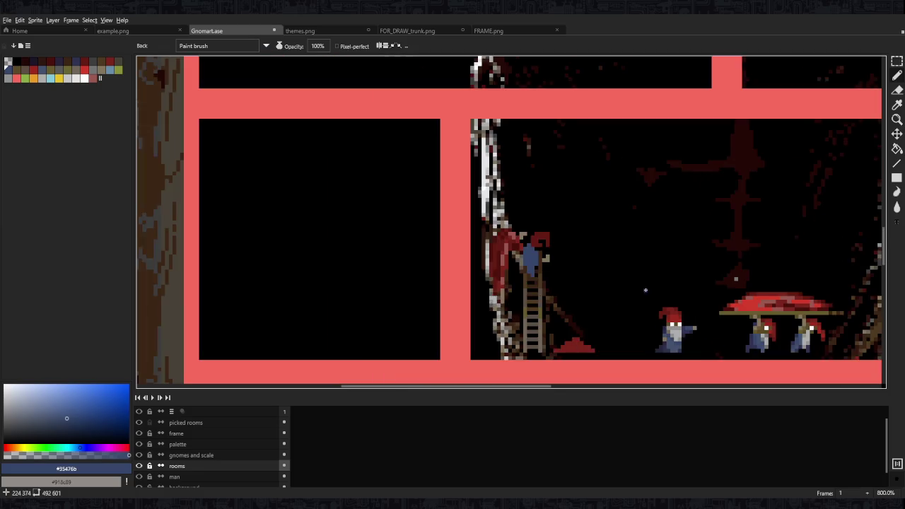
{"action": "scroll", "coordinate": [680, 345], "scroll_direction": "up", "scroll_amount": 4}
{"action": "scroll", "coordinate": [648, 292], "scroll_direction": "down", "scroll_amount": 5}
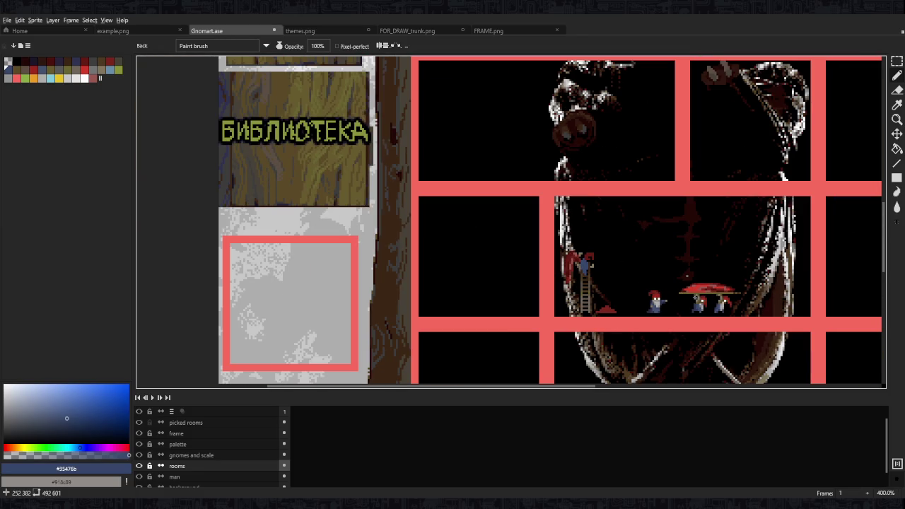
{"action": "scroll", "coordinate": [584, 264], "scroll_direction": "up", "scroll_amount": 1}
{"action": "scroll", "coordinate": [578, 253], "scroll_direction": "up", "scroll_amount": 4}
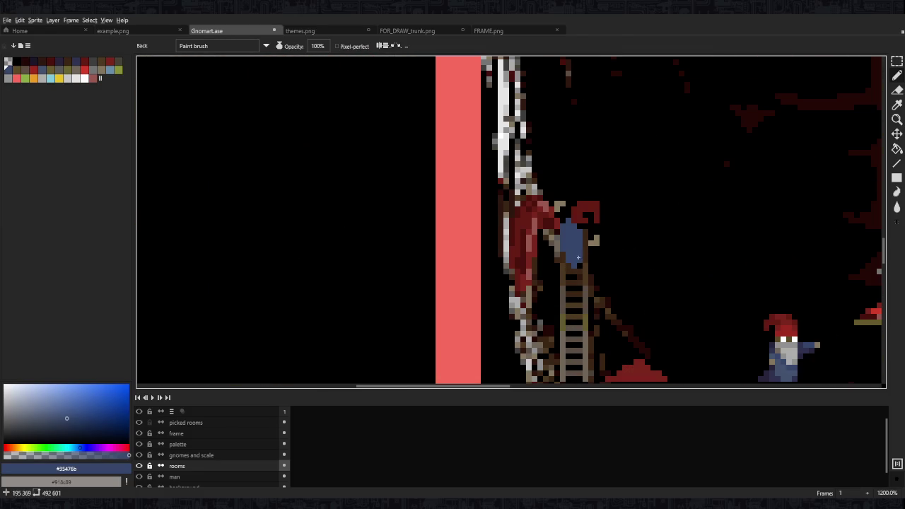
{"action": "left_click_drag", "start_coordinate": [664, 310], "coordinate": [535, 193]}
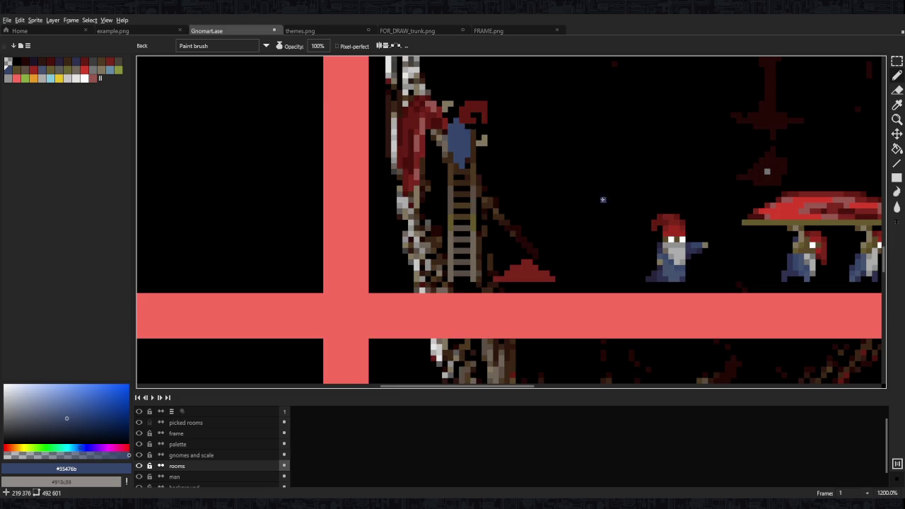
{"action": "scroll", "coordinate": [571, 175], "scroll_direction": "up", "scroll_amount": 1}
Add brown and grey detail pixels to the ladder gnome
{"action": "left_click", "coordinate": [689, 242], "text": "alt"}
{"action": "left_click_drag", "start_coordinate": [429, 146], "coordinate": [491, 188]}
{"action": "left_click", "coordinate": [439, 148]}
{"action": "left_click", "coordinate": [416, 133]}
{"action": "left_click_drag", "start_coordinate": [653, 248], "coordinate": [601, 203]}
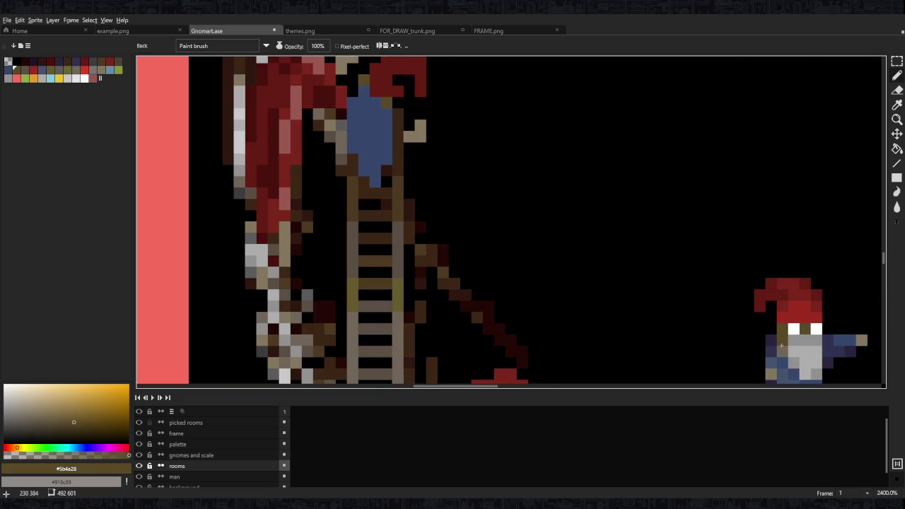
{"action": "left_click", "coordinate": [798, 347], "text": "alt"}
{"action": "left_click", "coordinate": [363, 93]}
{"action": "left_click", "coordinate": [386, 115]}
{"action": "left_click", "coordinate": [352, 91]}
{"action": "scroll", "coordinate": [353, 98], "scroll_direction": "down", "scroll_amount": 1}
{"action": "scroll", "coordinate": [354, 98], "scroll_direction": "down", "scroll_amount": 4}
{"action": "scroll", "coordinate": [459, 162], "scroll_direction": "up", "scroll_amount": 2}
{"action": "scroll", "coordinate": [430, 164], "scroll_direction": "up", "scroll_amount": 2}
Undo the last stroke and paint light grey over the top of the blue coat
{"action": "key", "text": "alt"}
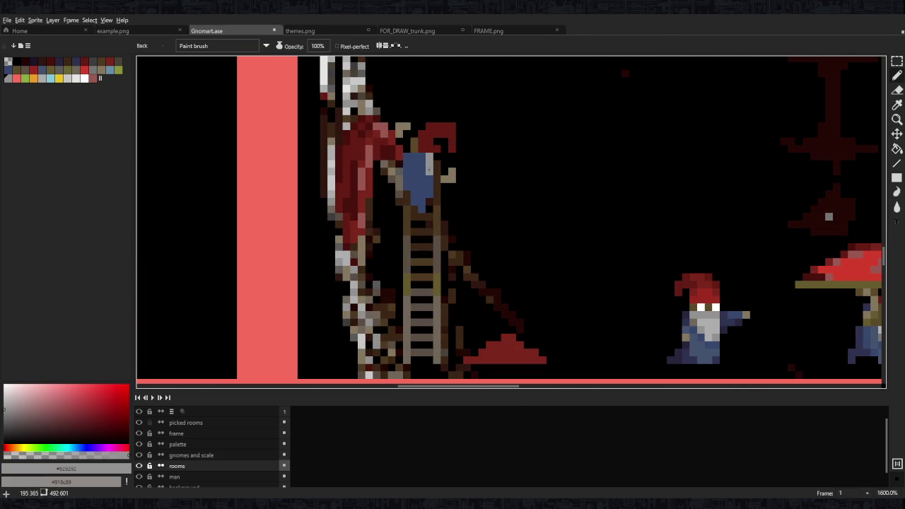
{"action": "scroll", "coordinate": [431, 153], "scroll_direction": "down", "scroll_amount": 4}
{"action": "scroll", "coordinate": [432, 153], "scroll_direction": "up", "scroll_amount": 4}
{"action": "key", "text": "v"}
{"action": "key", "text": "ctrl+z"}
{"action": "key", "text": "b"}
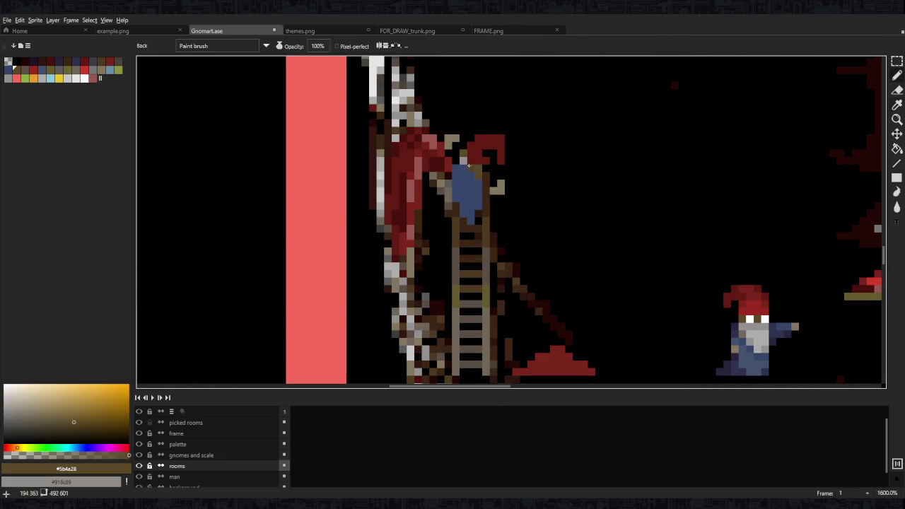
{"action": "left_click_drag", "start_coordinate": [456, 161], "coordinate": [456, 176]}
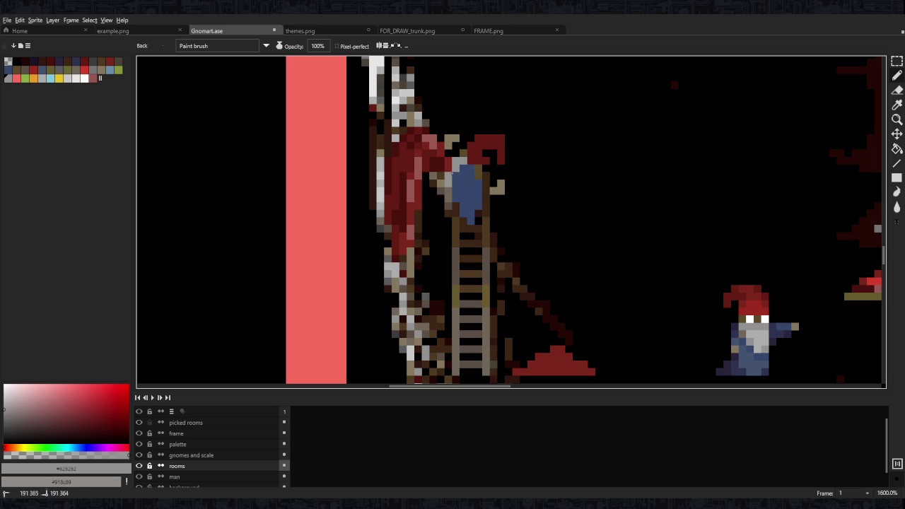
{"action": "scroll", "coordinate": [479, 163], "scroll_direction": "down", "scroll_amount": 5}
{"action": "scroll", "coordinate": [496, 163], "scroll_direction": "down", "scroll_amount": 1}
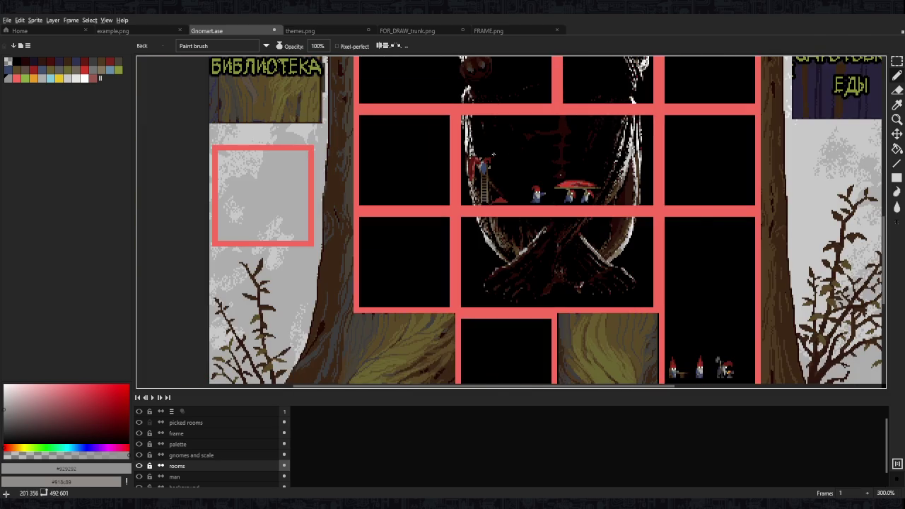
{"action": "scroll", "coordinate": [496, 152], "scroll_direction": "up", "scroll_amount": 5}
Repaint the climber's dark body pixels with a slightly lighter blue
{"action": "left_click", "coordinate": [480, 185], "text": "alt"}
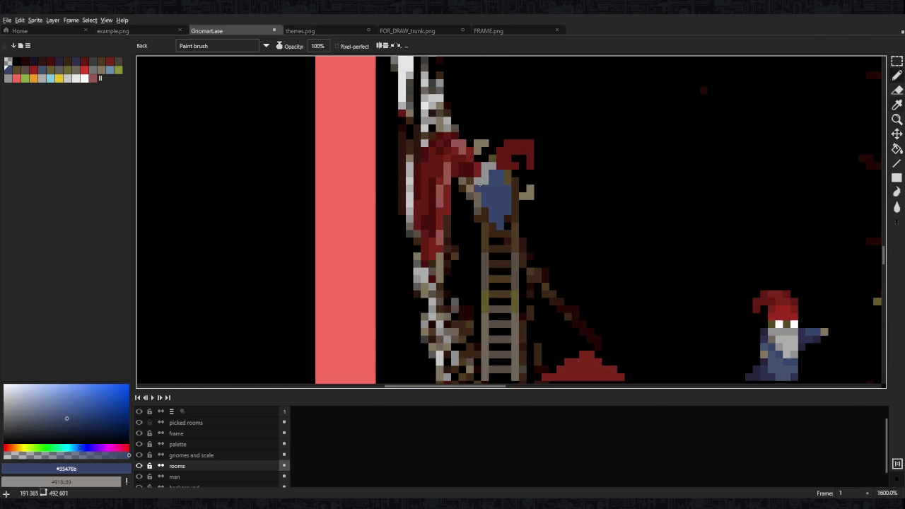
{"action": "left_click_drag", "start_coordinate": [514, 171], "coordinate": [498, 196]}
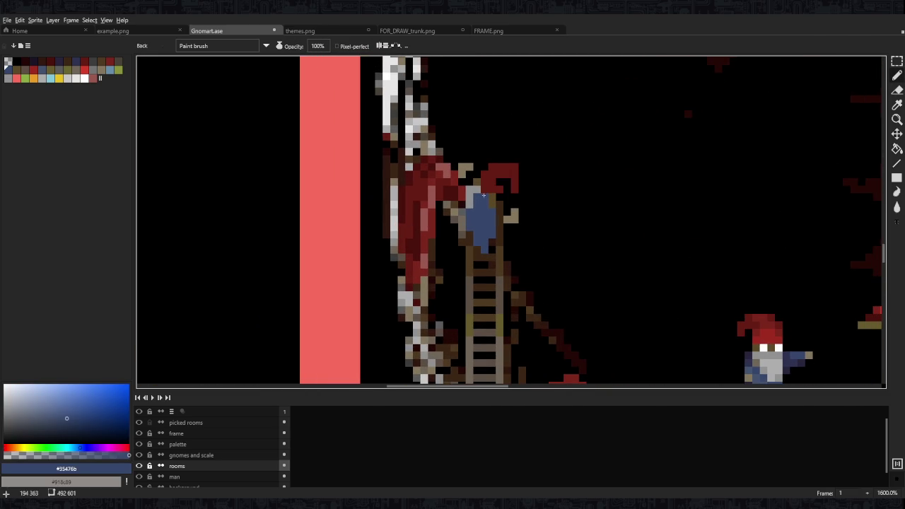
{"action": "left_click", "coordinate": [477, 197], "text": "alt"}
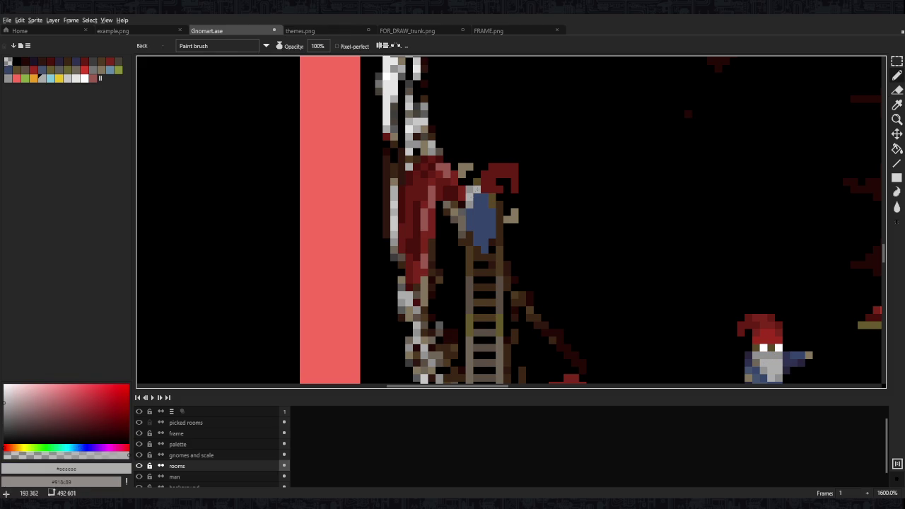
{"action": "left_click", "coordinate": [759, 375], "text": "alt"}
{"action": "left_click_drag", "start_coordinate": [477, 226], "coordinate": [493, 220]}
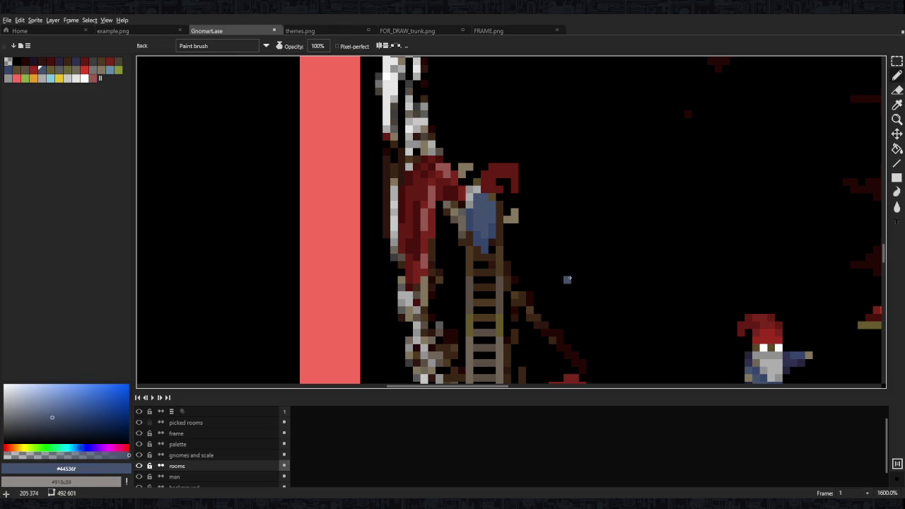
Sample dark navy, blue-purple and darkest purple shading colours from the gnome
{"action": "left_click_drag", "start_coordinate": [559, 279], "coordinate": [485, 175]}
{"action": "left_click", "coordinate": [656, 301], "text": "alt"}
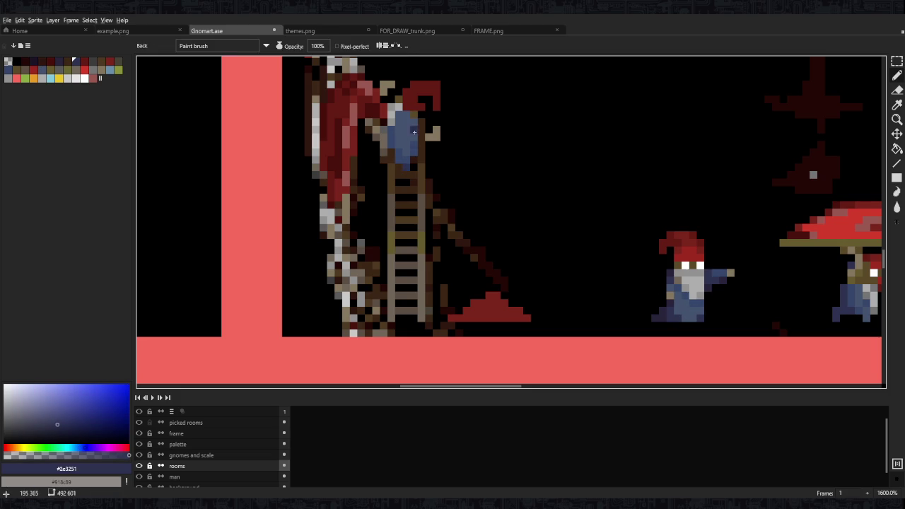
{"action": "left_click", "coordinate": [677, 311], "text": "alt"}
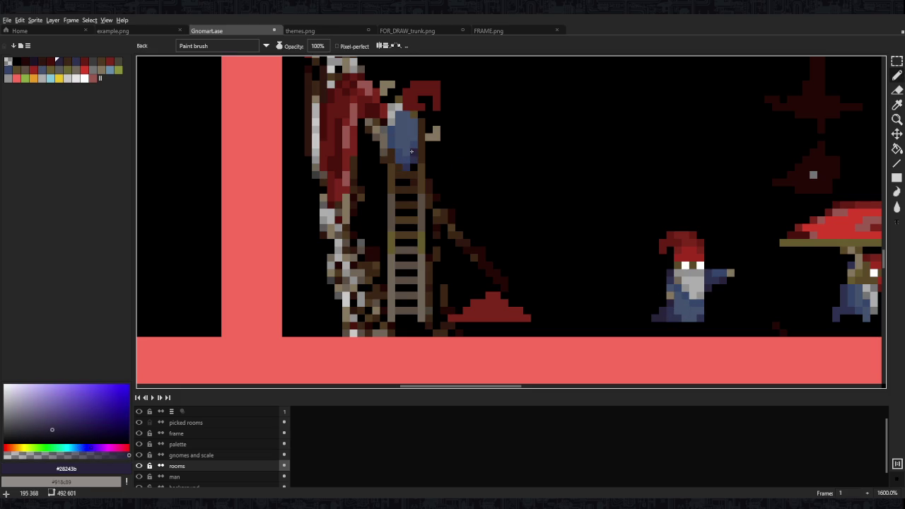
{"action": "scroll", "coordinate": [488, 158], "scroll_direction": "down", "scroll_amount": 5}
{"action": "scroll", "coordinate": [467, 151], "scroll_direction": "up", "scroll_amount": 1}
{"action": "scroll", "coordinate": [467, 155], "scroll_direction": "up", "scroll_amount": 1}
{"action": "scroll", "coordinate": [468, 166], "scroll_direction": "up", "scroll_amount": 4}
{"action": "left_click", "coordinate": [468, 171], "text": "alt"}
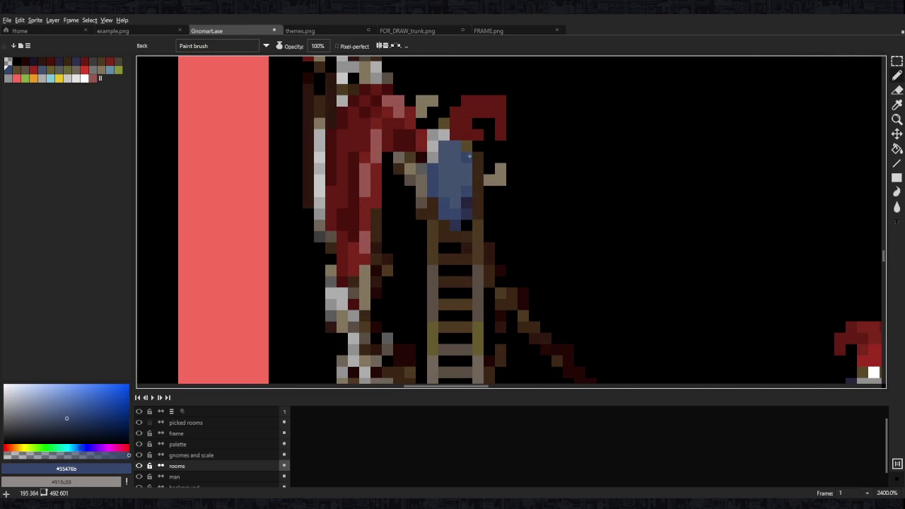
{"action": "scroll", "coordinate": [511, 146], "scroll_direction": "down", "scroll_amount": 6}
{"action": "scroll", "coordinate": [512, 146], "scroll_direction": "up", "scroll_amount": 6}
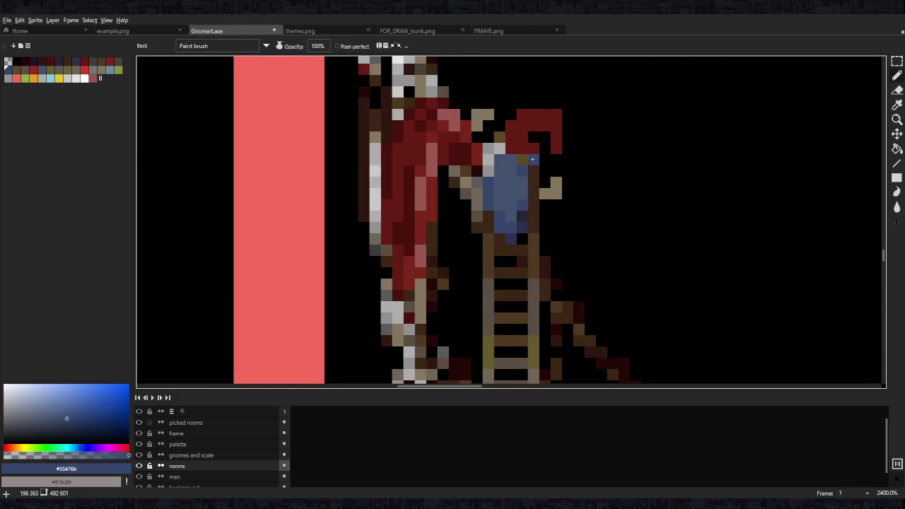
{"action": "left_click", "coordinate": [523, 225], "text": "alt"}
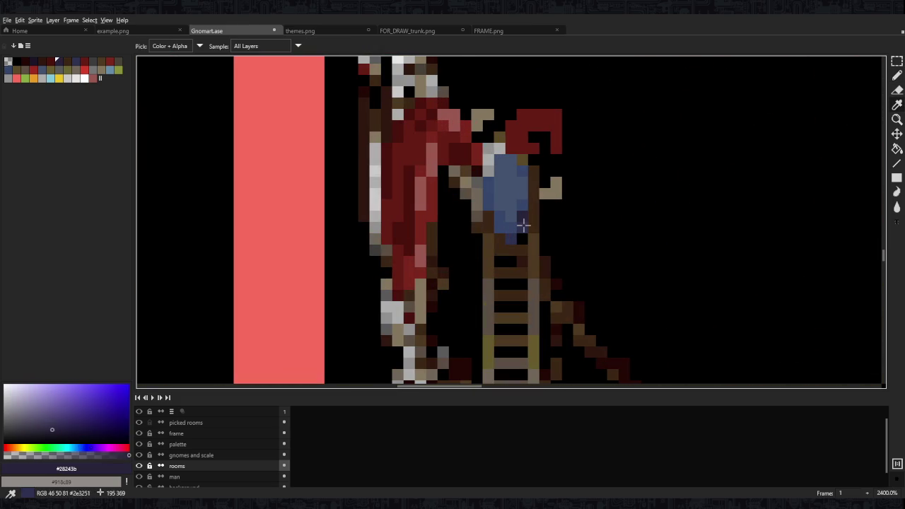
{"action": "scroll", "coordinate": [511, 176], "scroll_direction": "down", "scroll_amount": 5}
{"action": "scroll", "coordinate": [510, 176], "scroll_direction": "down", "scroll_amount": 3}
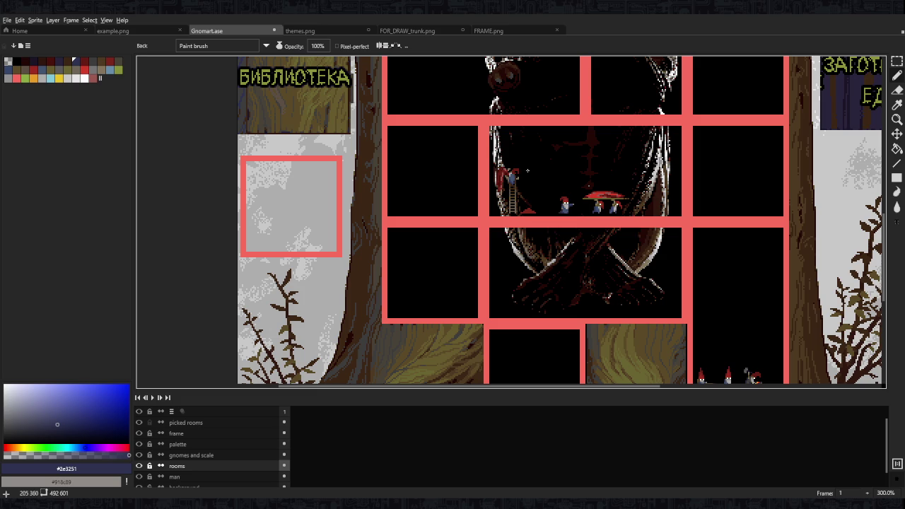
Write 'brb' in the salmon frame colour inside the empty black room
{"action": "scroll", "coordinate": [467, 151], "scroll_direction": "up", "scroll_amount": 1}
{"action": "left_click", "coordinate": [423, 249], "text": "alt"}
{"action": "mouse_move", "coordinate": [388, 164]}
{"action": "left_mouse_down"}
{"action": "mouse_move", "coordinate": [389, 197]}
{"action": "mouse_move", "coordinate": [405, 196]}
{"action": "left_mouse_up"}
{"action": "mouse_move", "coordinate": [416, 182]}
{"action": "left_mouse_down"}
{"action": "mouse_move", "coordinate": [416, 192]}
{"action": "mouse_move", "coordinate": [428, 183]}
{"action": "mouse_move", "coordinate": [441, 195]}
{"action": "left_mouse_up"}
{"action": "scroll", "coordinate": [500, 197], "scroll_direction": "down", "scroll_amount": 2}
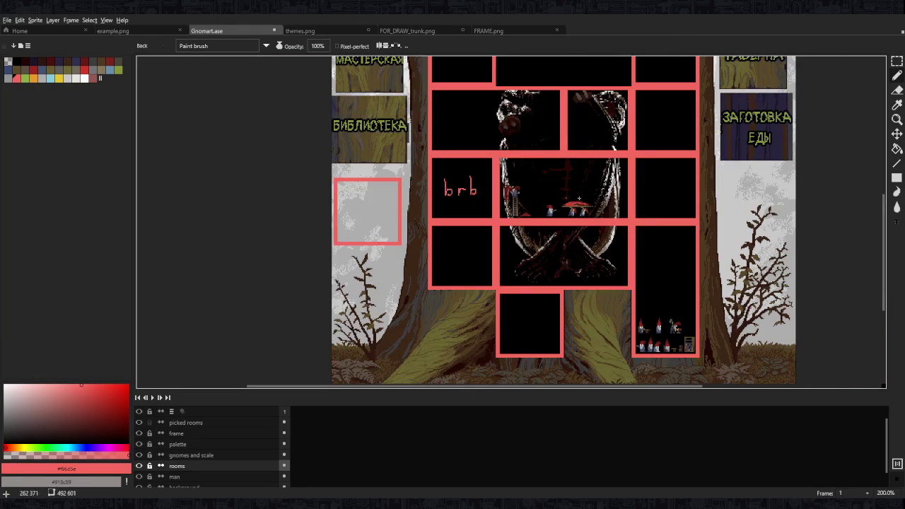
{"action": "scroll", "coordinate": [577, 198], "scroll_direction": "right", "scroll_amount": 3}
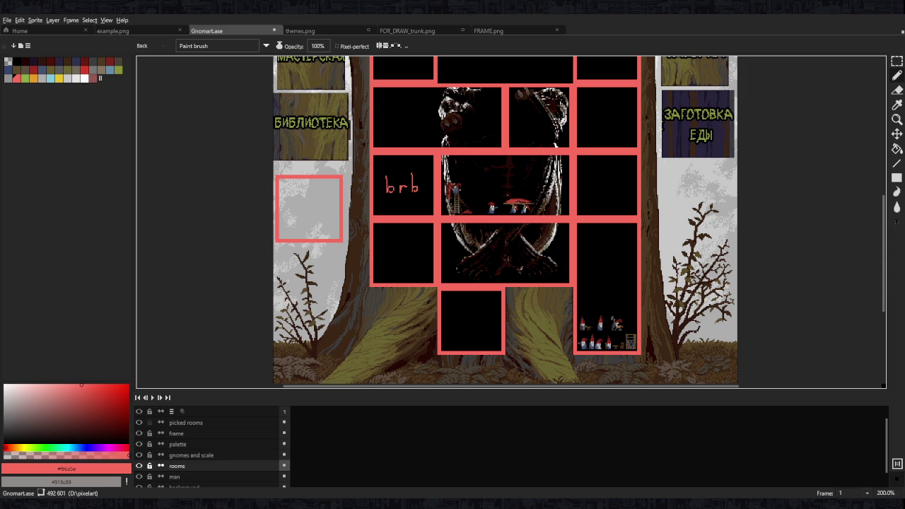
Undo the 'brb' lettering from the empty room
{"action": "scroll", "coordinate": [452, 204], "scroll_direction": "up", "scroll_amount": 2}
{"action": "key", "text": "ctrl+z"}
{"action": "key", "text": "ctrl+z"}
{"action": "key", "text": "b"}
{"action": "scroll", "coordinate": [496, 204], "scroll_direction": "up", "scroll_amount": 2}
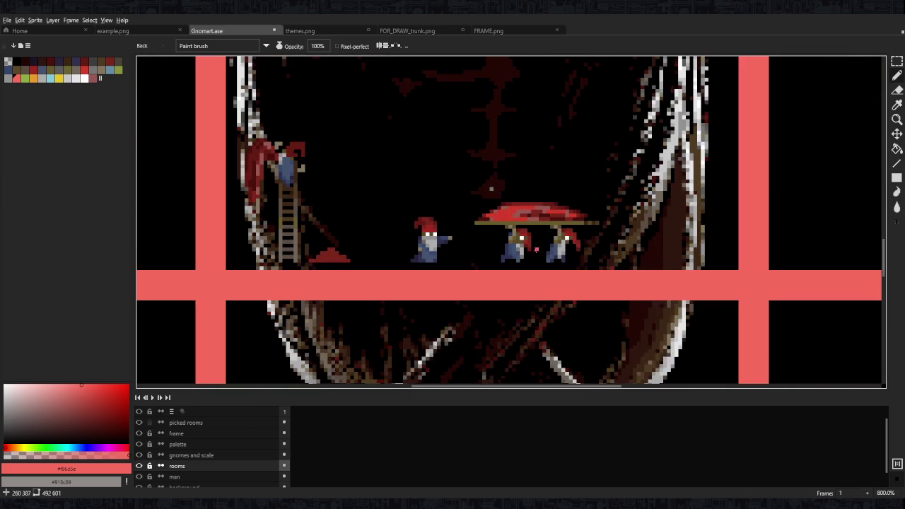
{"action": "scroll", "coordinate": [403, 195], "scroll_direction": "up", "scroll_amount": 2}
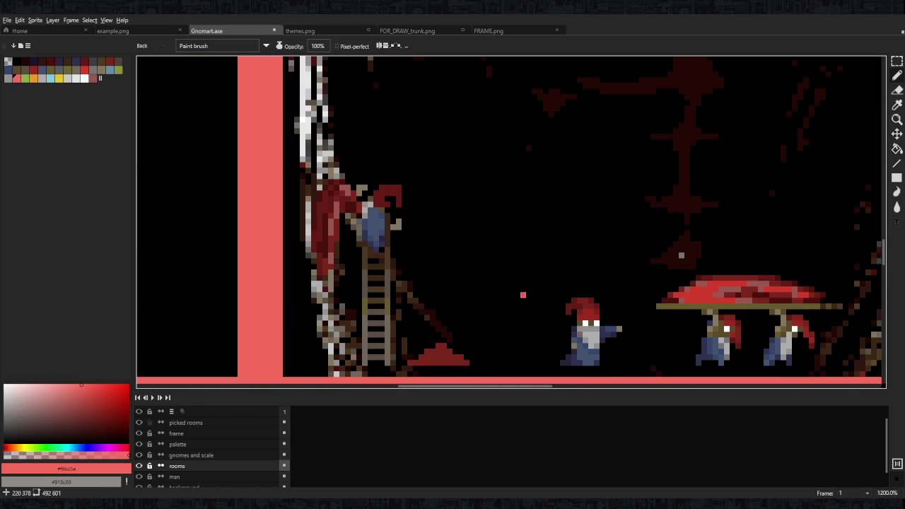
{"action": "scroll", "coordinate": [530, 295], "scroll_direction": "down", "scroll_amount": 1}
{"action": "scroll", "coordinate": [460, 290], "scroll_direction": "down", "scroll_amount": 1}
{"action": "scroll", "coordinate": [339, 248], "scroll_direction": "up", "scroll_amount": 2}
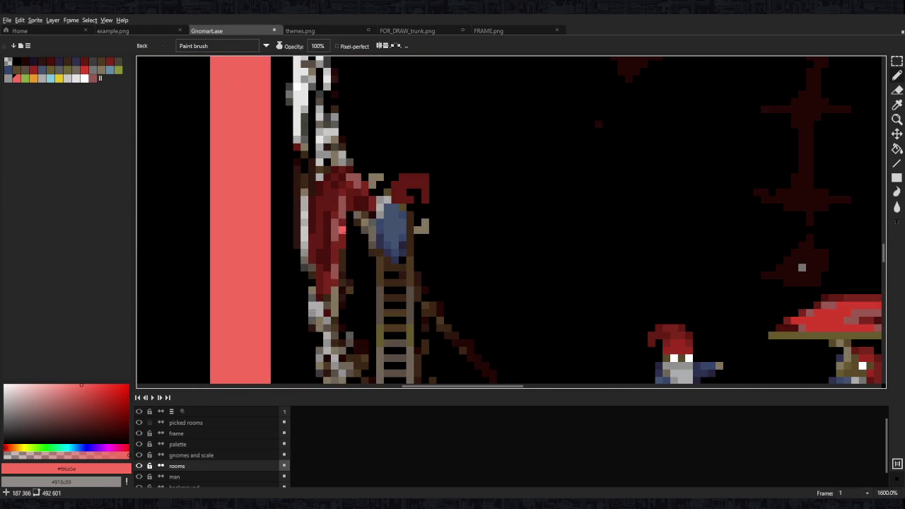
{"action": "scroll", "coordinate": [311, 184], "scroll_direction": "down", "scroll_amount": 1}
{"action": "scroll", "coordinate": [311, 184], "scroll_direction": "up", "scroll_amount": 1}
Dot a muted pink #9a5952 highlight onto the red mound by the ladder foot
{"action": "key", "text": "i"}
{"action": "left_click", "coordinate": [308, 169]}
{"action": "left_click", "coordinate": [442, 342]}
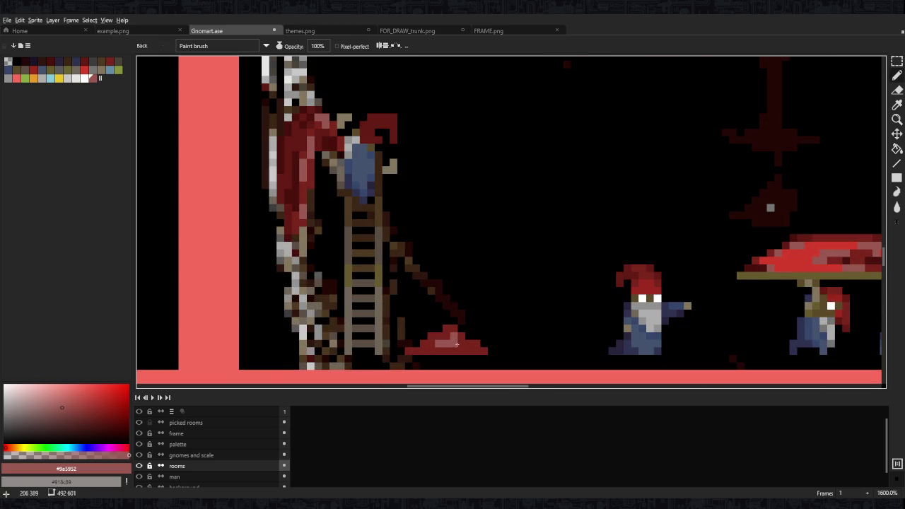
{"action": "scroll", "coordinate": [434, 348], "scroll_direction": "down", "scroll_amount": 5}
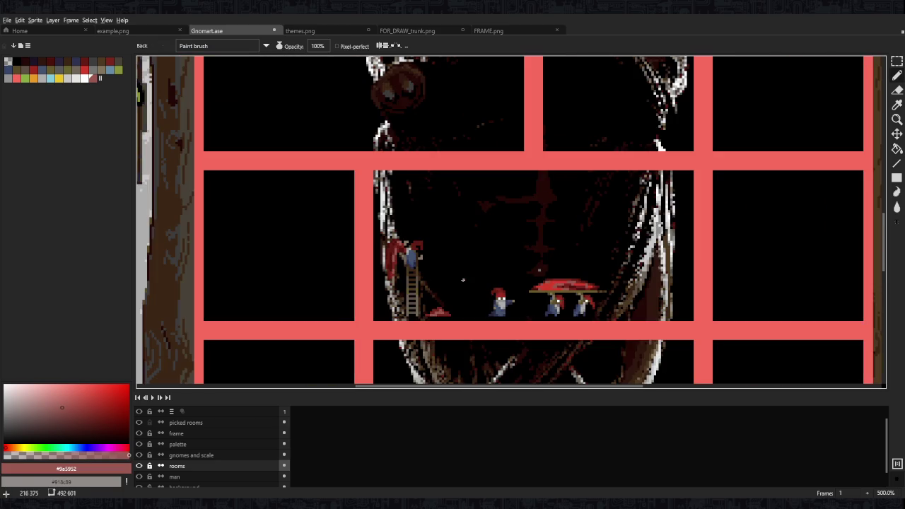
{"action": "scroll", "coordinate": [460, 282], "scroll_direction": "up", "scroll_amount": 4}
{"action": "scroll", "coordinate": [481, 297], "scroll_direction": "up", "scroll_amount": 2}
{"action": "scroll", "coordinate": [502, 311], "scroll_direction": "down", "scroll_amount": 4}
{"action": "scroll", "coordinate": [519, 322], "scroll_direction": "down", "scroll_amount": 2}
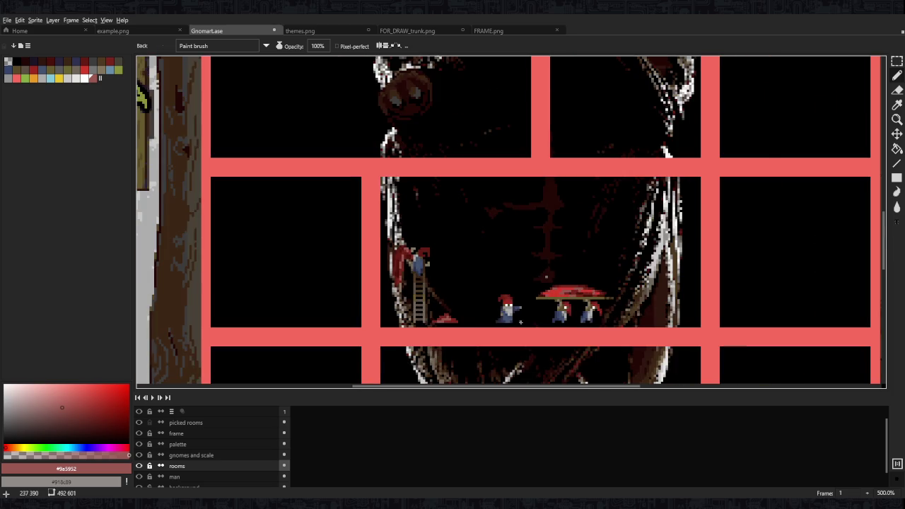
{"action": "scroll", "coordinate": [520, 323], "scroll_direction": "up", "scroll_amount": 4}
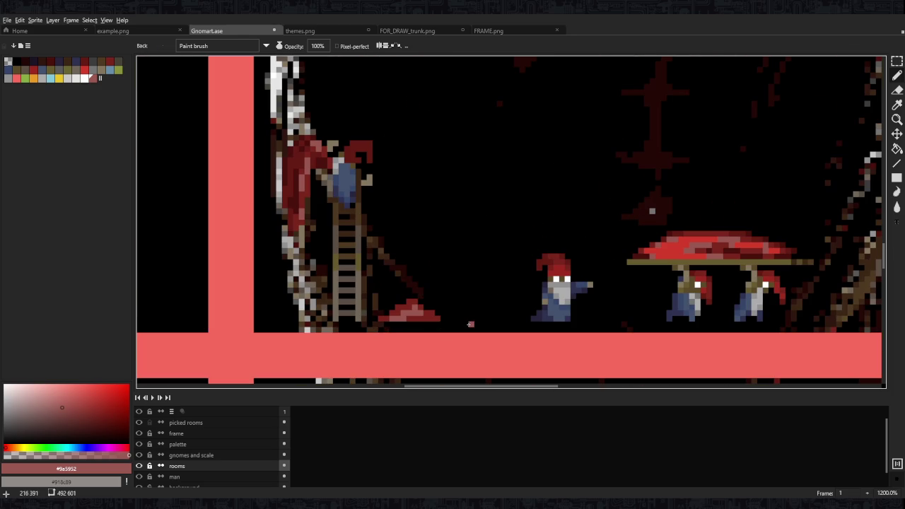
{"action": "left_click", "coordinate": [358, 217], "text": "alt"}
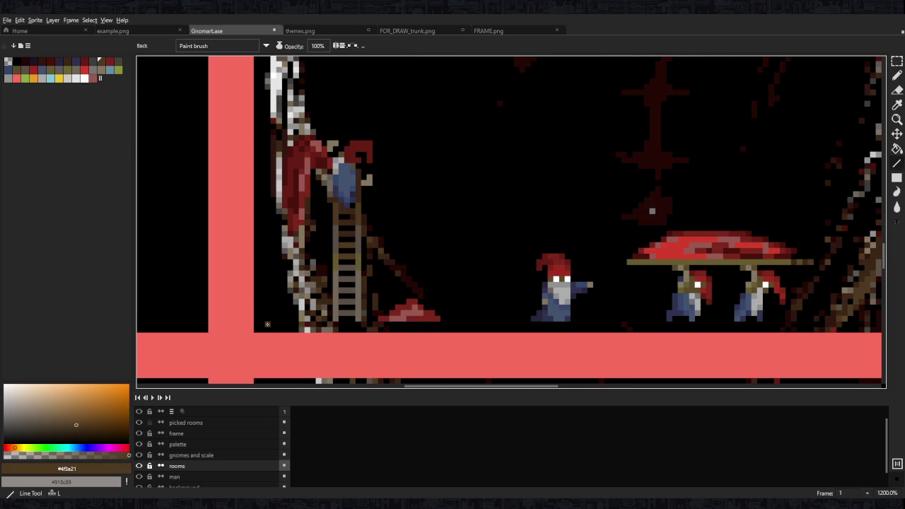
Draw a brown line along the room floor beneath the ladder and gnomes
{"action": "left_click_drag", "start_coordinate": [268, 323], "coordinate": [791, 325]}
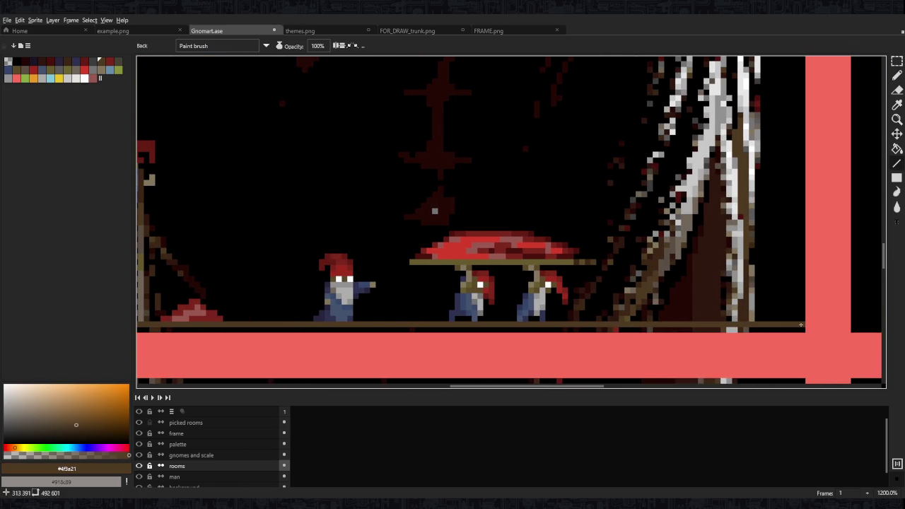
{"action": "scroll", "coordinate": [504, 303], "scroll_direction": "left", "scroll_amount": 2}
{"action": "scroll", "coordinate": [505, 304], "scroll_direction": "left", "scroll_amount": 5}
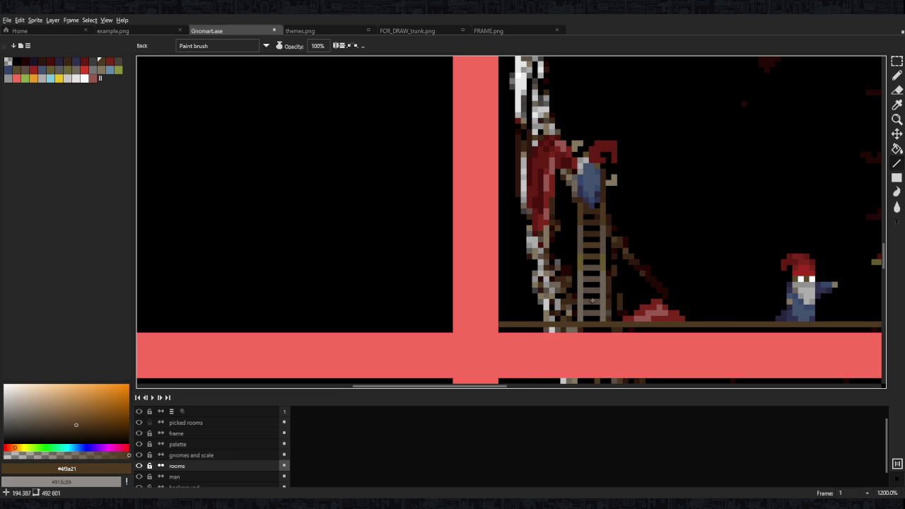
{"action": "scroll", "coordinate": [535, 227], "scroll_direction": "right", "scroll_amount": 5}
{"action": "scroll", "coordinate": [531, 227], "scroll_direction": "right", "scroll_amount": 1}
{"action": "left_click", "coordinate": [472, 237], "text": "alt"}
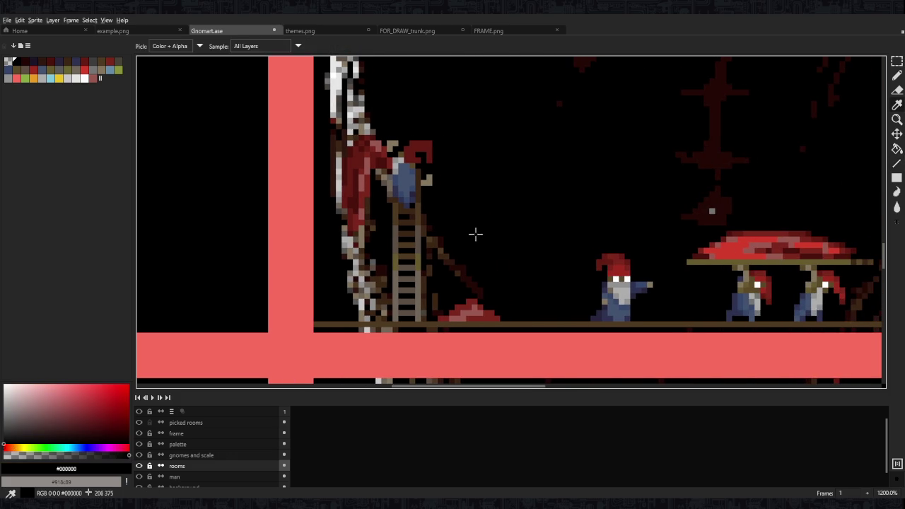
{"action": "scroll", "coordinate": [528, 325], "scroll_direction": "right", "scroll_amount": 5}
{"action": "scroll", "coordinate": [741, 319], "scroll_direction": "right", "scroll_amount": 5}
{"action": "scroll", "coordinate": [424, 289], "scroll_direction": "down", "scroll_amount": 5}
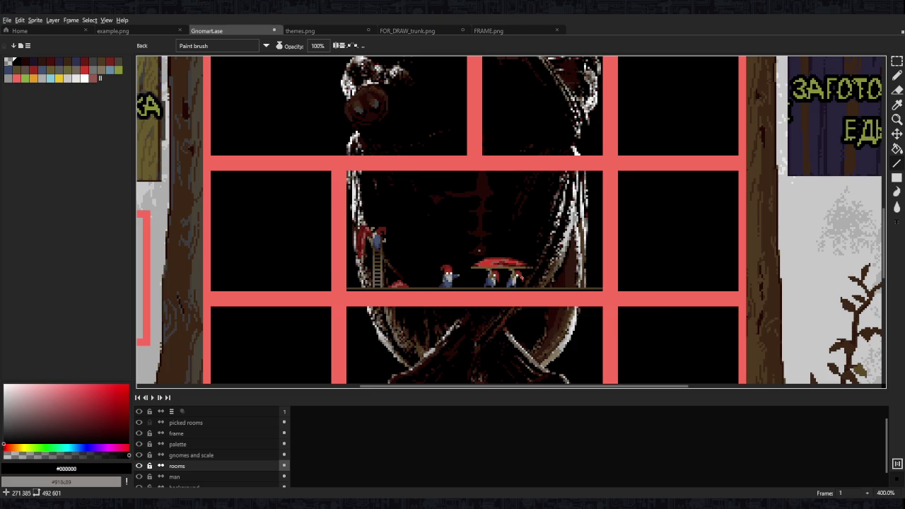
{"action": "scroll", "coordinate": [424, 289], "scroll_direction": "up", "scroll_amount": 2}
{"action": "scroll", "coordinate": [411, 287], "scroll_direction": "up", "scroll_amount": 3}
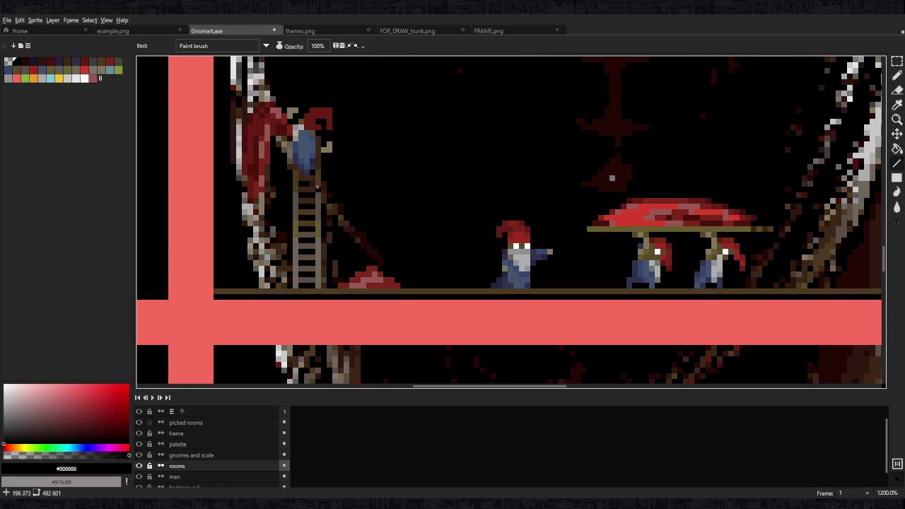
Try darker brown strokes along the floor, then undo them
{"action": "left_click", "coordinate": [318, 189], "text": "alt"}
{"action": "scroll", "coordinate": [396, 290], "scroll_direction": "up", "scroll_amount": 1}
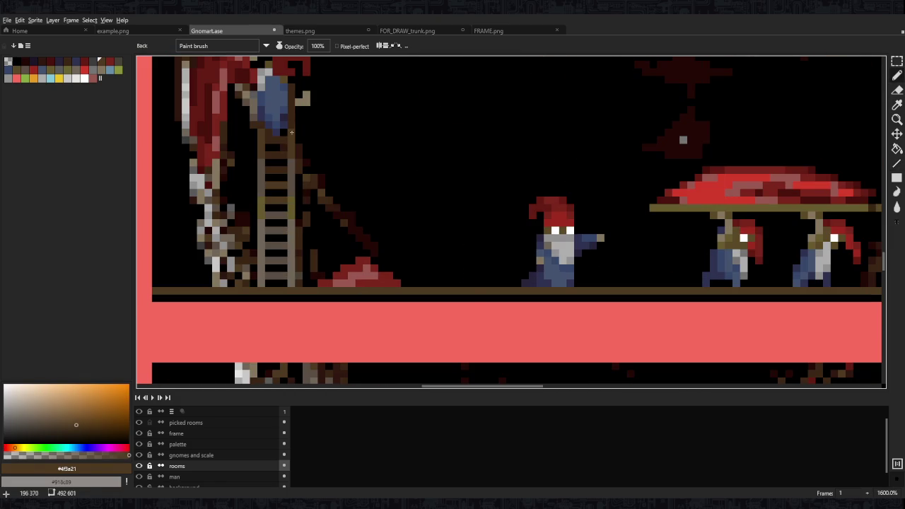
{"action": "left_click", "coordinate": [290, 135], "text": "alt"}
{"action": "left_click_drag", "start_coordinate": [424, 290], "coordinate": [568, 293]}
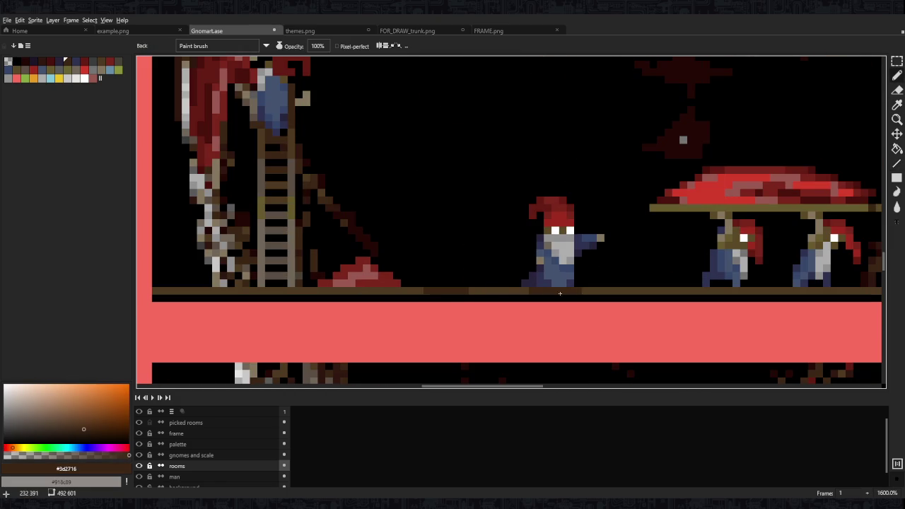
{"action": "key", "text": "ctrl+z"}
{"action": "left_click_drag", "start_coordinate": [523, 291], "coordinate": [573, 290]}
{"action": "scroll", "coordinate": [537, 287], "scroll_direction": "down", "scroll_amount": 4}
{"action": "scroll", "coordinate": [523, 271], "scroll_direction": "down", "scroll_amount": 1}
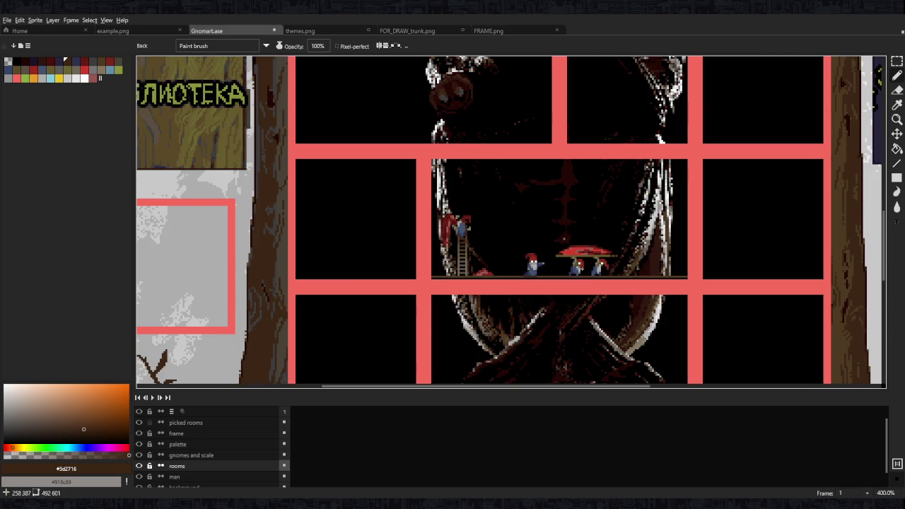
{"action": "scroll", "coordinate": [580, 267], "scroll_direction": "up", "scroll_amount": 5}
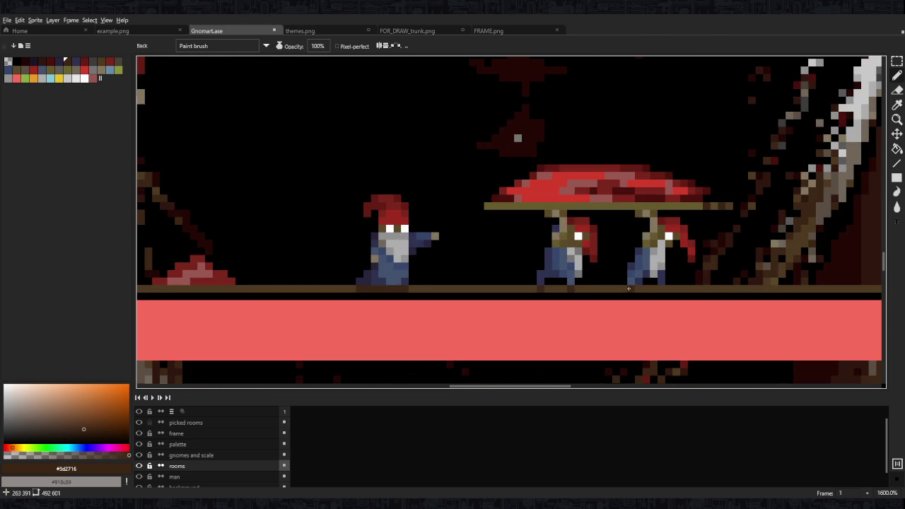
{"action": "scroll", "coordinate": [662, 289], "scroll_direction": "down", "scroll_amount": 5}
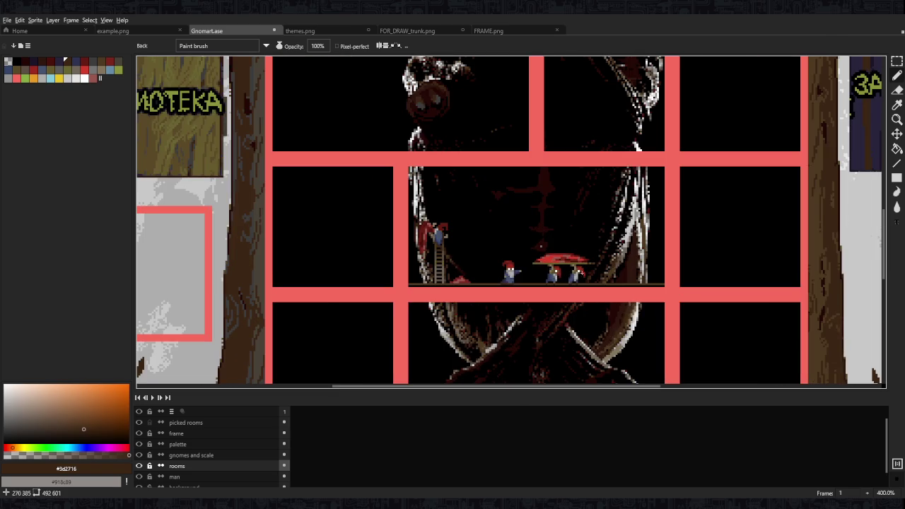
{"action": "scroll", "coordinate": [598, 294], "scroll_direction": "up", "scroll_amount": 1}
{"action": "scroll", "coordinate": [587, 293], "scroll_direction": "up", "scroll_amount": 1}
{"action": "scroll", "coordinate": [567, 291], "scroll_direction": "up", "scroll_amount": 3}
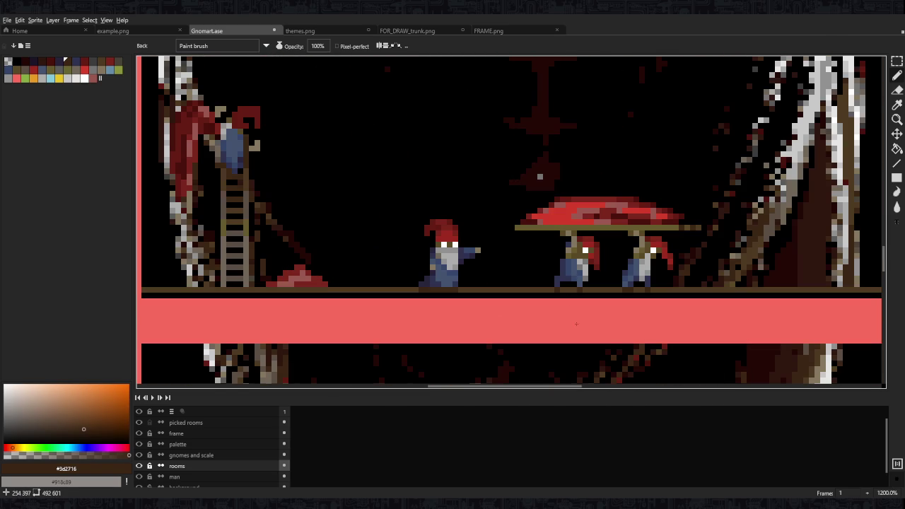
{"action": "key", "text": "ctrl+z"}
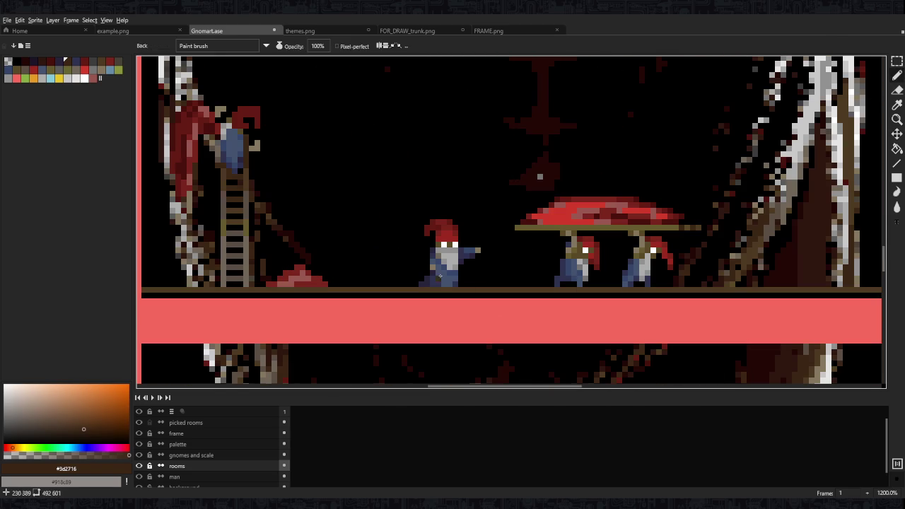
{"action": "left_click", "coordinate": [247, 196], "text": "alt"}
Paint grey-brown and lighter pixels along the floor line
{"action": "left_click", "coordinate": [433, 284], "text": "alt"}
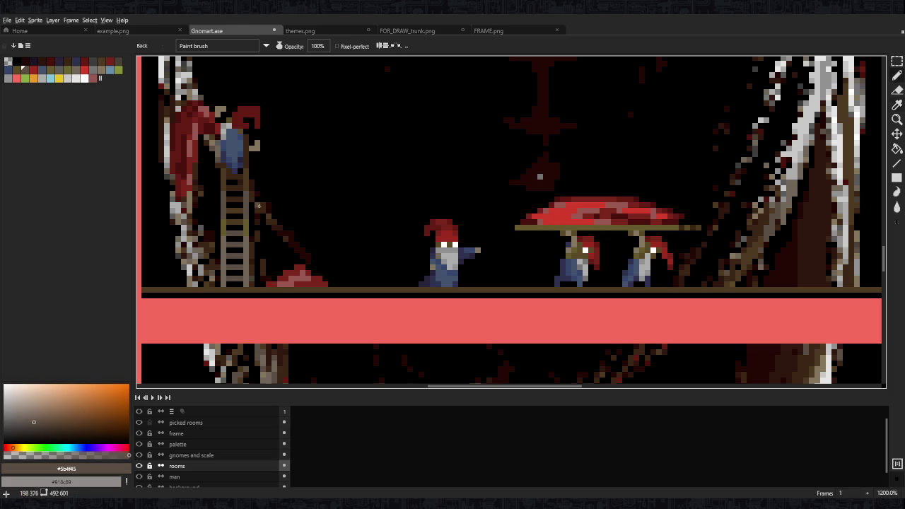
{"action": "left_click_drag", "start_coordinate": [422, 290], "coordinate": [458, 290]}
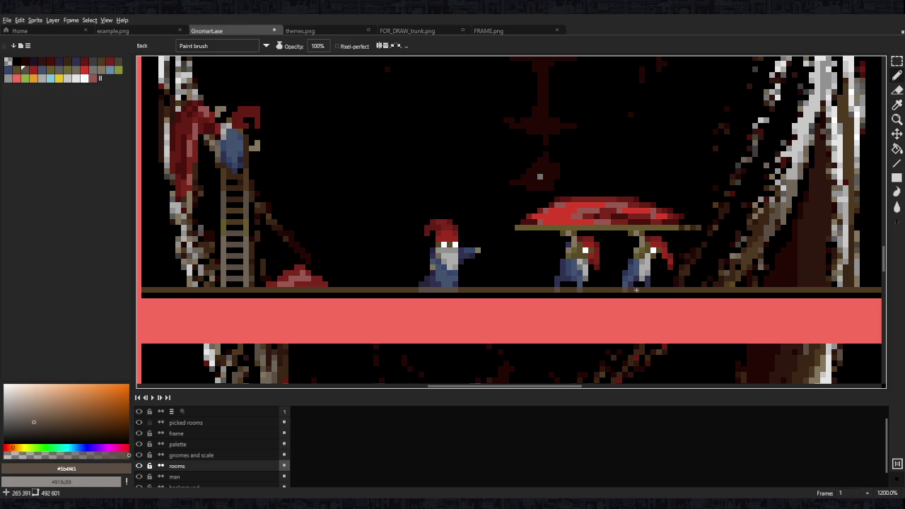
{"action": "scroll", "coordinate": [523, 243], "scroll_direction": "down", "scroll_amount": 5}
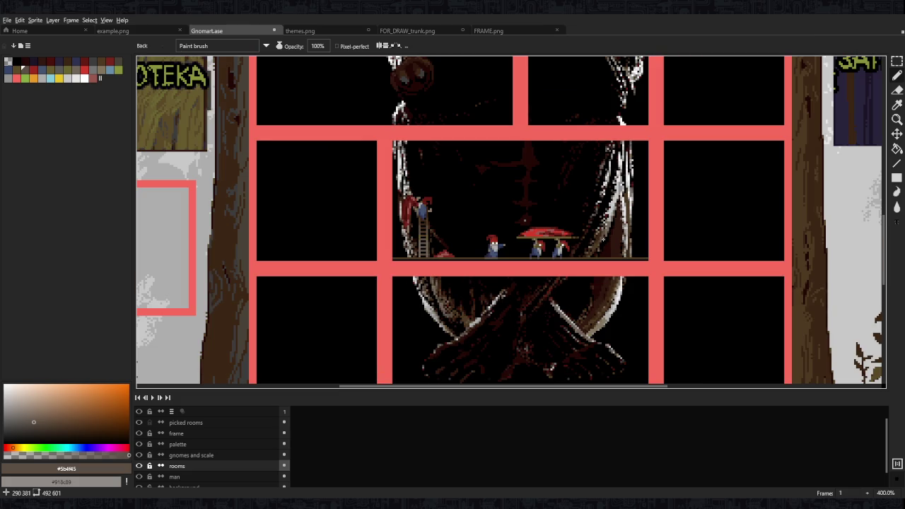
{"action": "scroll", "coordinate": [544, 250], "scroll_direction": "up", "scroll_amount": 1}
{"action": "scroll", "coordinate": [517, 252], "scroll_direction": "up", "scroll_amount": 2}
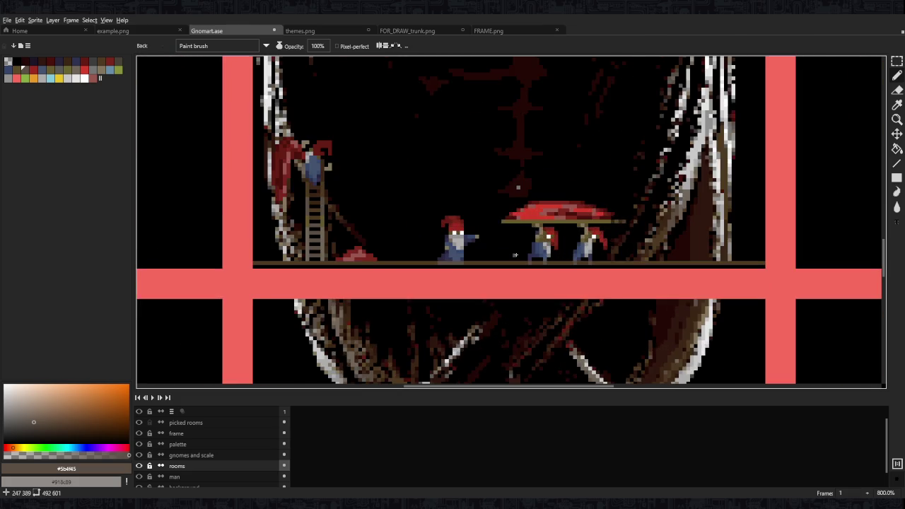
{"action": "scroll", "coordinate": [517, 252], "scroll_direction": "up", "scroll_amount": 2}
{"action": "key", "text": "ctrl+z"}
{"action": "key", "text": "ctrl+z"}
{"action": "key", "text": "ctrl+z"}
{"action": "key", "text": "ctrl+z"}
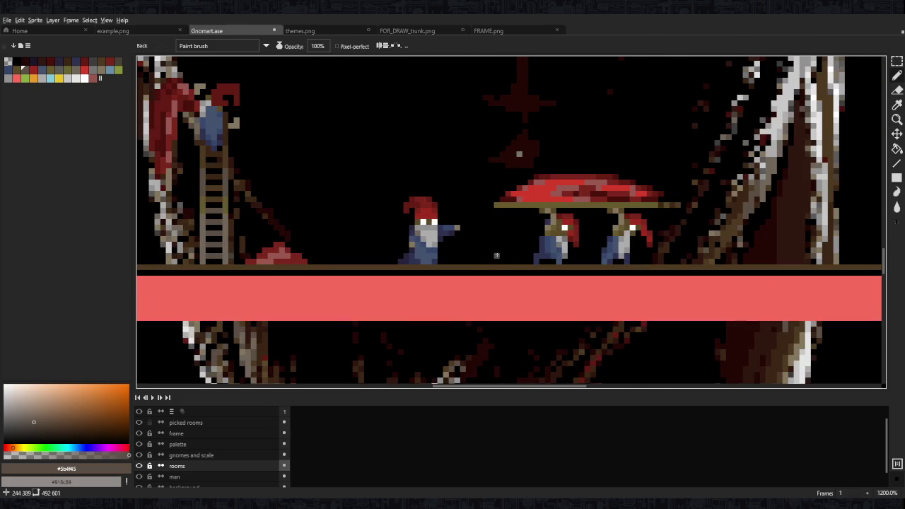
{"action": "mouse_move", "coordinate": [471, 270]}
{"action": "left_mouse_down"}
{"action": "mouse_move", "coordinate": [755, 266]}
{"action": "mouse_move", "coordinate": [677, 265]}
{"action": "left_mouse_up"}
{"action": "mouse_move", "coordinate": [354, 265]}
{"action": "left_mouse_down"}
{"action": "mouse_move", "coordinate": [600, 267]}
{"action": "mouse_move", "coordinate": [300, 267]}
{"action": "left_mouse_up"}
{"action": "scroll", "coordinate": [389, 182], "scroll_direction": "up", "scroll_amount": 1}
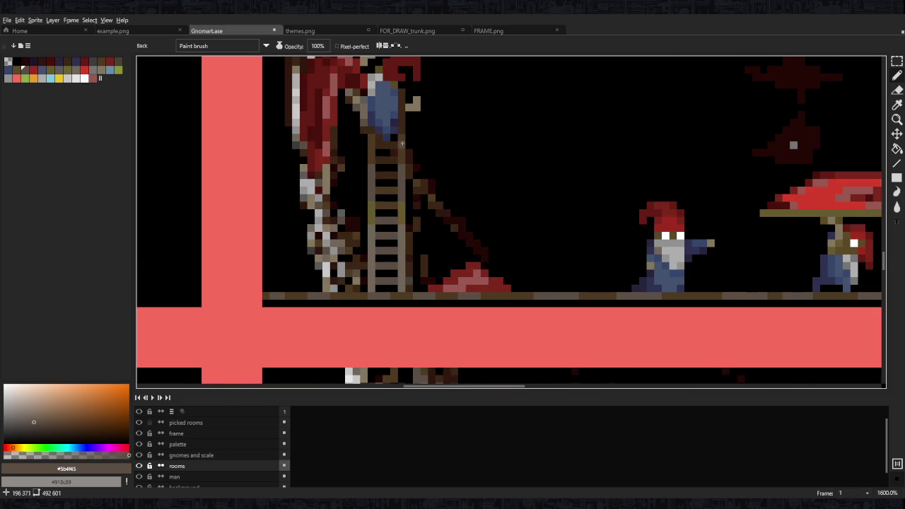
Select the floor line and fill it solid brown with the Paint Bucket
{"action": "left_click", "coordinate": [401, 142], "text": "alt"}
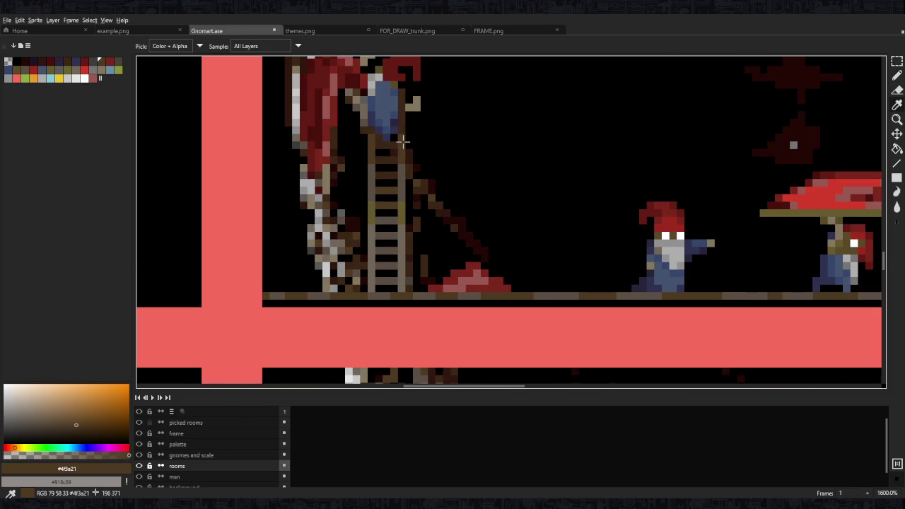
{"action": "left_click", "coordinate": [398, 163], "text": "alt"}
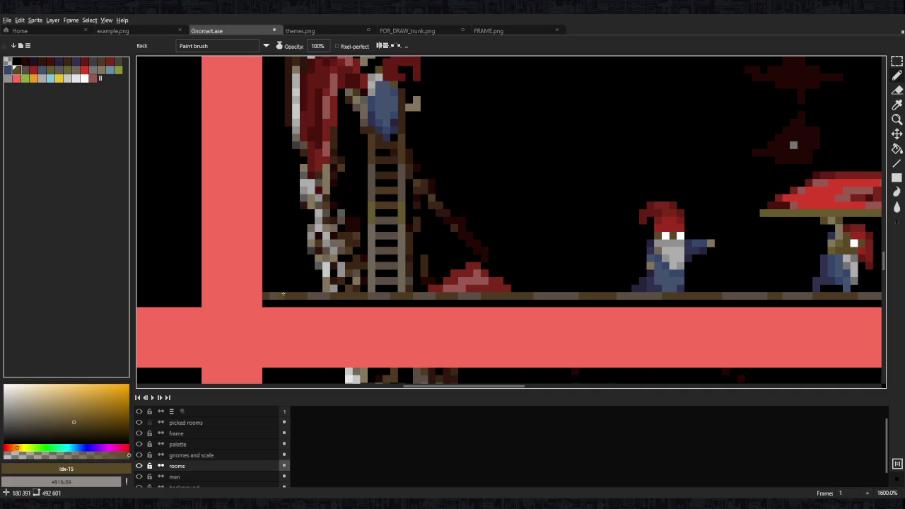
{"action": "left_click_drag", "start_coordinate": [272, 294], "coordinate": [855, 297]}
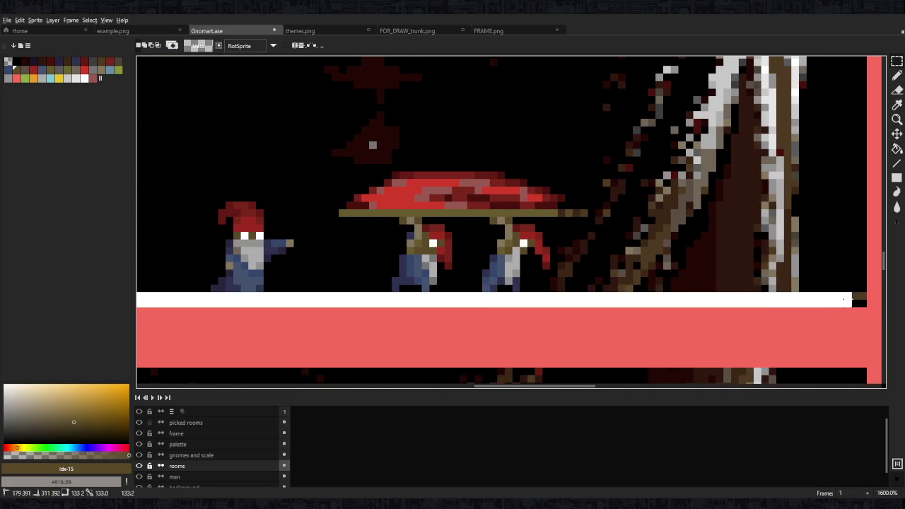
{"action": "key", "text": "g"}
{"action": "left_click", "coordinate": [687, 296]}
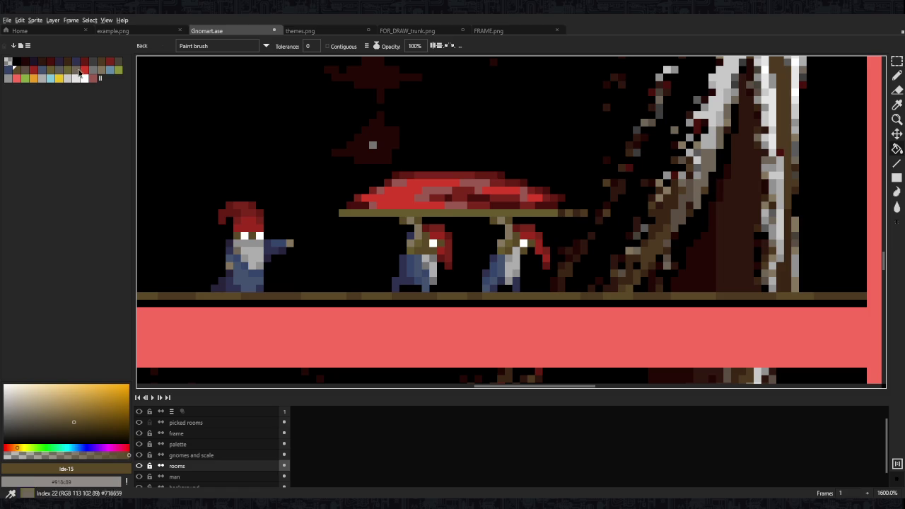
Darken floor pixels with a palette shade from the right side toward the ladder
{"action": "left_click", "coordinate": [94, 64]}
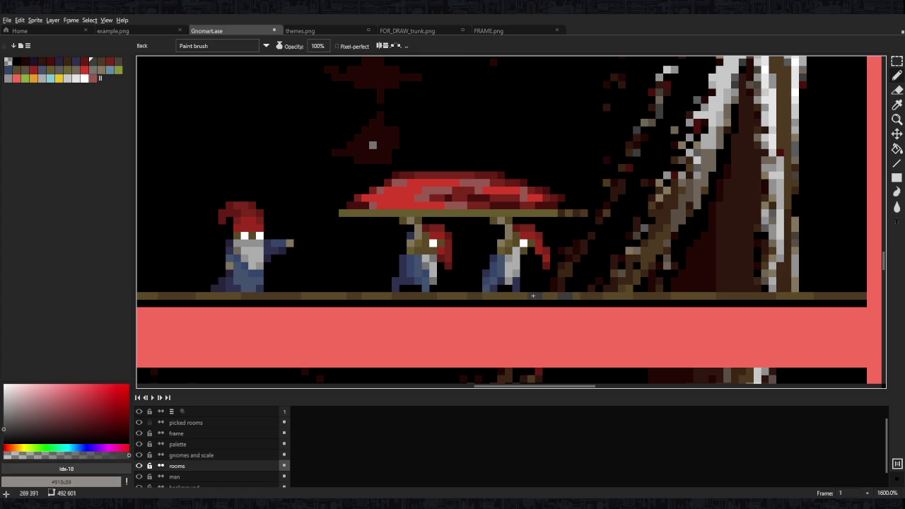
{"action": "left_click_drag", "start_coordinate": [639, 294], "coordinate": [729, 294]}
{"action": "scroll", "coordinate": [438, 295], "scroll_direction": "left", "scroll_amount": 2}
{"action": "scroll", "coordinate": [452, 296], "scroll_direction": "left", "scroll_amount": 3}
{"action": "left_click_drag", "start_coordinate": [525, 294], "coordinate": [430, 296]}
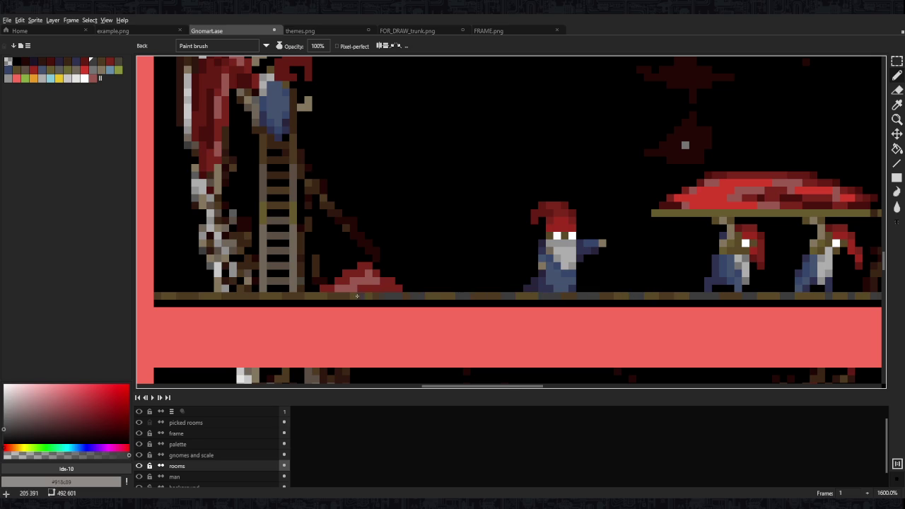
{"action": "scroll", "coordinate": [360, 296], "scroll_direction": "left", "scroll_amount": 3}
{"action": "left_click_drag", "start_coordinate": [511, 295], "coordinate": [387, 296]}
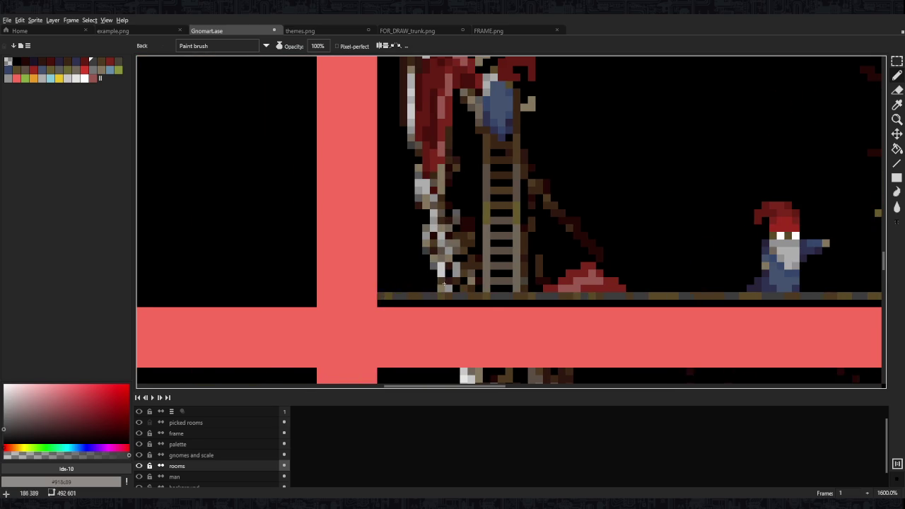
{"action": "scroll", "coordinate": [387, 297], "scroll_direction": "down", "scroll_amount": 4}
{"action": "scroll", "coordinate": [581, 263], "scroll_direction": "up", "scroll_amount": 2}
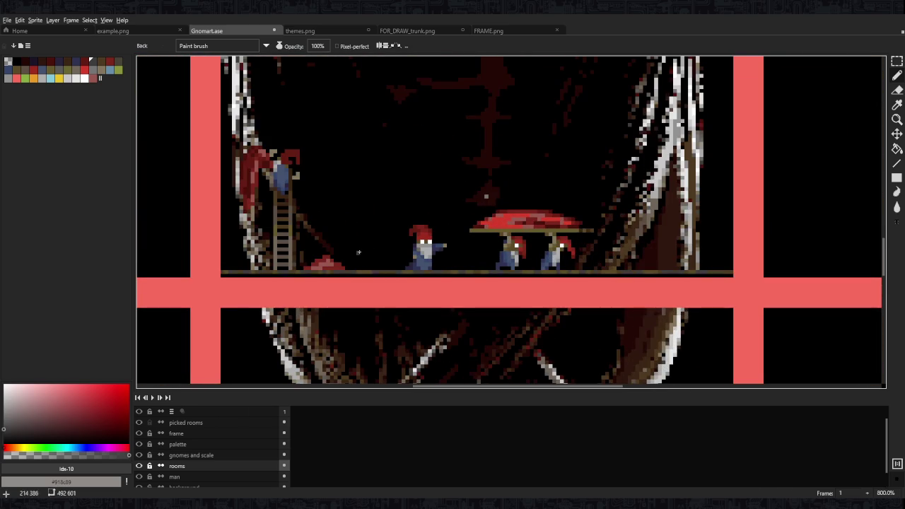
{"action": "scroll", "coordinate": [331, 261], "scroll_direction": "up", "scroll_amount": 3}
{"action": "scroll", "coordinate": [378, 222], "scroll_direction": "down", "scroll_amount": 3}
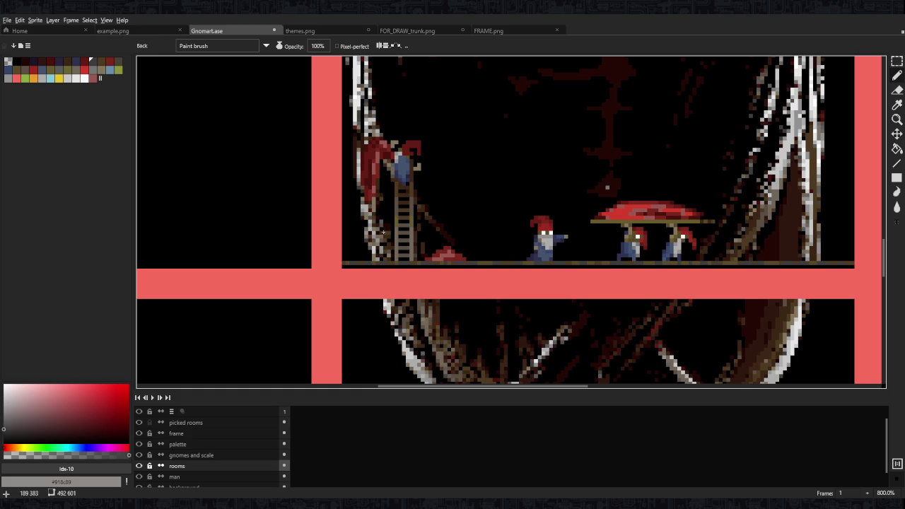
{"action": "left_click", "coordinate": [138, 476]}
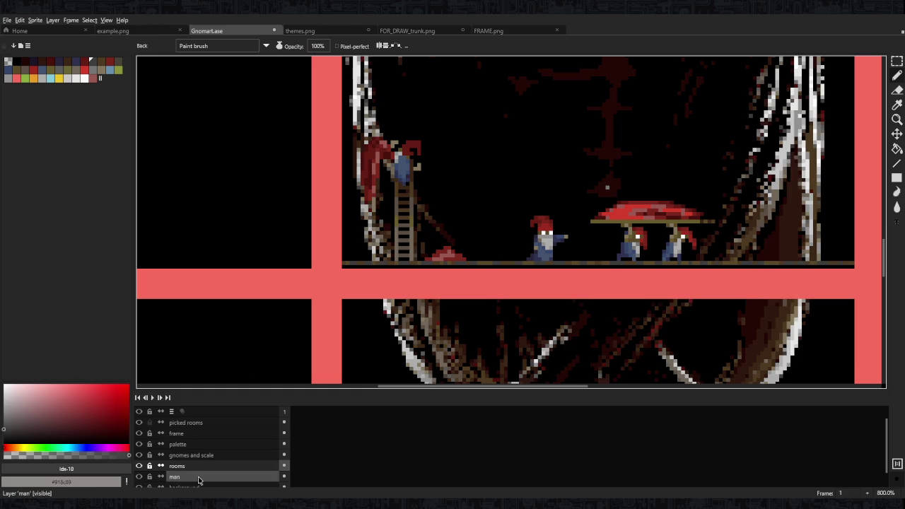
On the man layer, paint dark brown and medium ladder brown beside the ladder and figure
{"action": "left_click", "coordinate": [174, 476]}
{"action": "scroll", "coordinate": [389, 321], "scroll_direction": "up", "scroll_amount": 2}
{"action": "left_click", "coordinate": [390, 320], "text": "alt"}
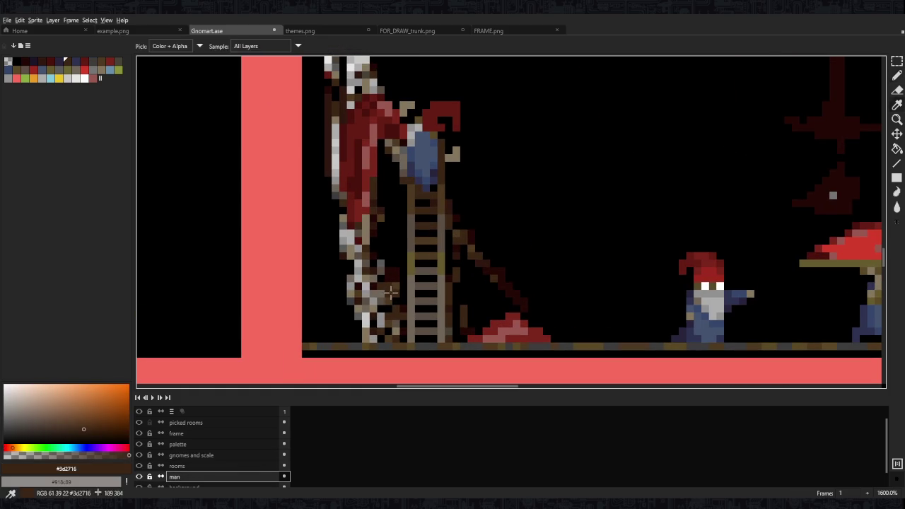
{"action": "left_click_drag", "start_coordinate": [373, 224], "coordinate": [376, 308]}
{"action": "key", "text": "alt"}
{"action": "left_click", "coordinate": [368, 292], "text": "alt"}
{"action": "mouse_move", "coordinate": [365, 270]}
{"action": "left_mouse_down"}
{"action": "mouse_move", "coordinate": [373, 294]}
{"action": "mouse_move", "coordinate": [358, 276]}
{"action": "mouse_move", "coordinate": [379, 339]}
{"action": "left_mouse_up"}
Lighten the figure's left edge with grey-brown and light tan pixels
{"action": "left_click", "coordinate": [358, 263], "text": "alt"}
{"action": "left_click", "coordinate": [364, 311], "text": "alt"}
{"action": "mouse_move", "coordinate": [357, 305]}
{"action": "left_mouse_down"}
{"action": "mouse_move", "coordinate": [347, 225]}
{"action": "mouse_move", "coordinate": [349, 248]}
{"action": "left_mouse_up"}
{"action": "left_click", "coordinate": [347, 225], "text": "alt"}
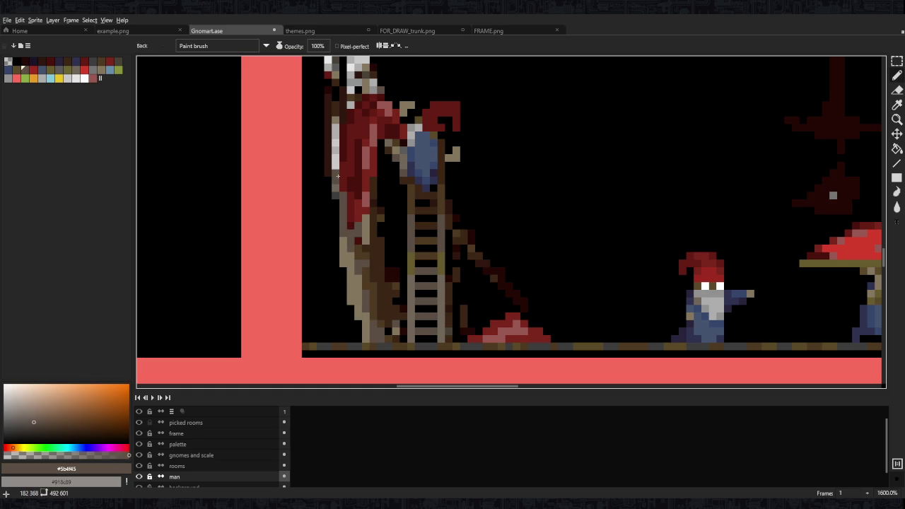
{"action": "scroll", "coordinate": [348, 212], "scroll_direction": "up", "scroll_amount": 3}
{"action": "left_click", "coordinate": [354, 352], "text": "alt"}
{"action": "left_click_drag", "start_coordinate": [334, 233], "coordinate": [329, 180]}
Paint two shades of light grey highlights along the trunk's left edge
{"action": "scroll", "coordinate": [336, 216], "scroll_direction": "up", "scroll_amount": 1}
{"action": "scroll", "coordinate": [337, 216], "scroll_direction": "down", "scroll_amount": 5}
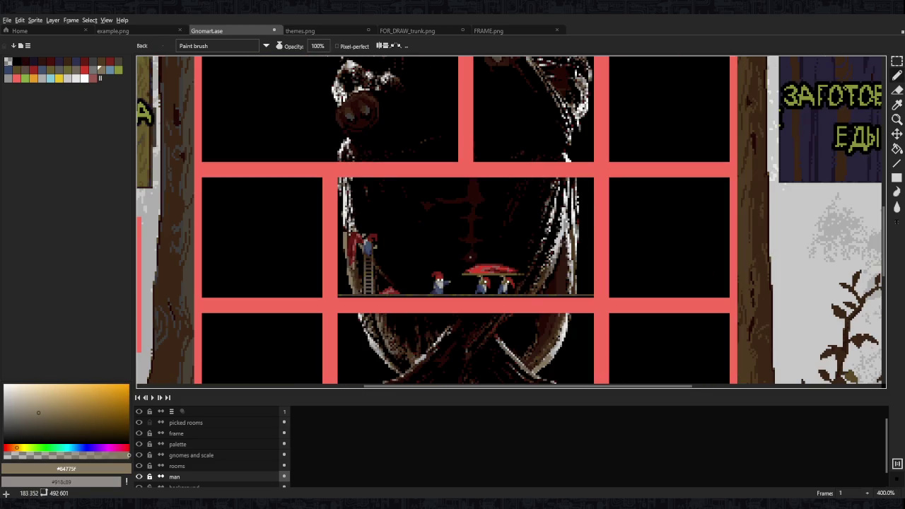
{"action": "scroll", "coordinate": [342, 232], "scroll_direction": "up", "scroll_amount": 1}
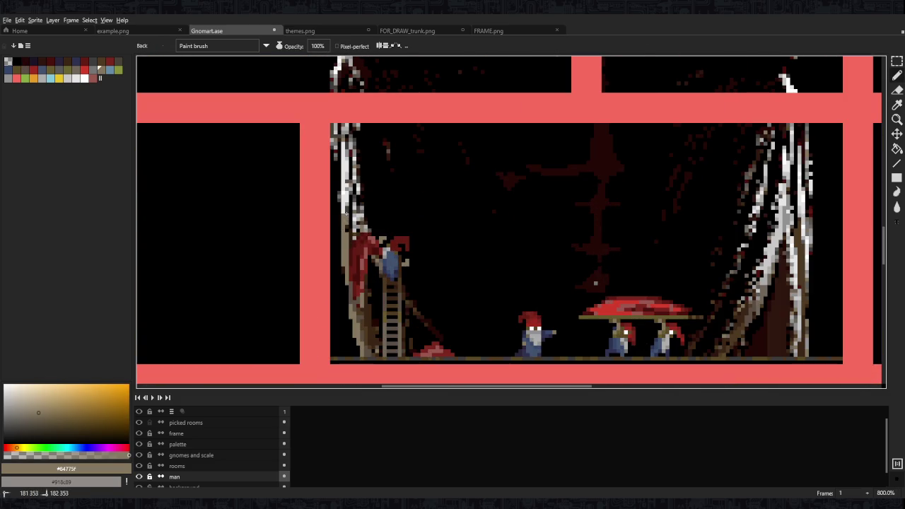
{"action": "scroll", "coordinate": [343, 232], "scroll_direction": "up", "scroll_amount": 2}
{"action": "scroll", "coordinate": [343, 232], "scroll_direction": "up", "scroll_amount": 2}
{"action": "left_click", "coordinate": [347, 212], "text": "alt"}
{"action": "mouse_move", "coordinate": [334, 170]}
{"action": "left_mouse_down"}
{"action": "mouse_move", "coordinate": [334, 212]}
{"action": "mouse_move", "coordinate": [327, 162]}
{"action": "mouse_move", "coordinate": [328, 276]}
{"action": "left_mouse_up"}
{"action": "scroll", "coordinate": [328, 163], "scroll_direction": "up", "scroll_amount": 2}
{"action": "scroll", "coordinate": [333, 283], "scroll_direction": "down", "scroll_amount": 4}
{"action": "scroll", "coordinate": [357, 220], "scroll_direction": "up", "scroll_amount": 1}
{"action": "scroll", "coordinate": [357, 221], "scroll_direction": "up", "scroll_amount": 3}
{"action": "left_click", "coordinate": [357, 221], "text": "alt"}
{"action": "left_click_drag", "start_coordinate": [348, 207], "coordinate": [353, 272]}
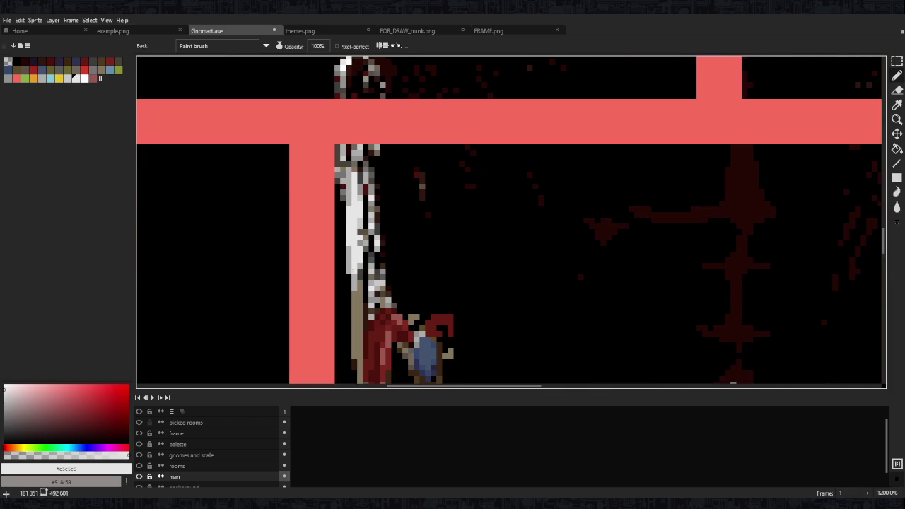
Add beige #84775f tan pixels along the trunk edge above the figure
{"action": "left_click", "coordinate": [359, 245], "text": "alt"}
{"action": "left_click", "coordinate": [364, 237], "text": "alt"}
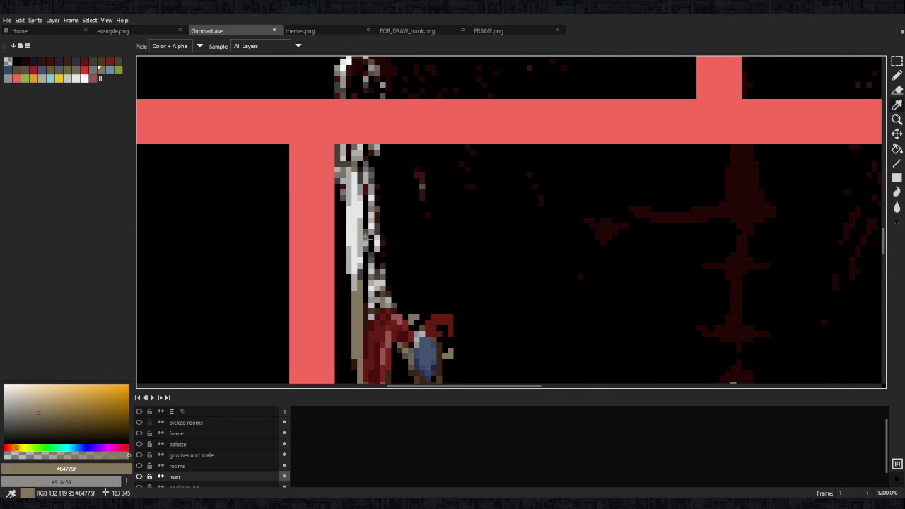
{"action": "left_click_drag", "start_coordinate": [360, 280], "coordinate": [359, 243]}
{"action": "left_click_drag", "start_coordinate": [365, 205], "coordinate": [381, 287]}
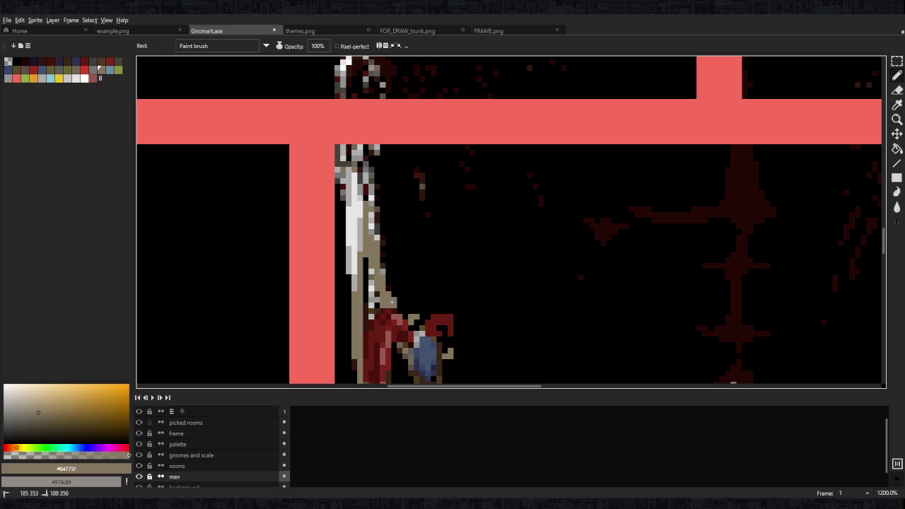
Paint dark red lines beside the ladder, covering the tan pixels
{"action": "key", "text": "2"}
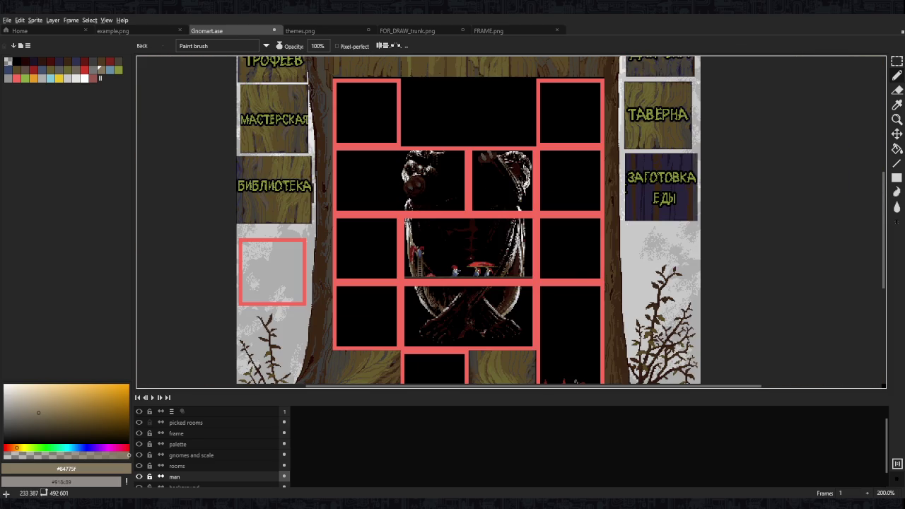
{"action": "scroll", "coordinate": [420, 278], "scroll_direction": "up", "scroll_amount": 5}
{"action": "scroll", "coordinate": [420, 278], "scroll_direction": "up", "scroll_amount": 2}
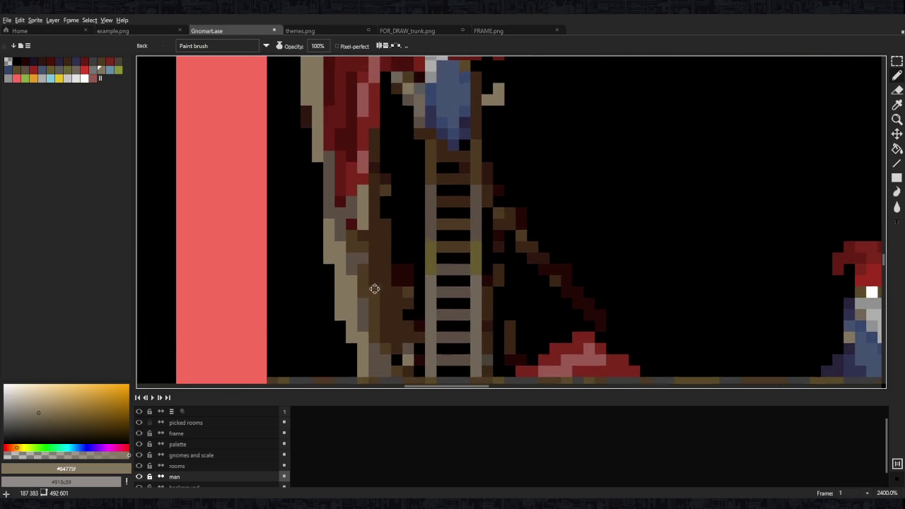
{"action": "scroll", "coordinate": [374, 281], "scroll_direction": "down", "scroll_amount": 1}
{"action": "left_click", "coordinate": [374, 212], "text": "alt"}
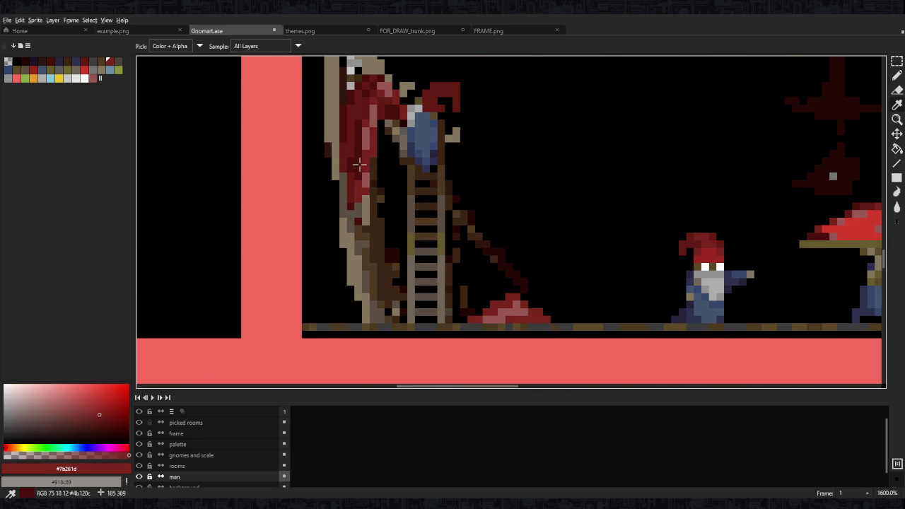
{"action": "left_click_drag", "start_coordinate": [381, 205], "coordinate": [380, 318]}
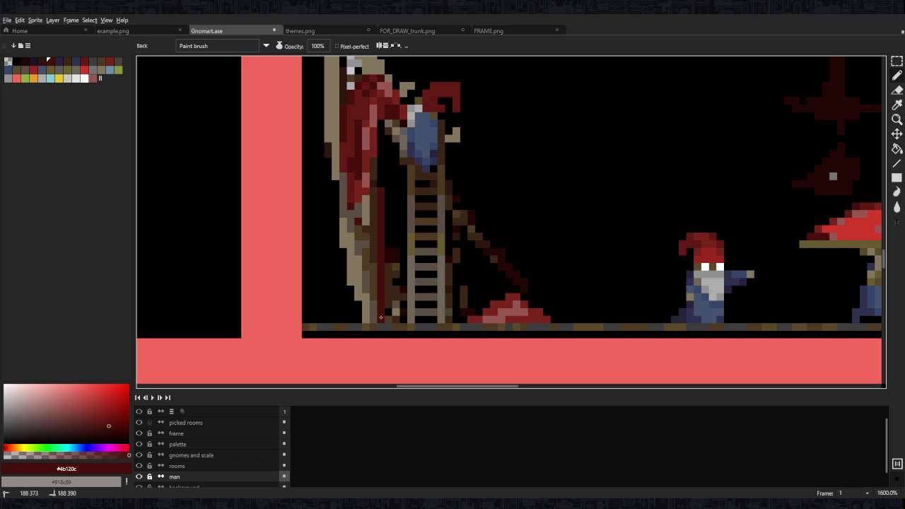
{"action": "left_click_drag", "start_coordinate": [374, 212], "coordinate": [381, 290]}
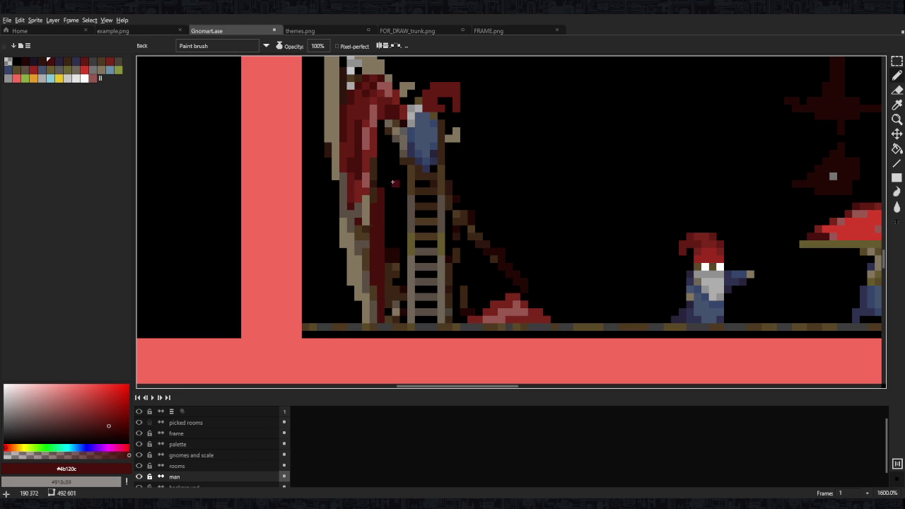
Draw a dark diagonal line below the ladder and paint black left of its base
{"action": "scroll", "coordinate": [389, 176], "scroll_direction": "down", "scroll_amount": 3}
{"action": "left_click_drag", "start_coordinate": [405, 145], "coordinate": [404, 224]}
{"action": "scroll", "coordinate": [392, 234], "scroll_direction": "up", "scroll_amount": 2}
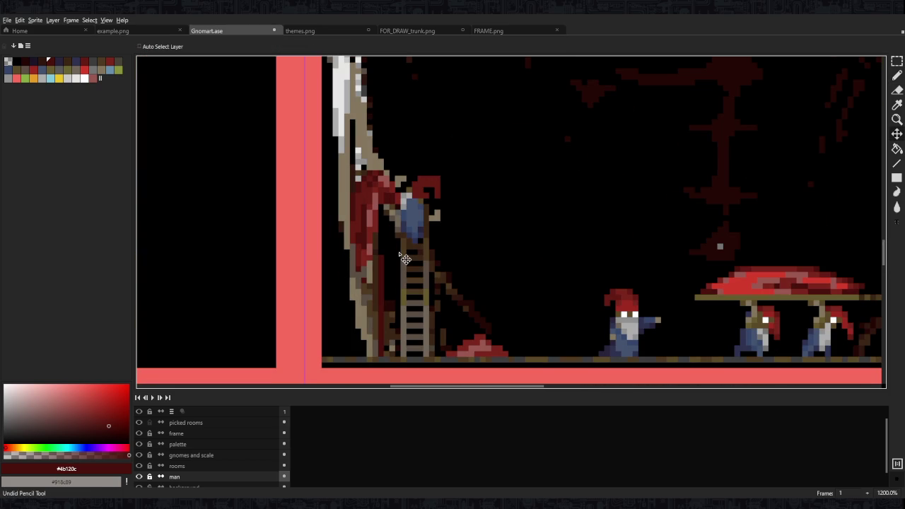
{"action": "left_click_drag", "start_coordinate": [434, 242], "coordinate": [459, 294]}
{"action": "left_click", "coordinate": [466, 302], "text": "alt"}
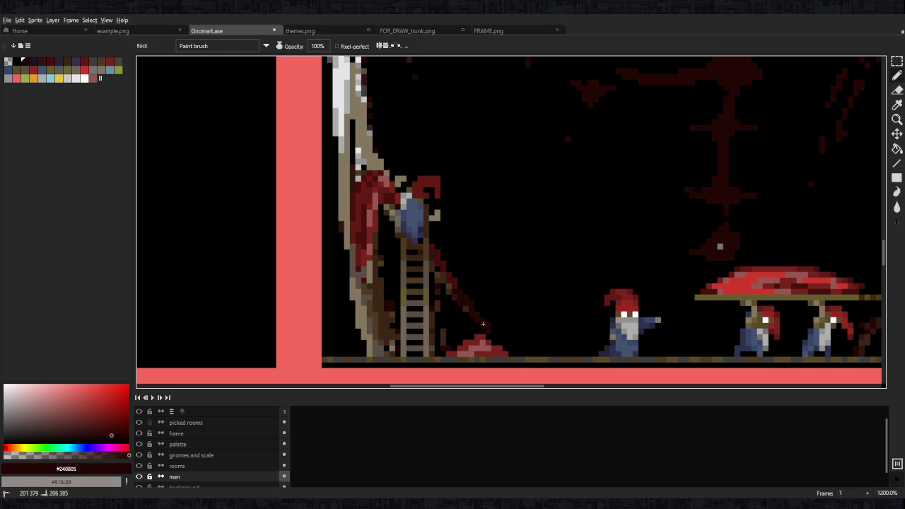
{"action": "left_click", "coordinate": [442, 280], "text": "alt"}
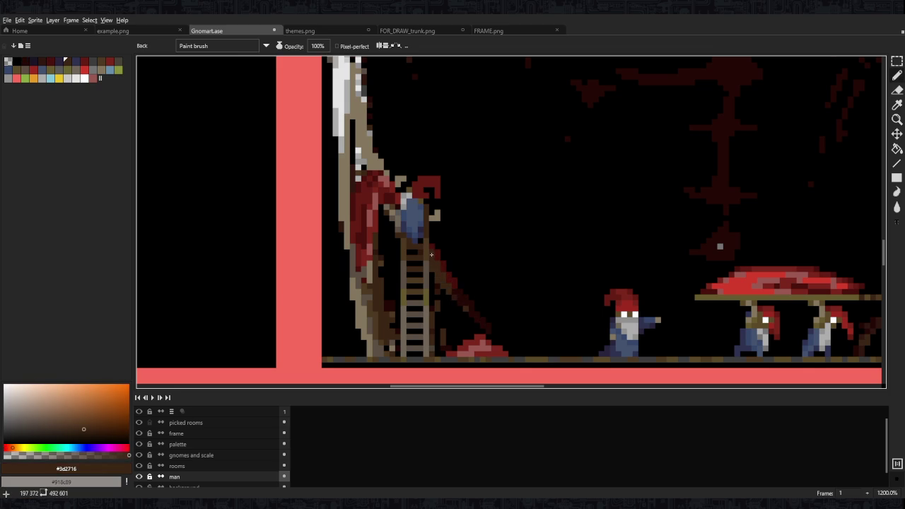
{"action": "left_click", "coordinate": [443, 309], "text": "alt"}
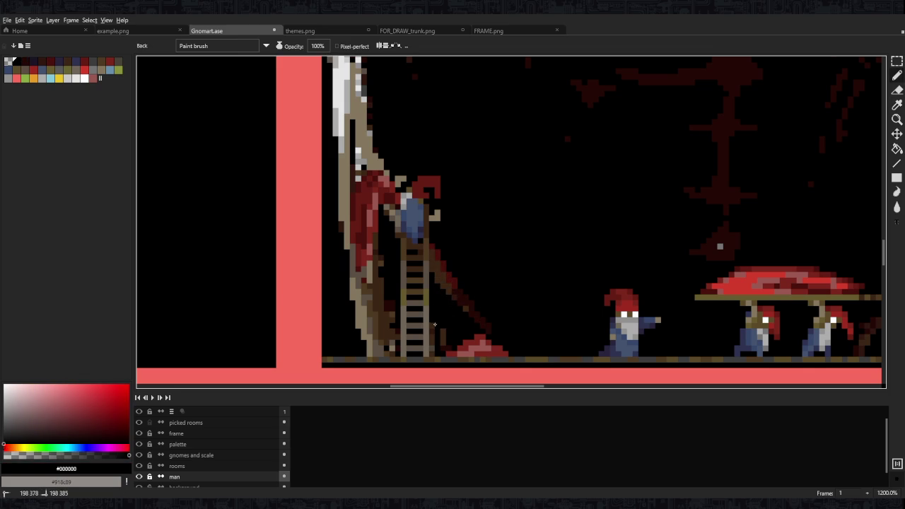
{"action": "mouse_move", "coordinate": [445, 329]}
{"action": "left_mouse_down"}
{"action": "mouse_move", "coordinate": [432, 325]}
{"action": "mouse_move", "coordinate": [434, 347]}
{"action": "left_mouse_up"}
Darken pixels left of the ladder with dark red-brown, then add ladder-brown pixels beside it
{"action": "left_click", "coordinate": [393, 318], "text": "alt"}
{"action": "left_click_drag", "start_coordinate": [390, 314], "coordinate": [390, 339]}
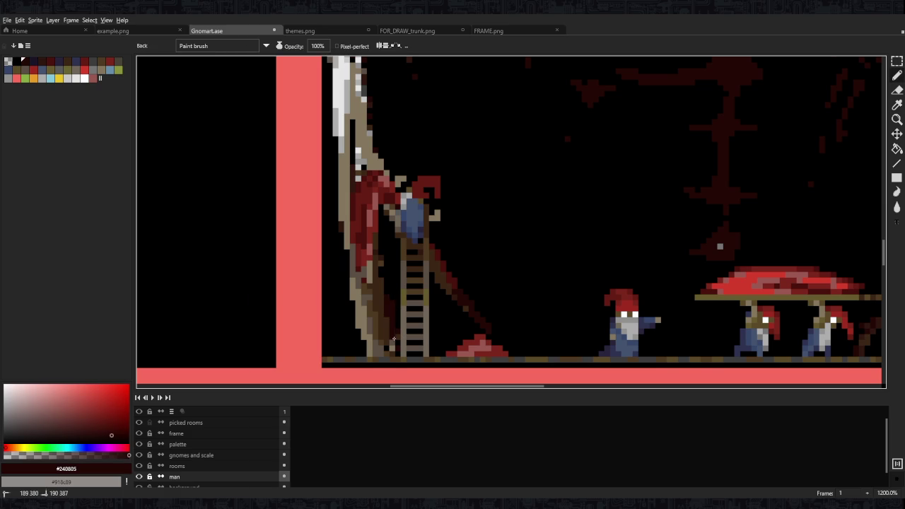
{"action": "left_click_drag", "start_coordinate": [383, 296], "coordinate": [380, 214]}
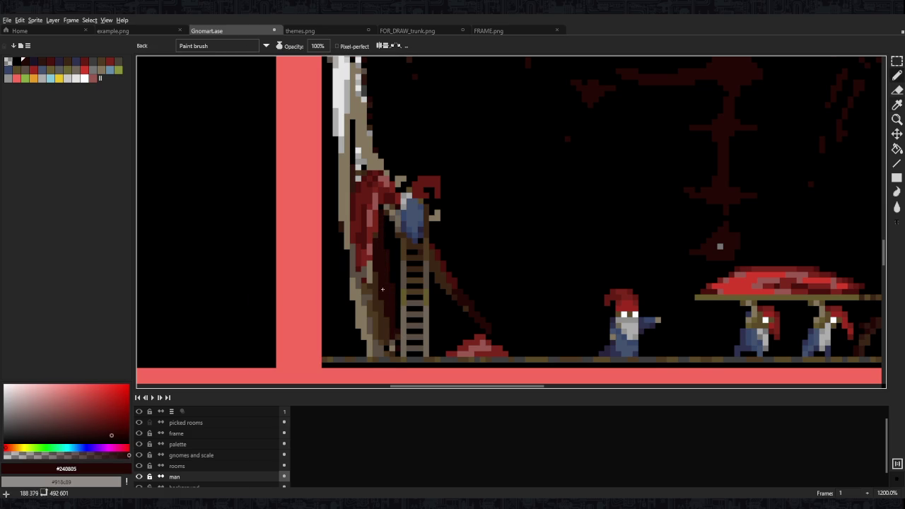
{"action": "left_click", "coordinate": [376, 276], "text": "alt"}
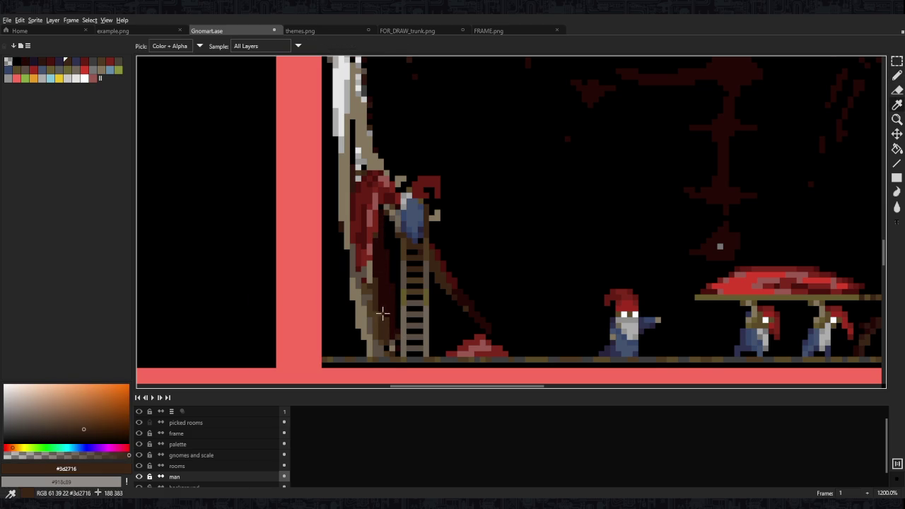
{"action": "left_click_drag", "start_coordinate": [375, 258], "coordinate": [391, 340]}
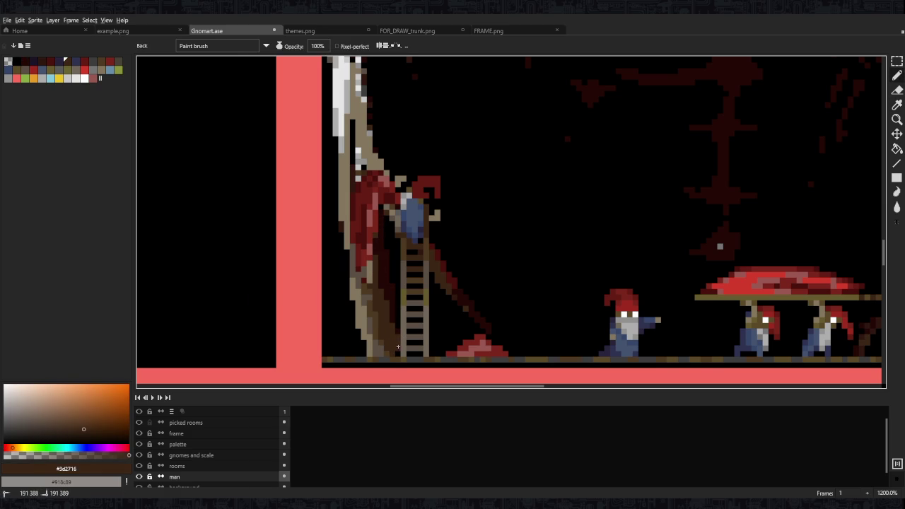
{"action": "scroll", "coordinate": [399, 354], "scroll_direction": "down", "scroll_amount": 7}
{"action": "scroll", "coordinate": [441, 258], "scroll_direction": "up", "scroll_amount": 7}
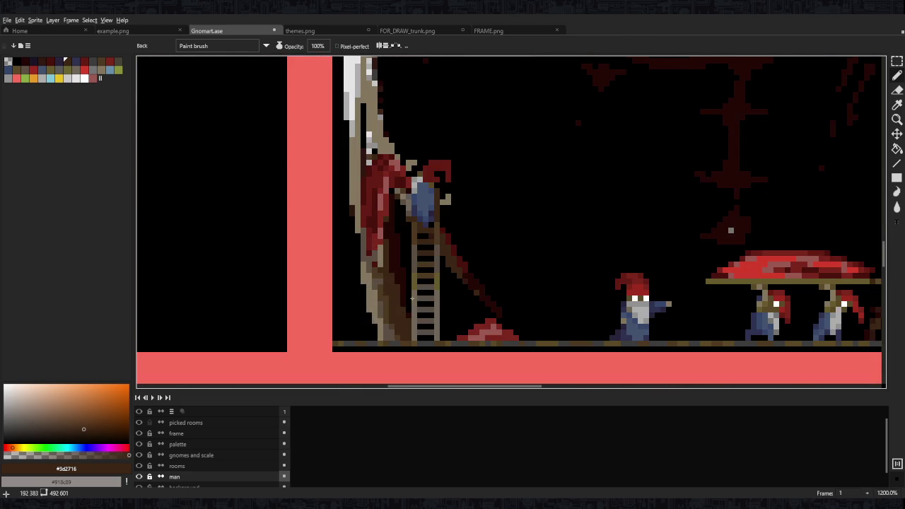
Eyedrop grey-brown #5b4f45, dark brown #3d2716 and a darker brown from the canvas
{"action": "left_click", "coordinate": [381, 325], "text": "alt"}
{"action": "left_click", "coordinate": [378, 309], "text": "alt"}
{"action": "left_click", "coordinate": [374, 325], "text": "alt"}
{"action": "left_click", "coordinate": [358, 230], "text": "alt"}
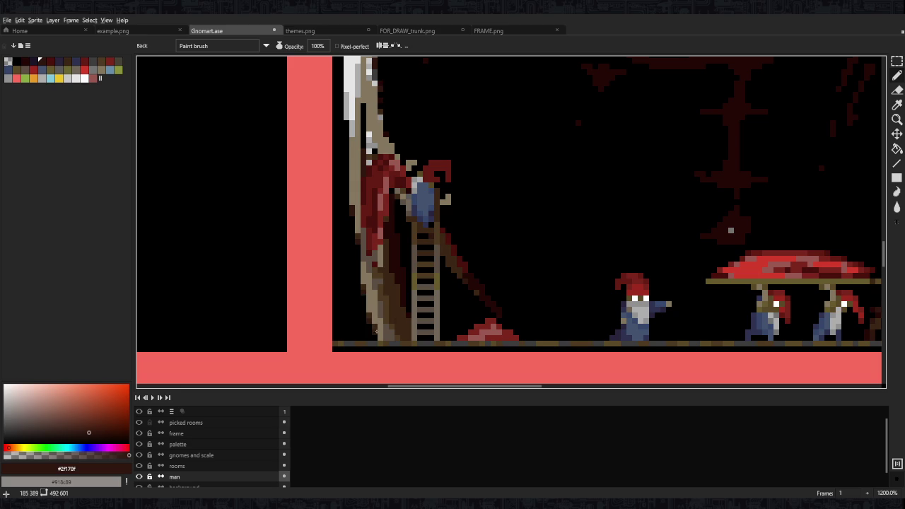
{"action": "scroll", "coordinate": [374, 332], "scroll_direction": "down", "scroll_amount": 4}
{"action": "scroll", "coordinate": [396, 318], "scroll_direction": "up", "scroll_amount": 3}
Re-sample grey-brown, dark brown and the tan trunk colour, framing the gnome room scene
{"action": "left_click", "coordinate": [408, 311], "text": "alt"}
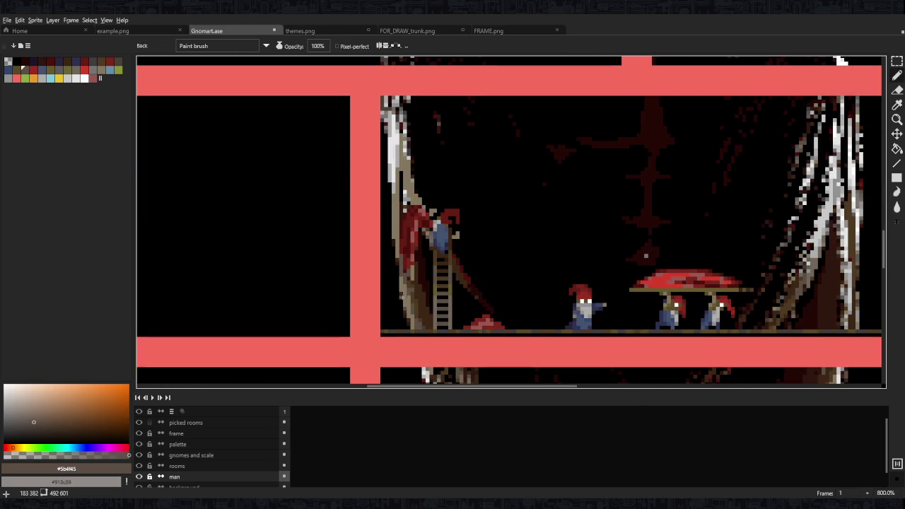
{"action": "scroll", "coordinate": [400, 296], "scroll_direction": "up", "scroll_amount": 4}
{"action": "left_click", "coordinate": [398, 283], "text": "alt"}
{"action": "scroll", "coordinate": [401, 283], "scroll_direction": "down", "scroll_amount": 5}
{"action": "scroll", "coordinate": [410, 289], "scroll_direction": "down", "scroll_amount": 3}
{"action": "scroll", "coordinate": [422, 296], "scroll_direction": "up", "scroll_amount": 5}
{"action": "left_click", "coordinate": [422, 295], "text": "alt"}
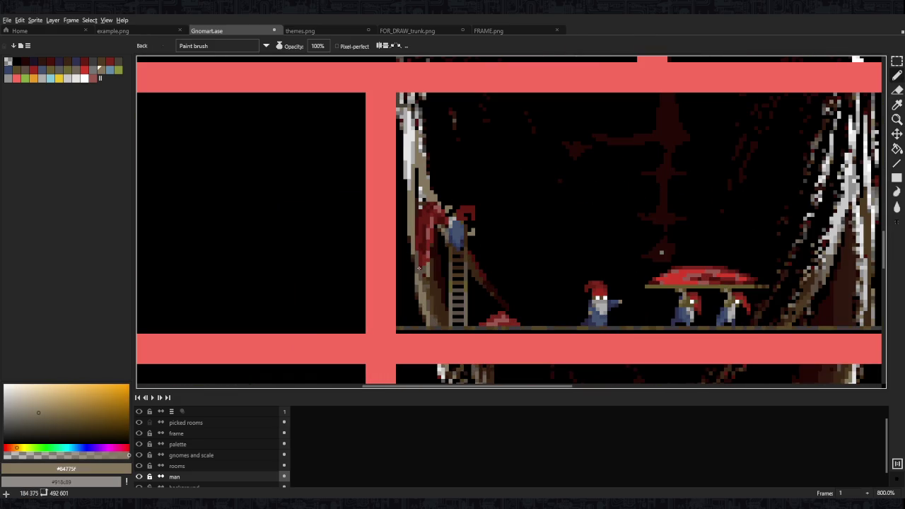
{"action": "scroll", "coordinate": [417, 252], "scroll_direction": "down", "scroll_amount": 2}
{"action": "scroll", "coordinate": [441, 243], "scroll_direction": "down", "scroll_amount": 2}
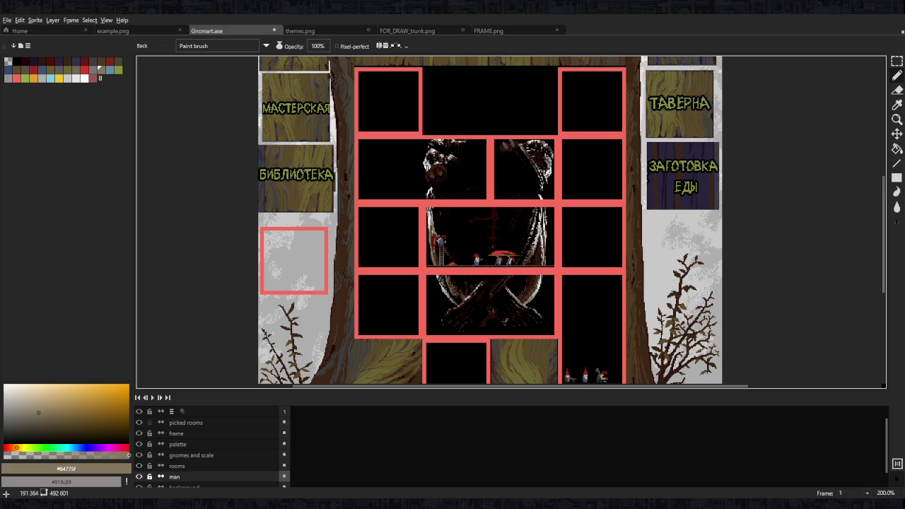
{"action": "scroll", "coordinate": [457, 246], "scroll_direction": "up", "scroll_amount": 3}
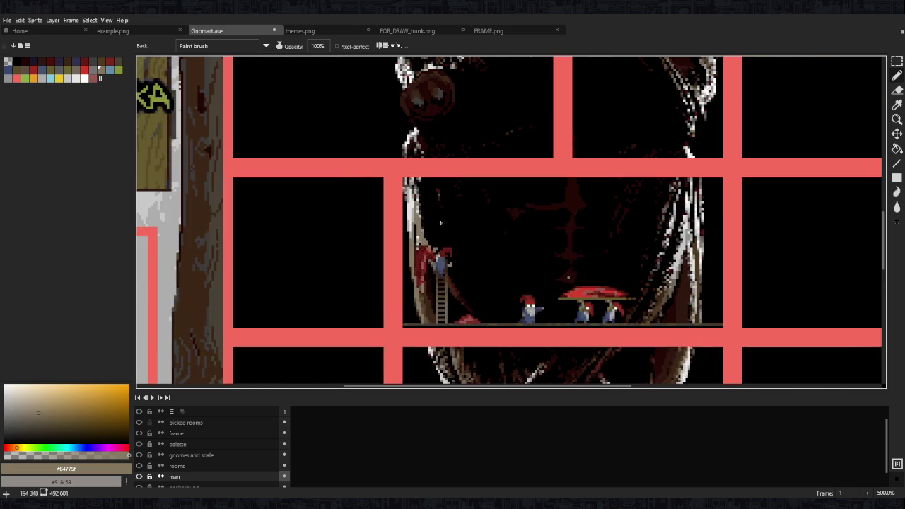
{"action": "left_click_drag", "start_coordinate": [492, 239], "coordinate": [442, 241]}
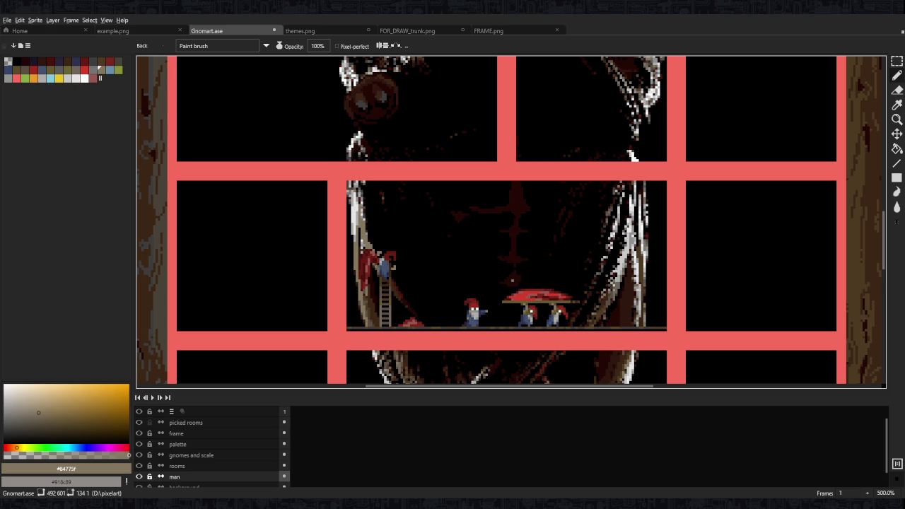
Paint a small yellow lantern spot in the dark room
{"action": "left_click_drag", "start_coordinate": [430, 250], "coordinate": [407, 202]}
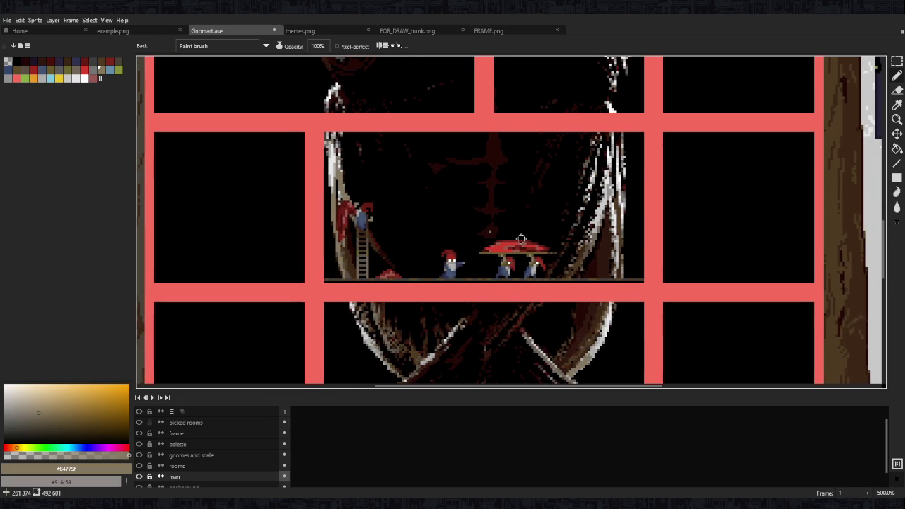
{"action": "scroll", "coordinate": [407, 202], "scroll_direction": "down", "scroll_amount": 2}
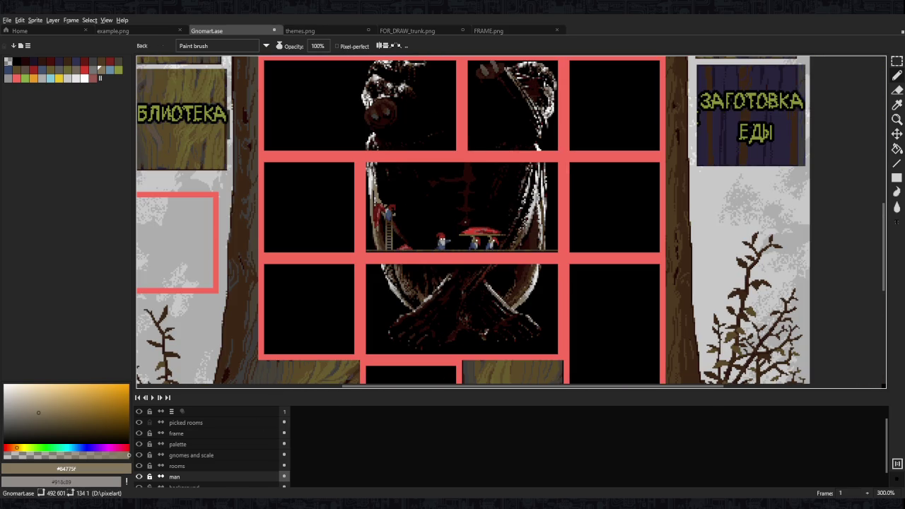
{"action": "scroll", "coordinate": [428, 178], "scroll_direction": "up", "scroll_amount": 1}
{"action": "scroll", "coordinate": [428, 178], "scroll_direction": "up", "scroll_amount": 1}
{"action": "scroll", "coordinate": [428, 177], "scroll_direction": "up", "scroll_amount": 1}
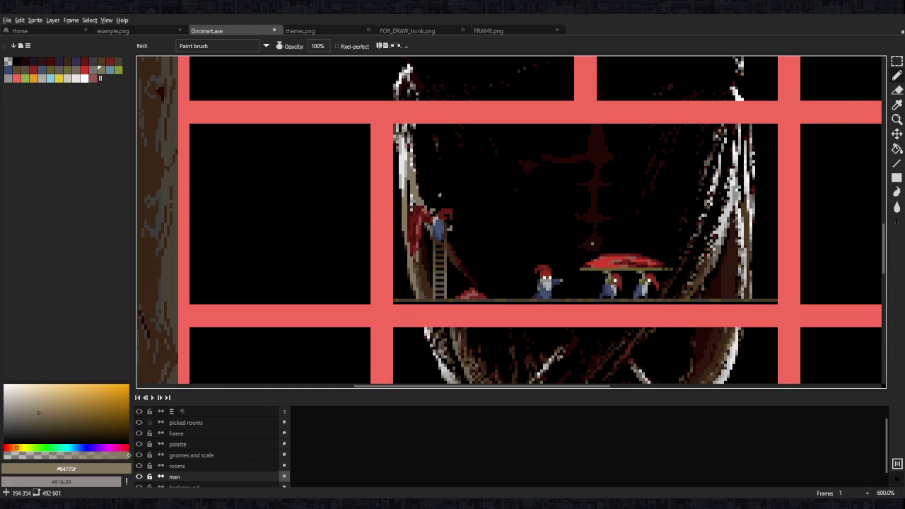
{"action": "scroll", "coordinate": [428, 177], "scroll_direction": "up", "scroll_amount": 1}
{"action": "scroll", "coordinate": [443, 111], "scroll_direction": "up", "scroll_amount": 1}
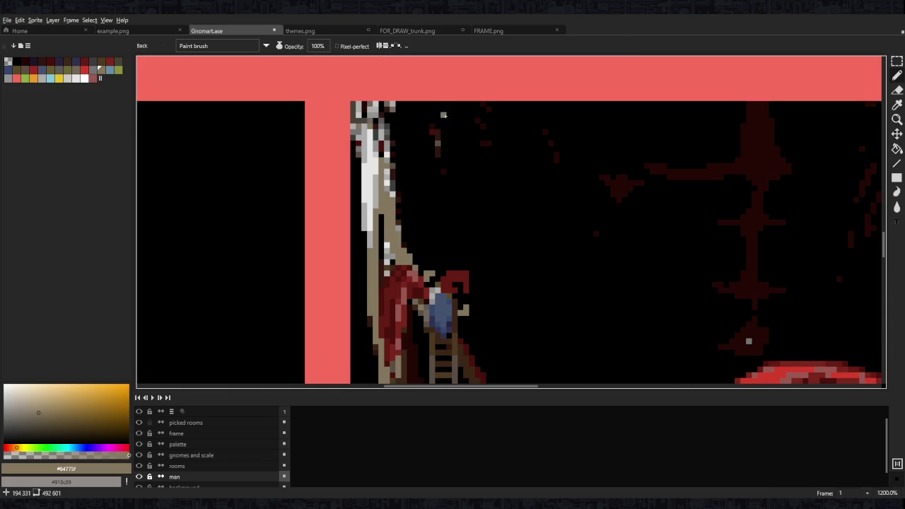
{"action": "scroll", "coordinate": [363, 165], "scroll_direction": "right", "scroll_amount": 2}
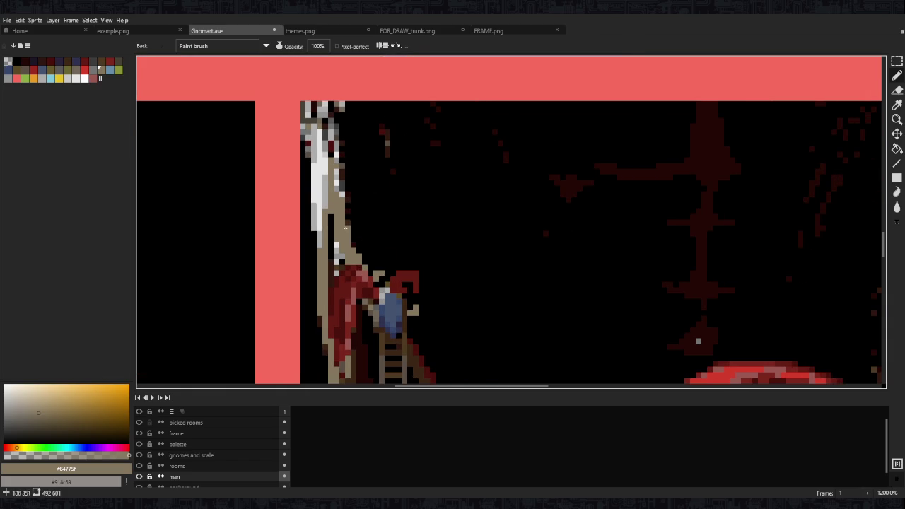
{"action": "scroll", "coordinate": [363, 165], "scroll_direction": "down", "scroll_amount": 2}
{"action": "left_click", "coordinate": [59, 77]}
{"action": "scroll", "coordinate": [359, 146], "scroll_direction": "up", "scroll_amount": 2}
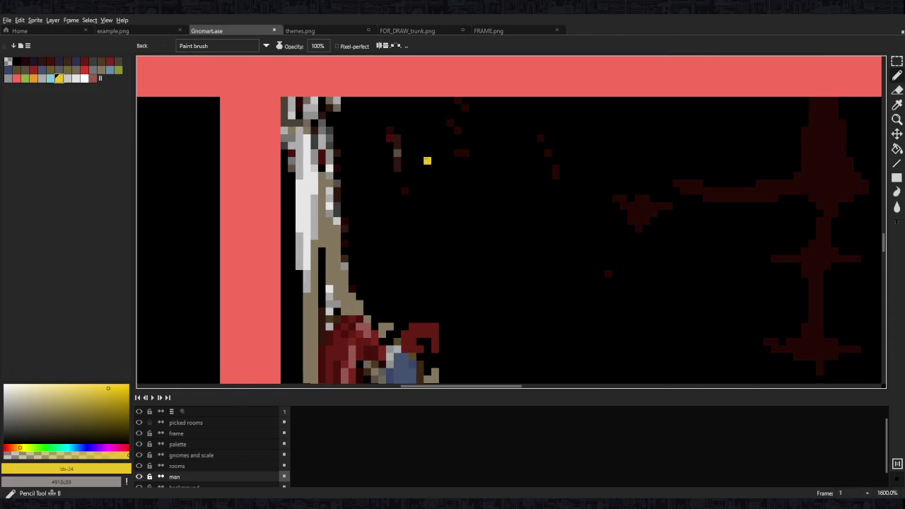
{"action": "left_click_drag", "start_coordinate": [418, 161], "coordinate": [424, 166]}
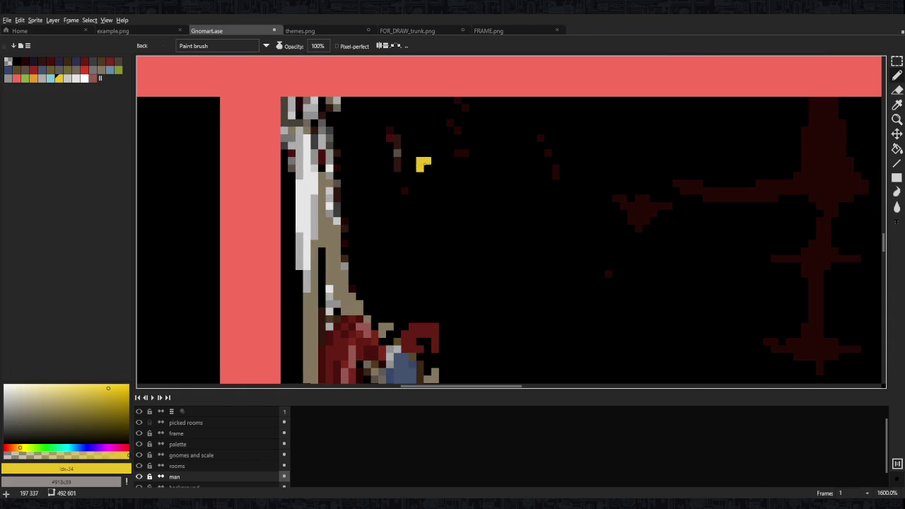
Widen the yellow spot into a larger lantern glow block
{"action": "scroll", "coordinate": [423, 165], "scroll_direction": "down", "scroll_amount": 4}
{"action": "scroll", "coordinate": [513, 167], "scroll_direction": "down", "scroll_amount": 3}
{"action": "left_click_drag", "start_coordinate": [458, 159], "coordinate": [489, 157]}
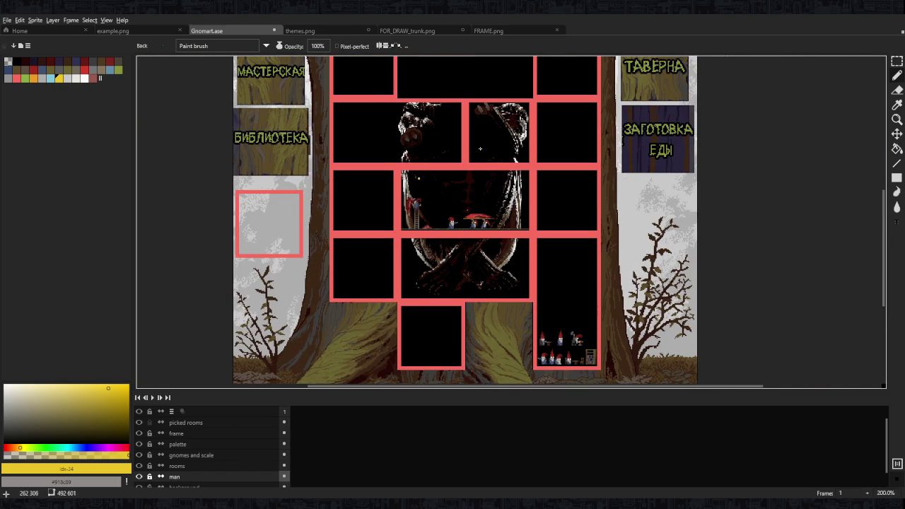
{"action": "left_click_drag", "start_coordinate": [489, 156], "coordinate": [492, 201]}
{"action": "scroll", "coordinate": [493, 198], "scroll_direction": "up", "scroll_amount": 3}
{"action": "scroll", "coordinate": [460, 226], "scroll_direction": "down", "scroll_amount": 1}
{"action": "scroll", "coordinate": [425, 254], "scroll_direction": "up", "scroll_amount": 2}
{"action": "scroll", "coordinate": [355, 285], "scroll_direction": "up", "scroll_amount": 3}
{"action": "scroll", "coordinate": [356, 285], "scroll_direction": "up", "scroll_amount": 1}
{"action": "mouse_move", "coordinate": [347, 283]}
{"action": "left_mouse_down"}
{"action": "mouse_move", "coordinate": [358, 272]}
{"action": "mouse_move", "coordinate": [353, 280]}
{"action": "mouse_move", "coordinate": [370, 283]}
{"action": "left_mouse_up"}
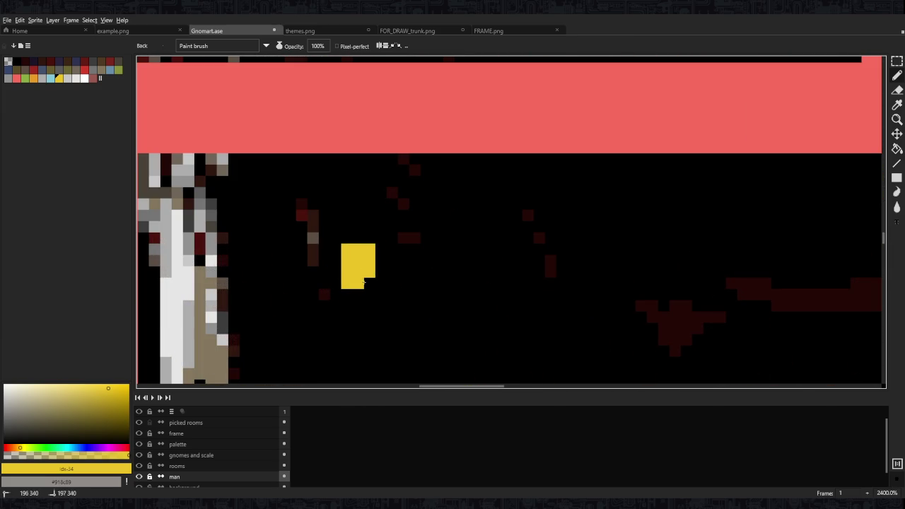
Outline the yellow glow in dark purple with a rounded top, hanging rod and hook
{"action": "left_click", "coordinate": [56, 62]}
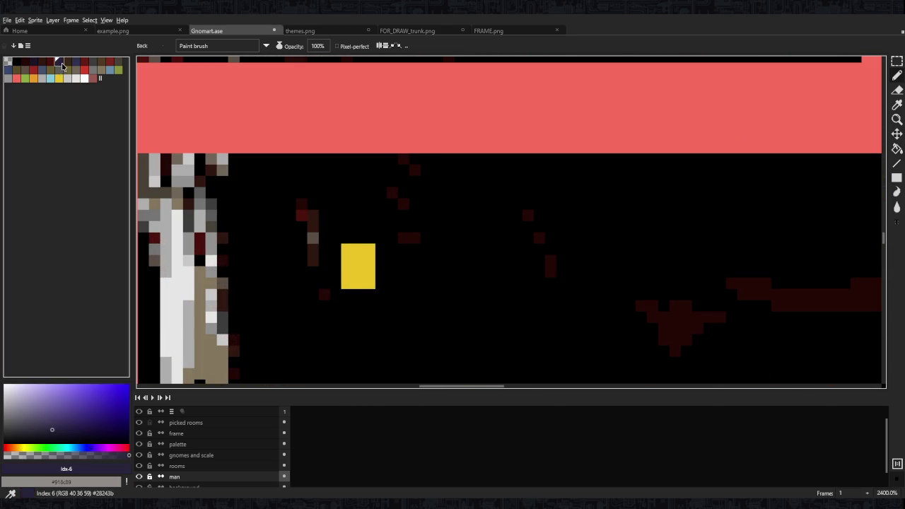
{"action": "mouse_move", "coordinate": [358, 247]}
{"action": "left_mouse_down"}
{"action": "mouse_move", "coordinate": [356, 282]}
{"action": "mouse_move", "coordinate": [380, 248]}
{"action": "mouse_move", "coordinate": [376, 280]}
{"action": "mouse_move", "coordinate": [335, 279]}
{"action": "mouse_move", "coordinate": [346, 294]}
{"action": "mouse_move", "coordinate": [370, 294]}
{"action": "left_mouse_up"}
{"action": "left_click", "coordinate": [347, 272]}
{"action": "left_click_drag", "start_coordinate": [346, 238], "coordinate": [369, 226]}
{"action": "left_click", "coordinate": [369, 237]}
{"action": "left_click", "coordinate": [380, 237]}
{"action": "left_click", "coordinate": [335, 237]}
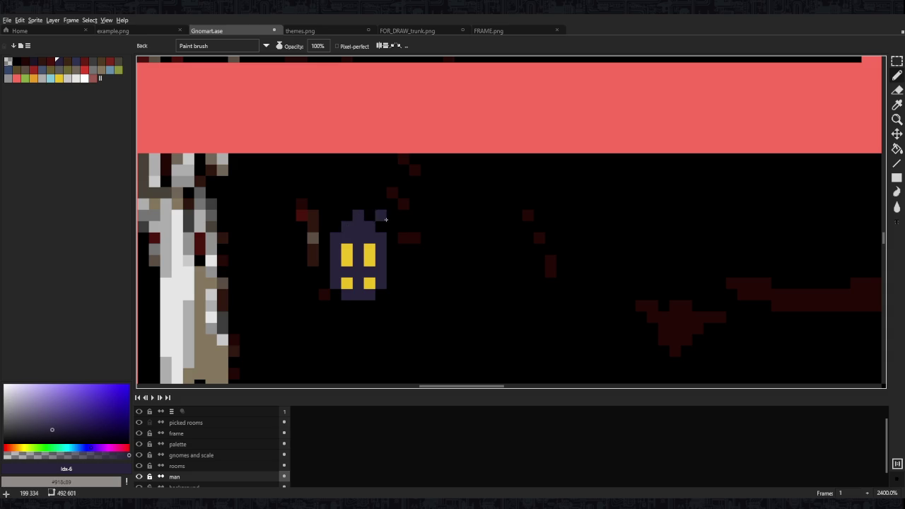
{"action": "left_click_drag", "start_coordinate": [358, 159], "coordinate": [358, 210]}
{"action": "mouse_move", "coordinate": [346, 160]}
{"action": "left_mouse_down"}
{"action": "mouse_move", "coordinate": [369, 159]}
{"action": "mouse_move", "coordinate": [381, 183]}
{"action": "left_mouse_up"}
{"action": "left_click", "coordinate": [381, 159]}
Paint a brown bar down the centre of the lantern's yellow glow
{"action": "scroll", "coordinate": [403, 192], "scroll_direction": "down", "scroll_amount": 8}
{"action": "scroll", "coordinate": [404, 192], "scroll_direction": "down", "scroll_amount": 1}
{"action": "scroll", "coordinate": [403, 192], "scroll_direction": "up", "scroll_amount": 1}
{"action": "scroll", "coordinate": [396, 192], "scroll_direction": "up", "scroll_amount": 8}
{"action": "key", "text": "i"}
{"action": "left_click", "coordinate": [384, 189]}
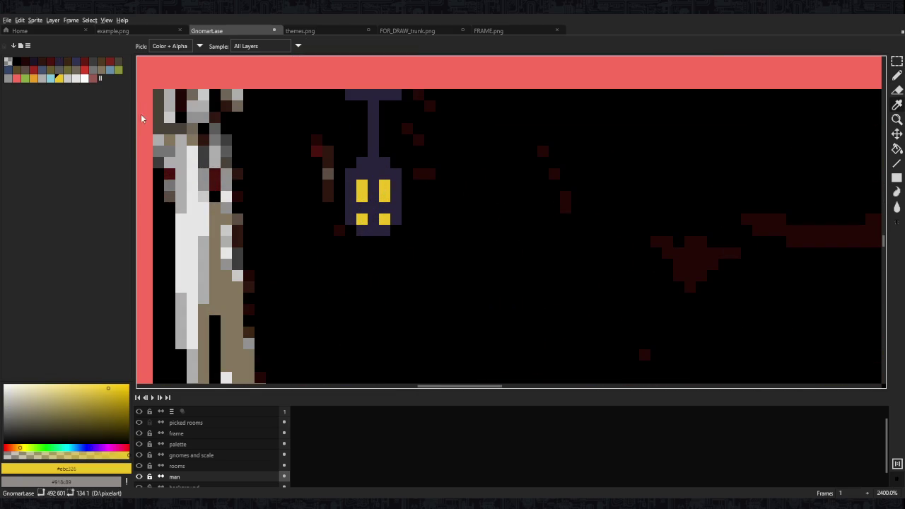
{"action": "left_click", "coordinate": [99, 65]}
{"action": "key", "text": "b"}
{"action": "left_click_drag", "start_coordinate": [374, 183], "coordinate": [373, 221]}
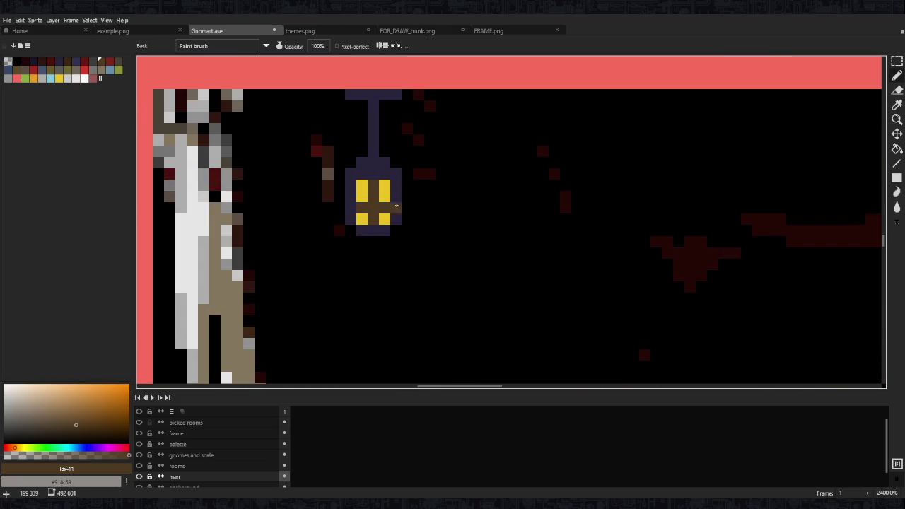
Add brown frame pixels along the lantern's top, left side and bottom
{"action": "scroll", "coordinate": [384, 207], "scroll_direction": "down", "scroll_amount": 7}
{"action": "scroll", "coordinate": [408, 197], "scroll_direction": "down", "scroll_amount": 2}
{"action": "scroll", "coordinate": [408, 196], "scroll_direction": "up", "scroll_amount": 2}
{"action": "scroll", "coordinate": [408, 198], "scroll_direction": "up", "scroll_amount": 10}
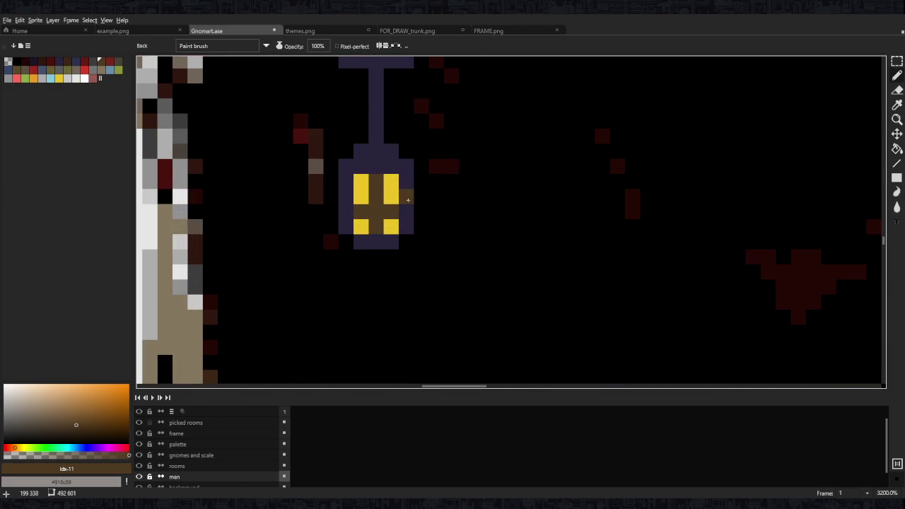
{"action": "mouse_move", "coordinate": [391, 167]}
{"action": "left_mouse_down"}
{"action": "mouse_move", "coordinate": [361, 166]}
{"action": "mouse_move", "coordinate": [345, 198]}
{"action": "left_mouse_up"}
{"action": "left_click", "coordinate": [345, 227]}
{"action": "left_click", "coordinate": [376, 243]}
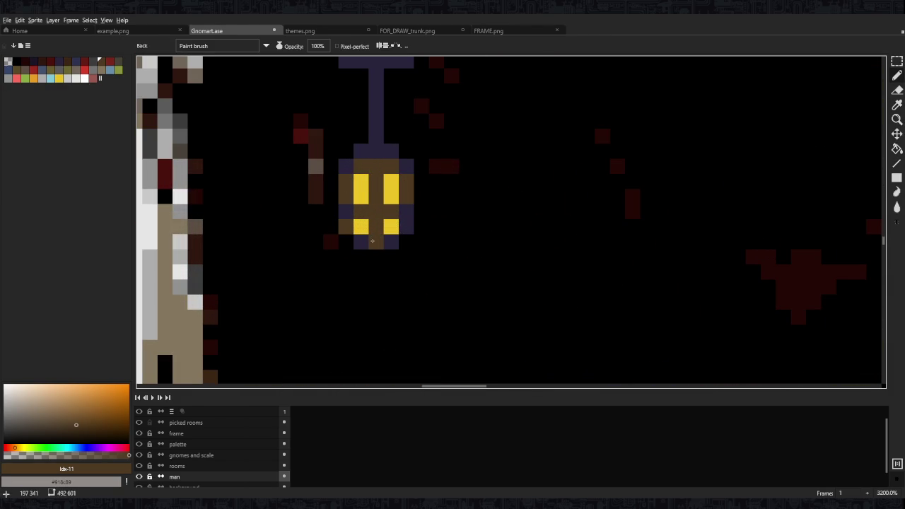
{"action": "scroll", "coordinate": [447, 195], "scroll_direction": "down", "scroll_amount": 9}
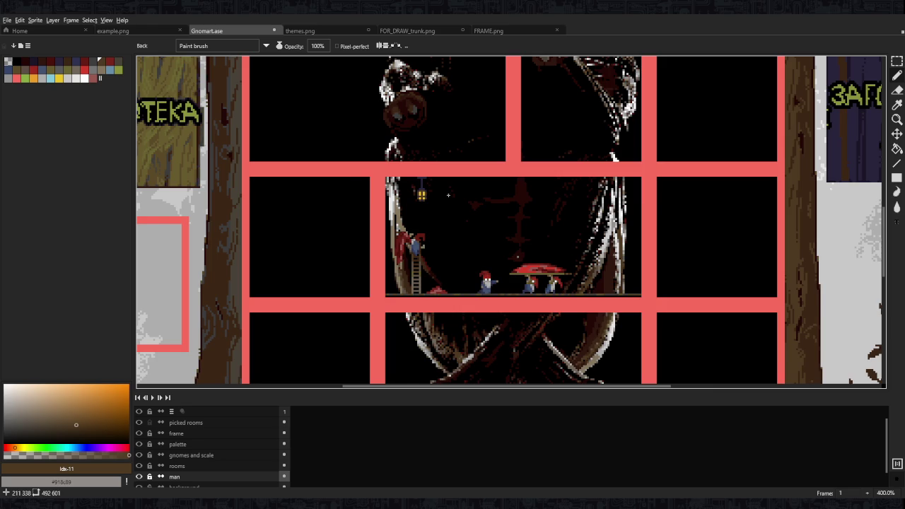
Repaint the lantern's centre column yellow from the palette
{"action": "scroll", "coordinate": [424, 194], "scroll_direction": "down", "scroll_amount": 1}
{"action": "scroll", "coordinate": [424, 194], "scroll_direction": "up", "scroll_amount": 6}
{"action": "scroll", "coordinate": [424, 194], "scroll_direction": "up", "scroll_amount": 1}
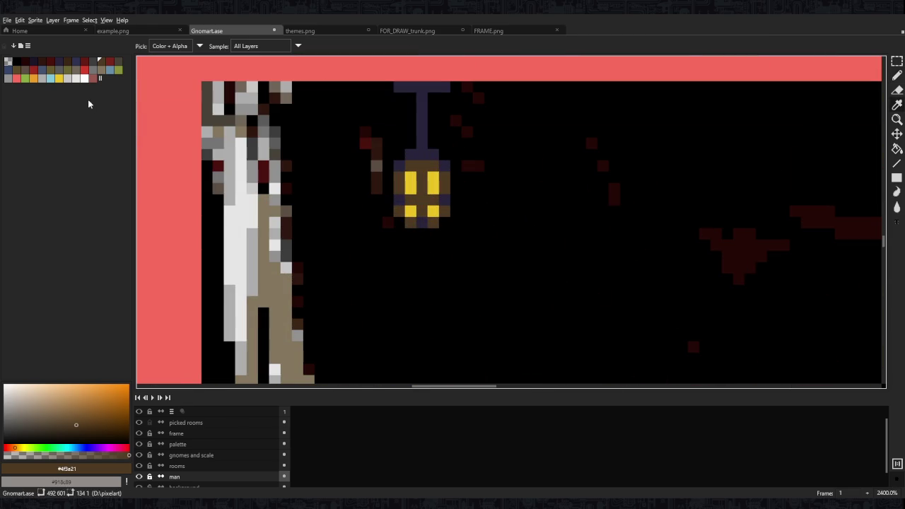
{"action": "left_click", "coordinate": [51, 71]}
{"action": "key", "text": "b"}
{"action": "left_click_drag", "start_coordinate": [421, 175], "coordinate": [420, 217]}
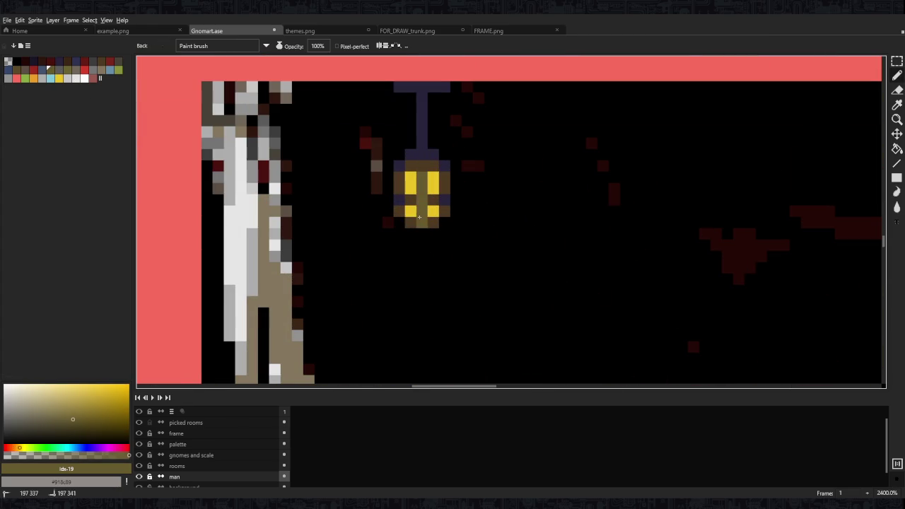
{"action": "key", "text": "ctrl+z"}
{"action": "left_click_drag", "start_coordinate": [421, 182], "coordinate": [423, 210]}
Try white highlights, then make the lantern's centre pixel and middle row yellow
{"action": "left_click", "coordinate": [84, 77]}
{"action": "key", "text": "ctrl+z"}
{"action": "key", "text": "ctrl+z"}
{"action": "key", "text": "2"}
{"action": "scroll", "coordinate": [470, 181], "scroll_direction": "up", "scroll_amount": 10}
{"action": "left_click", "coordinate": [447, 139], "text": "alt"}
{"action": "left_click", "coordinate": [424, 185]}
{"action": "mouse_move", "coordinate": [437, 183]}
{"action": "left_mouse_down"}
{"action": "mouse_move", "coordinate": [414, 190]}
{"action": "mouse_move", "coordinate": [424, 156]}
{"action": "left_mouse_up"}
Recolour the lantern's bottom row and side pixels olive-brown #675a2e
{"action": "scroll", "coordinate": [499, 176], "scroll_direction": "down", "scroll_amount": 10}
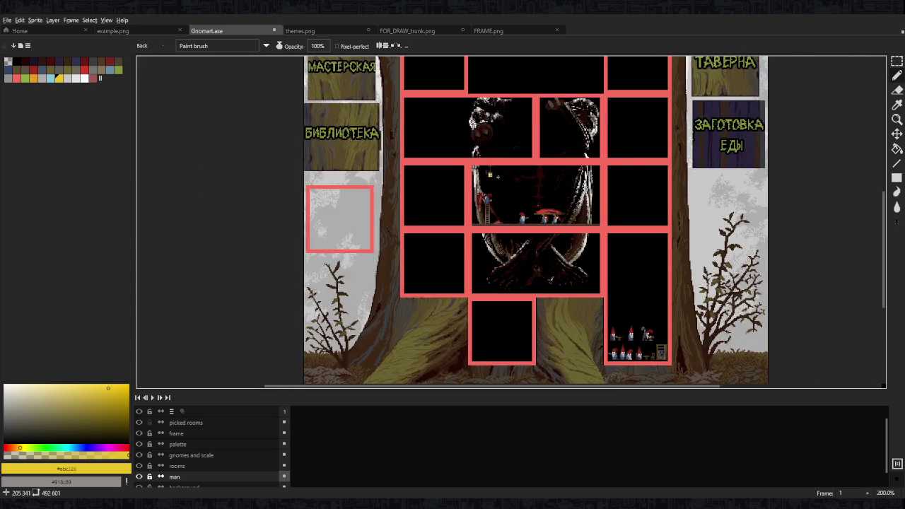
{"action": "scroll", "coordinate": [499, 176], "scroll_direction": "up", "scroll_amount": 2}
{"action": "scroll", "coordinate": [499, 176], "scroll_direction": "up", "scroll_amount": 6}
{"action": "scroll", "coordinate": [499, 176], "scroll_direction": "up", "scroll_amount": 2}
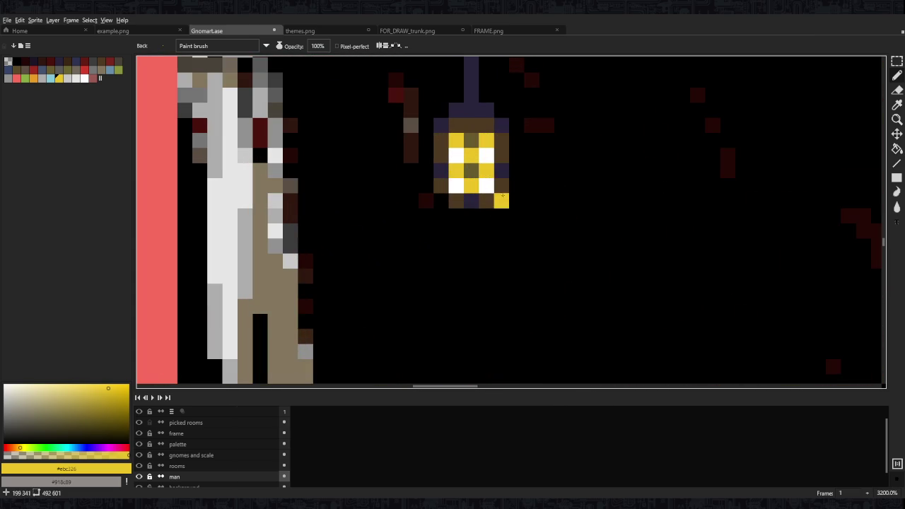
{"action": "left_click", "coordinate": [498, 145], "text": "alt"}
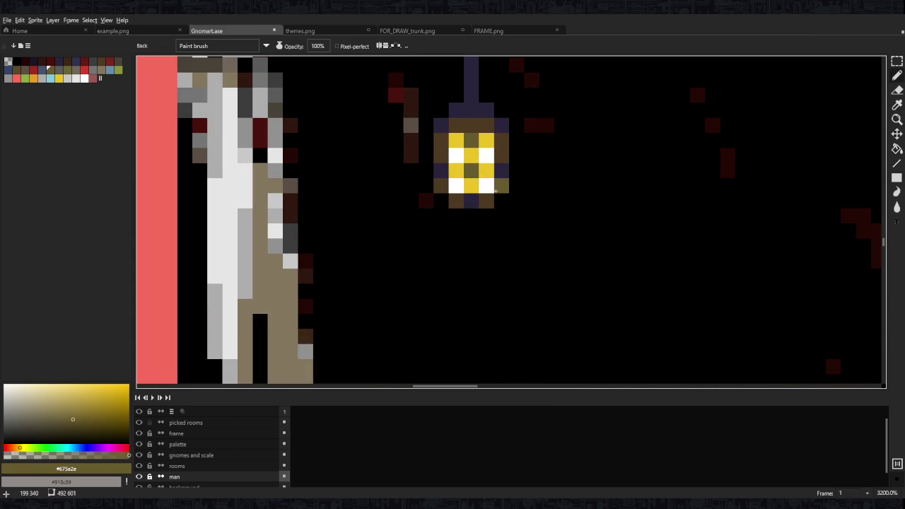
{"action": "left_click", "coordinate": [485, 201]}
{"action": "left_click", "coordinate": [456, 201]}
{"action": "left_click", "coordinate": [441, 185]}
{"action": "left_click", "coordinate": [440, 154]}
{"action": "left_click", "coordinate": [502, 154]}
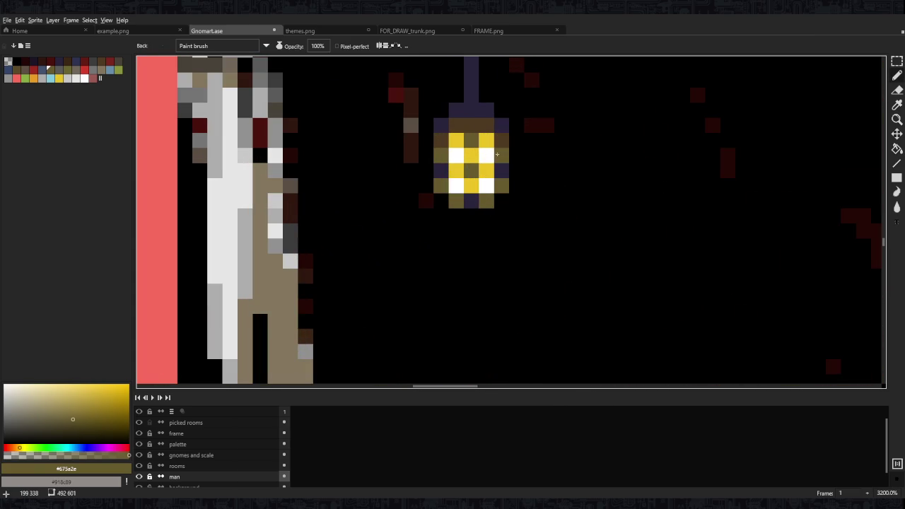
{"action": "scroll", "coordinate": [502, 159], "scroll_direction": "down", "scroll_amount": 8}
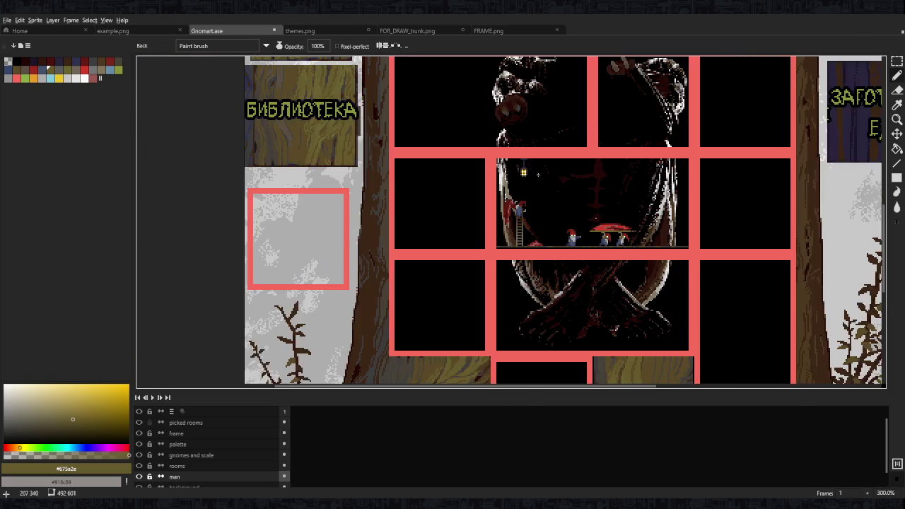
{"action": "scroll", "coordinate": [545, 175], "scroll_direction": "down", "scroll_amount": 1}
{"action": "scroll", "coordinate": [534, 179], "scroll_direction": "up", "scroll_amount": 4}
{"action": "scroll", "coordinate": [636, 191], "scroll_direction": "up", "scroll_amount": 1}
{"action": "scroll", "coordinate": [508, 254], "scroll_direction": "up", "scroll_amount": 1}
{"action": "scroll", "coordinate": [508, 263], "scroll_direction": "down", "scroll_amount": 1}
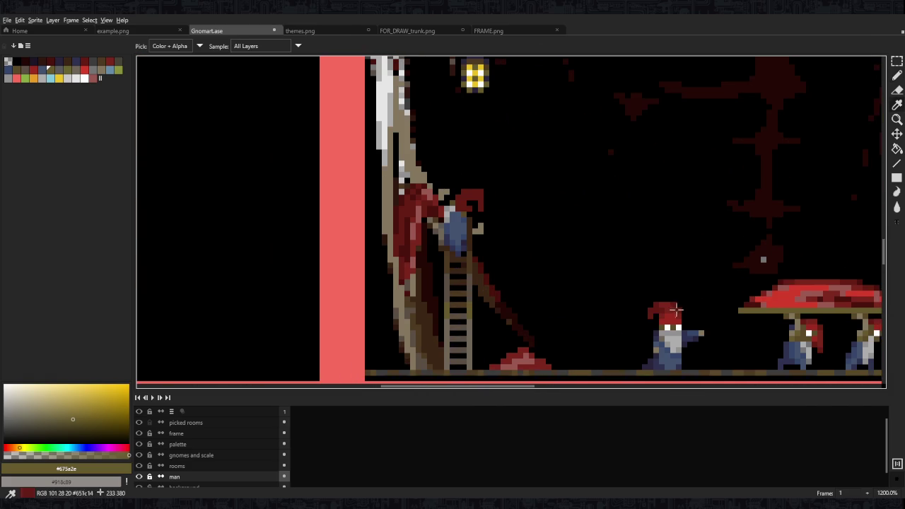
{"action": "left_click", "coordinate": [671, 315], "text": "alt"}
{"action": "scroll", "coordinate": [428, 168], "scroll_direction": "up", "scroll_amount": 3}
{"action": "scroll", "coordinate": [435, 226], "scroll_direction": "down", "scroll_amount": 1}
{"action": "scroll", "coordinate": [424, 228], "scroll_direction": "down", "scroll_amount": 1}
{"action": "scroll", "coordinate": [435, 176], "scroll_direction": "up", "scroll_amount": 1}
{"action": "scroll", "coordinate": [449, 166], "scroll_direction": "up", "scroll_amount": 1}
{"action": "scroll", "coordinate": [458, 159], "scroll_direction": "up", "scroll_amount": 1}
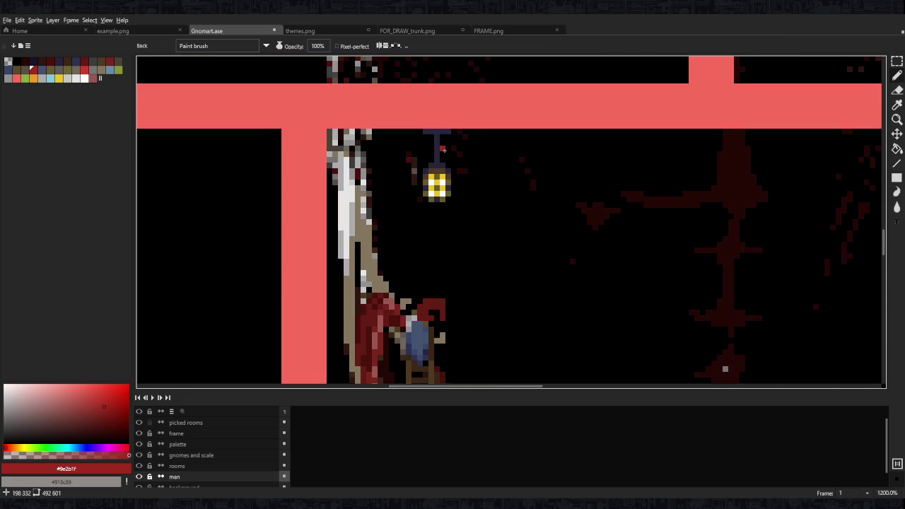
{"action": "scroll", "coordinate": [443, 150], "scroll_direction": "up", "scroll_amount": 1}
{"action": "key", "text": "m"}
{"action": "mouse_move", "coordinate": [395, 111]}
{"action": "left_mouse_down"}
{"action": "mouse_move", "coordinate": [414, 118]}
{"action": "mouse_move", "coordinate": [463, 256]}
{"action": "left_mouse_up"}
{"action": "key", "text": "Delete"}
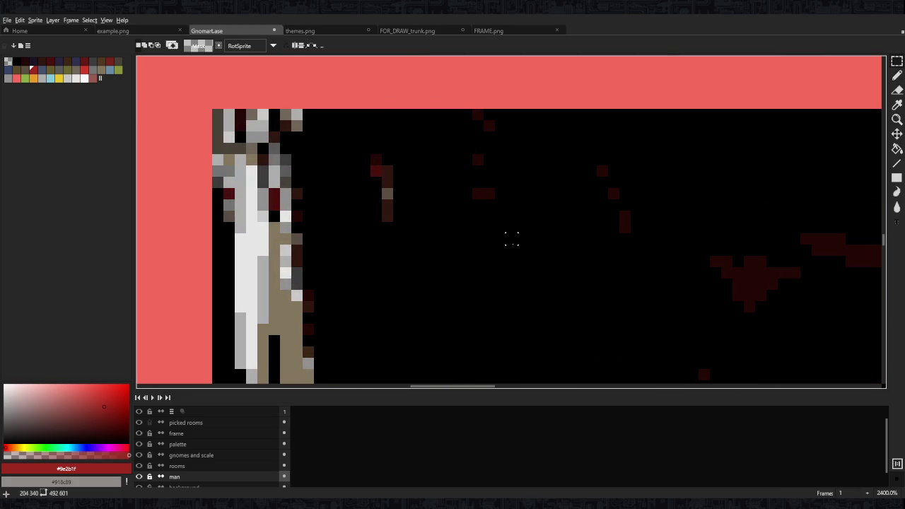
{"action": "key", "text": "alt+Up"}
{"action": "key", "text": "alt+Up"}
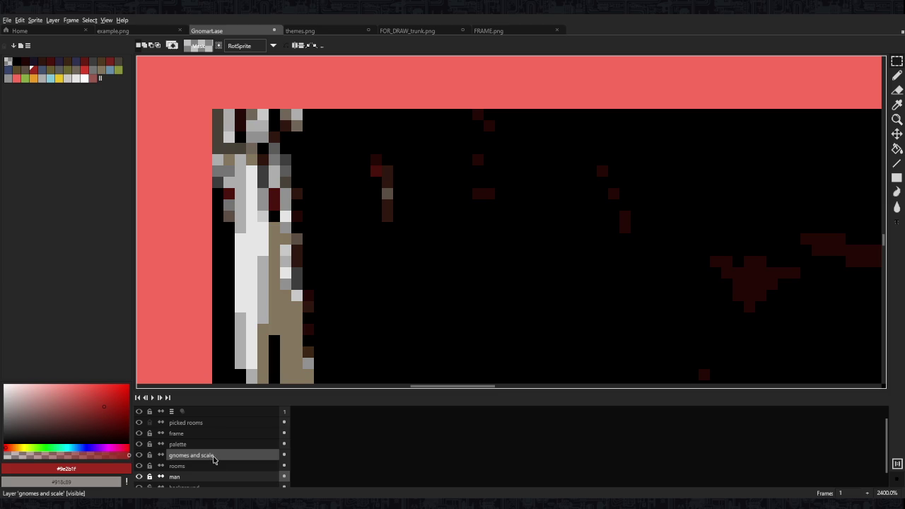
{"action": "key", "text": "alt+Down"}
{"action": "key", "text": "ctrl+z"}
{"action": "key", "text": "ctrl+d"}
{"action": "scroll", "coordinate": [484, 221], "scroll_direction": "down", "scroll_amount": 3}
{"action": "left_click", "coordinate": [139, 465]}
{"action": "left_click_drag", "start_coordinate": [550, 228], "coordinate": [509, 181]}
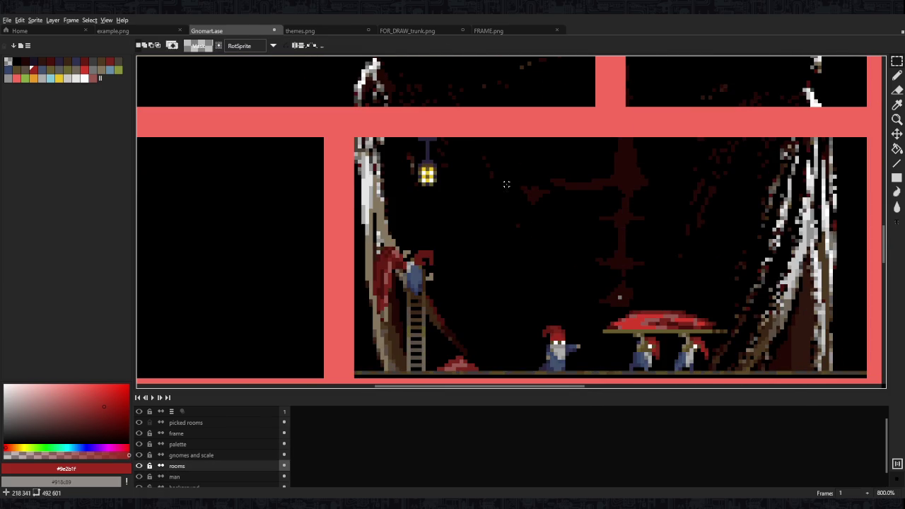
{"action": "scroll", "coordinate": [556, 349], "scroll_direction": "up", "scroll_amount": 1}
{"action": "key", "text": "b"}
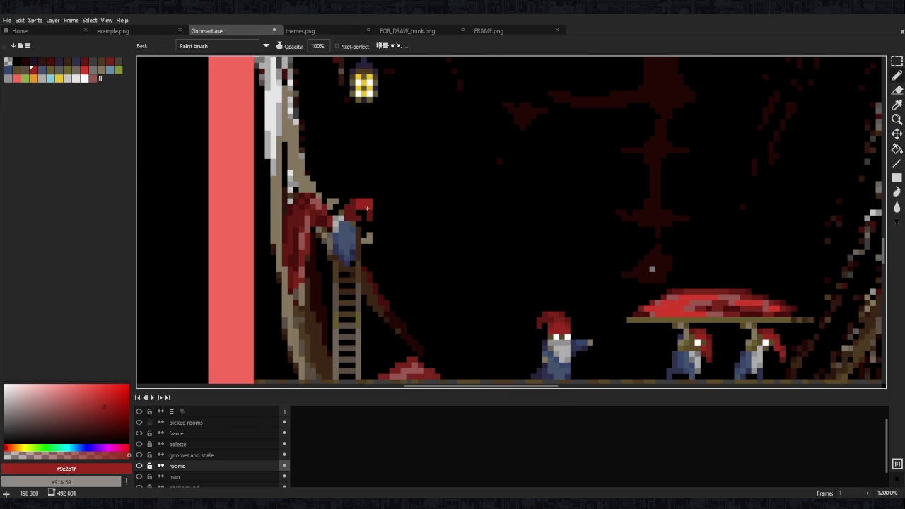
{"action": "left_click", "coordinate": [382, 221], "text": "alt"}
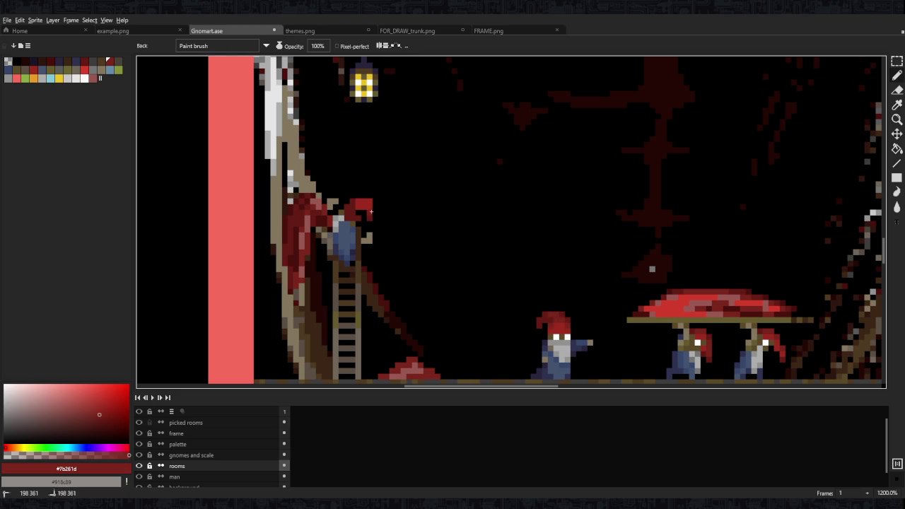
{"action": "key", "text": "v"}
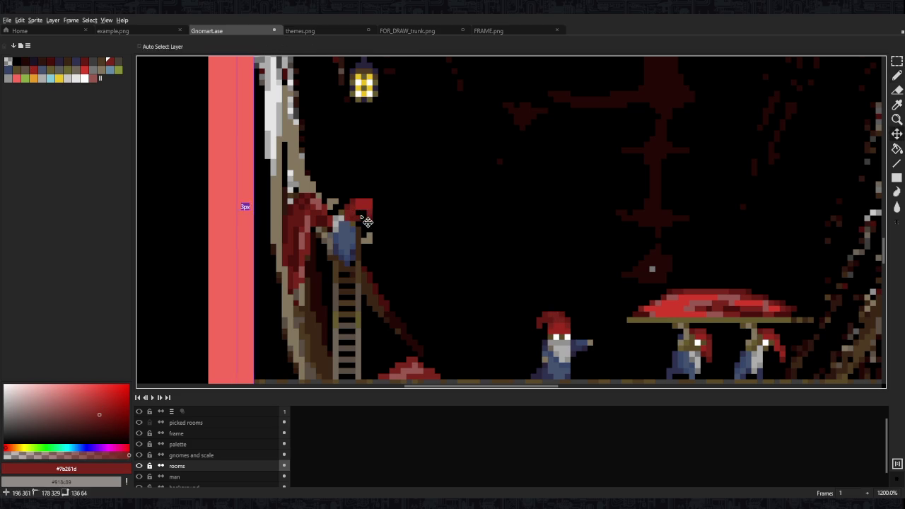
{"action": "key", "text": "b"}
{"action": "left_click", "coordinate": [346, 206], "text": "alt"}
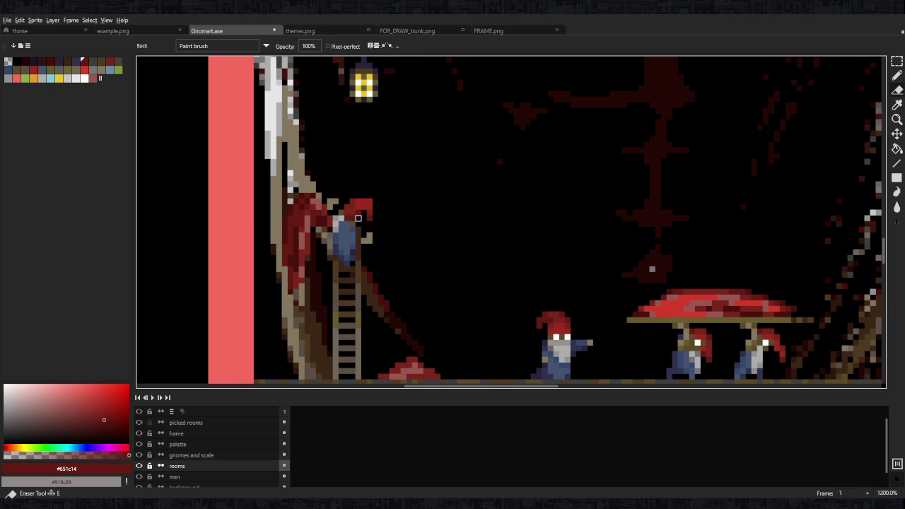
{"action": "scroll", "coordinate": [417, 214], "scroll_direction": "down", "scroll_amount": 3}
{"action": "scroll", "coordinate": [420, 212], "scroll_direction": "up", "scroll_amount": 3}
{"action": "left_click", "coordinate": [409, 223], "text": "alt"}
{"action": "scroll", "coordinate": [473, 213], "scroll_direction": "down", "scroll_amount": 4}
{"action": "scroll", "coordinate": [473, 212], "scroll_direction": "up", "scroll_amount": 4}
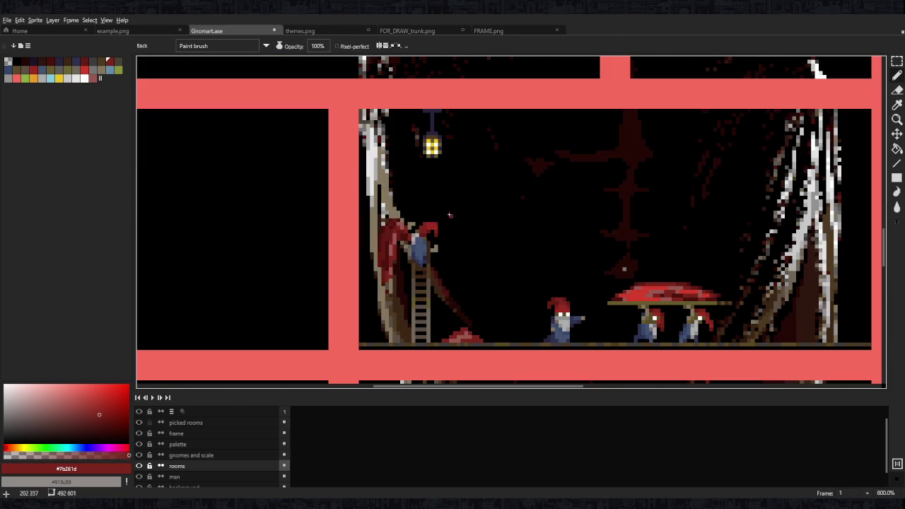
{"action": "scroll", "coordinate": [512, 215], "scroll_direction": "down", "scroll_amount": 4}
{"action": "scroll", "coordinate": [512, 216], "scroll_direction": "down", "scroll_amount": 1}
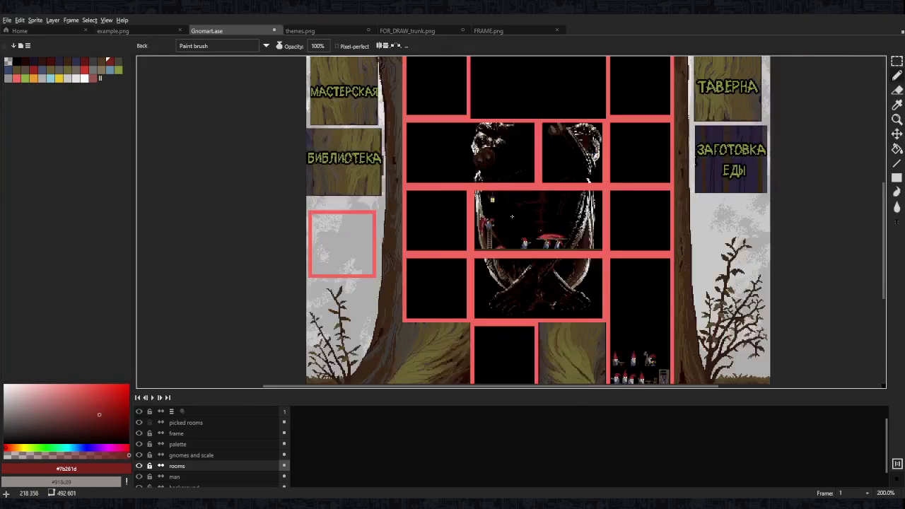
Paint a light-grey pixel on the ladder gnome's hat edge
{"action": "scroll", "coordinate": [524, 237], "scroll_direction": "up", "scroll_amount": 1}
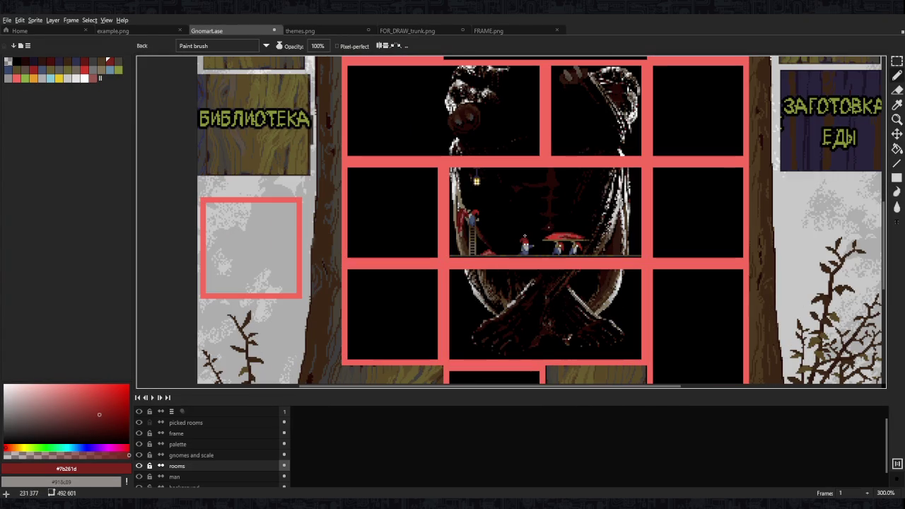
{"action": "scroll", "coordinate": [523, 237], "scroll_direction": "up", "scroll_amount": 1}
{"action": "scroll", "coordinate": [524, 237], "scroll_direction": "up", "scroll_amount": 4}
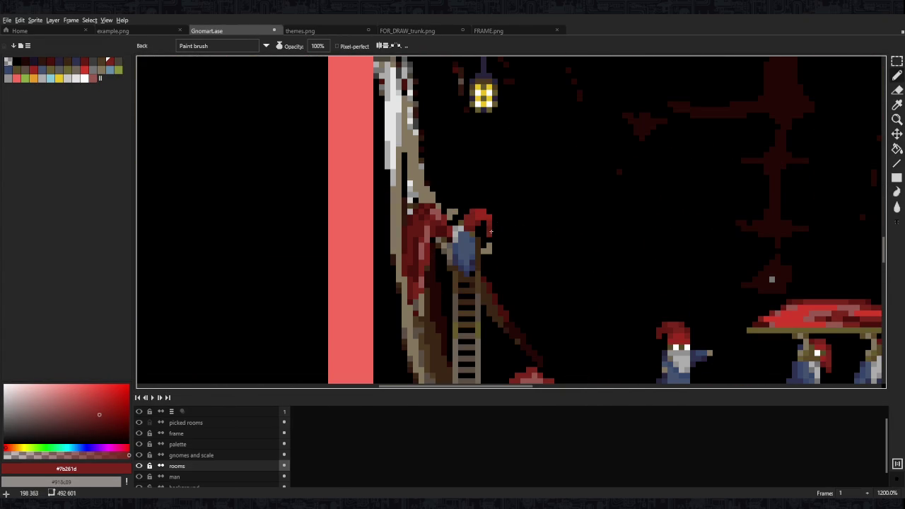
{"action": "left_click", "coordinate": [67, 78]}
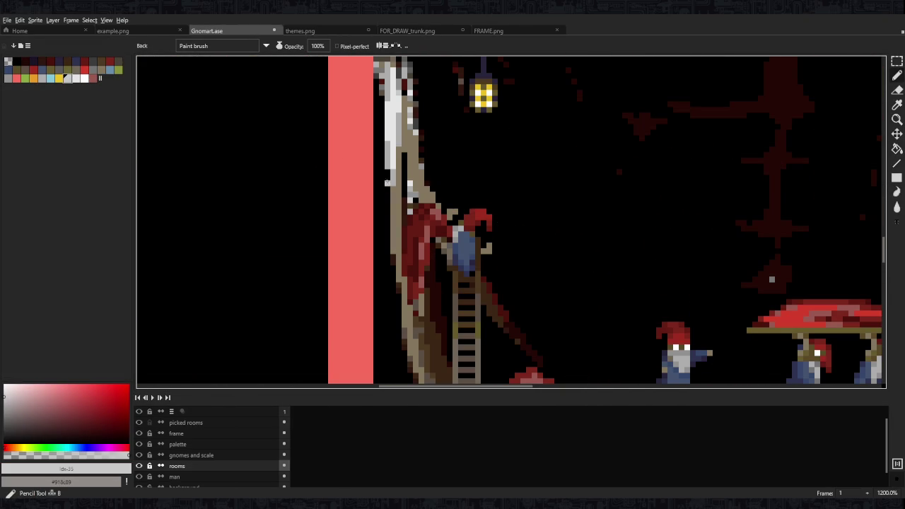
{"action": "left_click", "coordinate": [461, 218]}
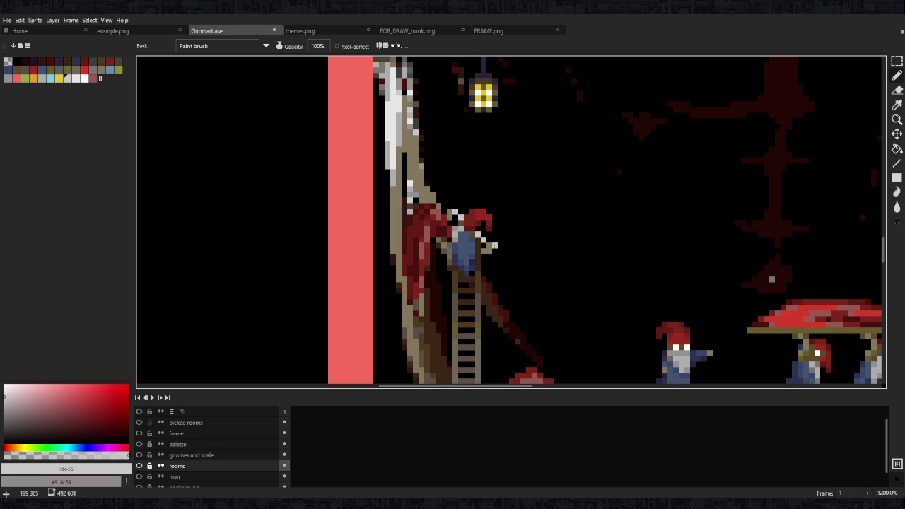
{"action": "scroll", "coordinate": [771, 280], "scroll_direction": "down", "scroll_amount": 7}
{"action": "scroll", "coordinate": [813, 286], "scroll_direction": "up", "scroll_amount": 4}
{"action": "scroll", "coordinate": [834, 289], "scroll_direction": "up", "scroll_amount": 3}
{"action": "scroll", "coordinate": [852, 296], "scroll_direction": "up", "scroll_amount": 1}
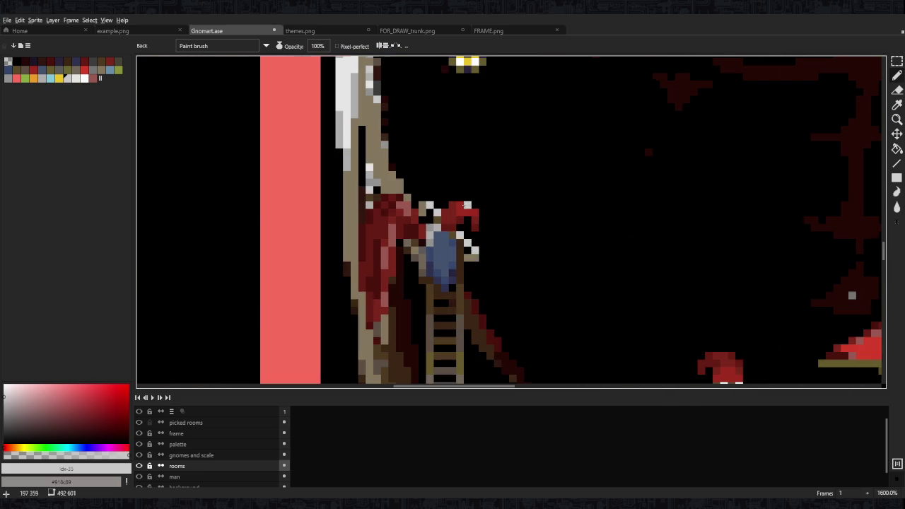
Sample the gnome's blue coat and grey hand colours
{"action": "left_click", "coordinate": [92, 69]}
{"action": "key", "text": "b"}
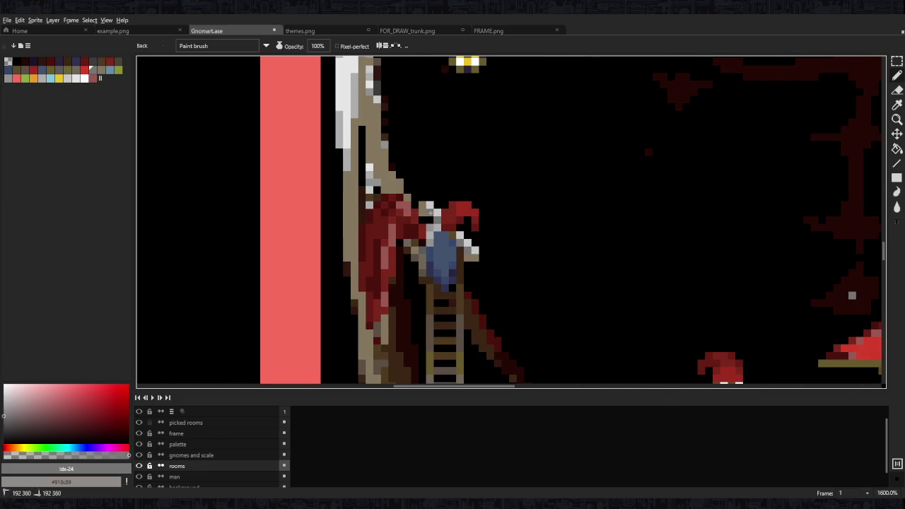
{"action": "scroll", "coordinate": [487, 258], "scroll_direction": "down", "scroll_amount": 8}
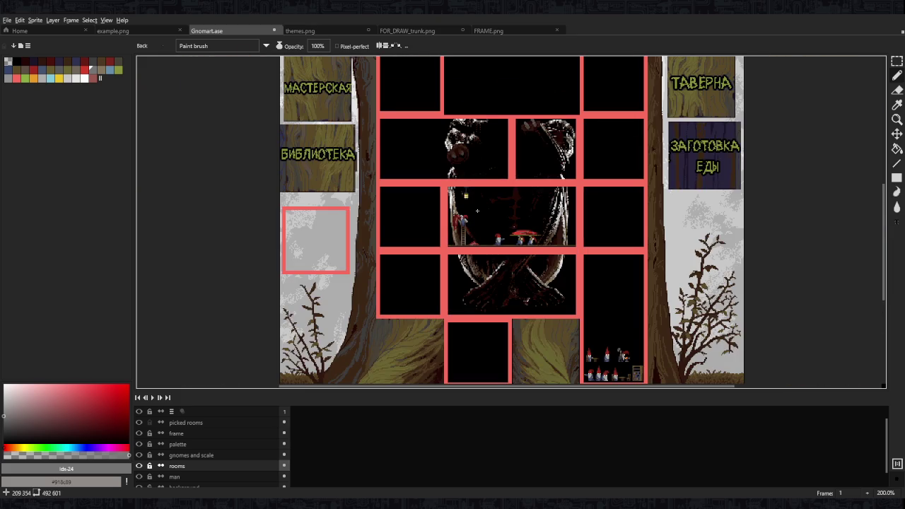
{"action": "scroll", "coordinate": [479, 214], "scroll_direction": "down", "scroll_amount": 1}
{"action": "scroll", "coordinate": [474, 217], "scroll_direction": "up", "scroll_amount": 1}
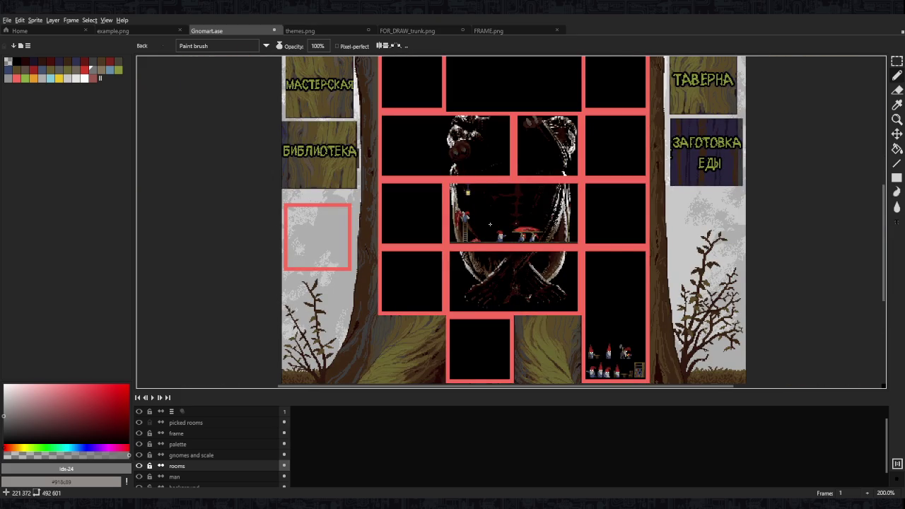
{"action": "scroll", "coordinate": [479, 221], "scroll_direction": "up", "scroll_amount": 6}
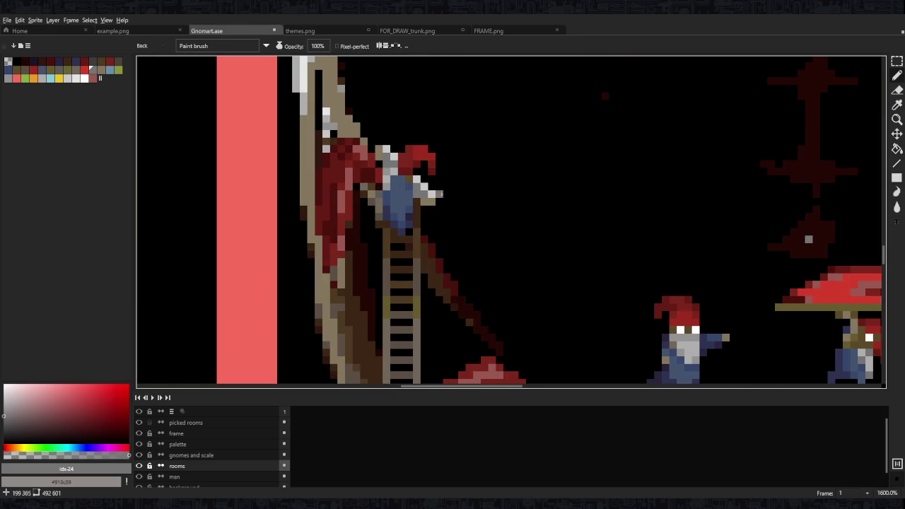
{"action": "left_click", "coordinate": [410, 186], "text": "alt"}
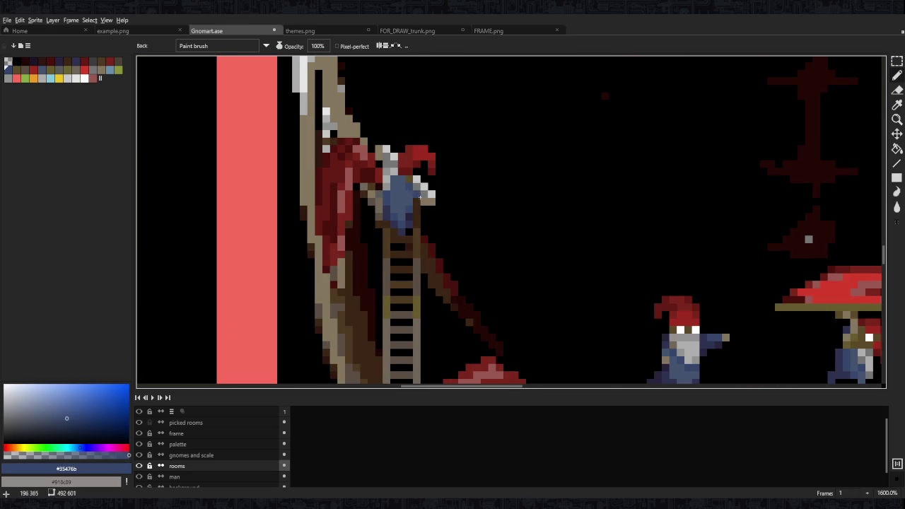
{"action": "left_click", "coordinate": [417, 189], "text": "alt"}
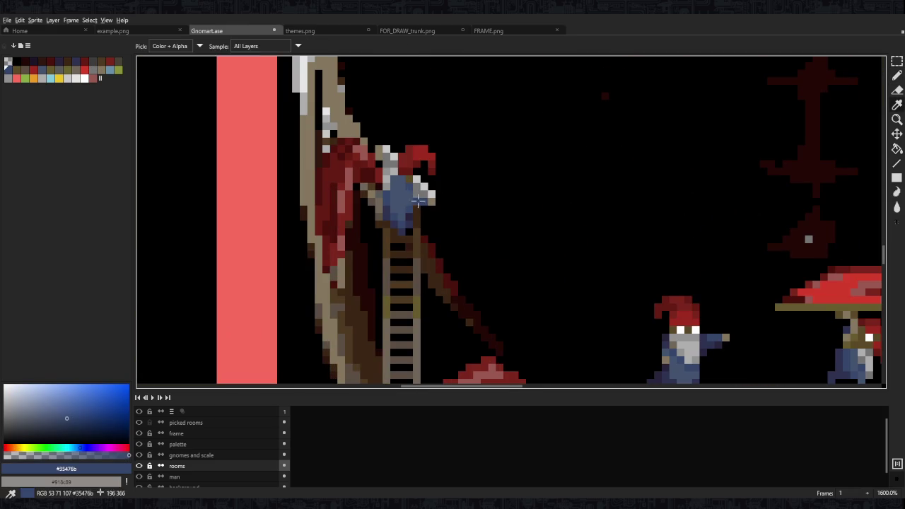
{"action": "scroll", "coordinate": [423, 180], "scroll_direction": "up", "scroll_amount": 1}
Move the gnome's selected hand pixels up one pixel and deselect
{"action": "mouse_move", "coordinate": [423, 180]}
{"action": "left_mouse_down"}
{"action": "mouse_move", "coordinate": [446, 263]}
{"action": "mouse_move", "coordinate": [428, 236]}
{"action": "left_mouse_up"}
{"action": "key", "text": "m"}
{"action": "key", "text": "ctrl+d"}
{"action": "key", "text": "b"}
{"action": "left_click", "coordinate": [417, 260], "text": "alt"}
{"action": "key", "text": "i"}
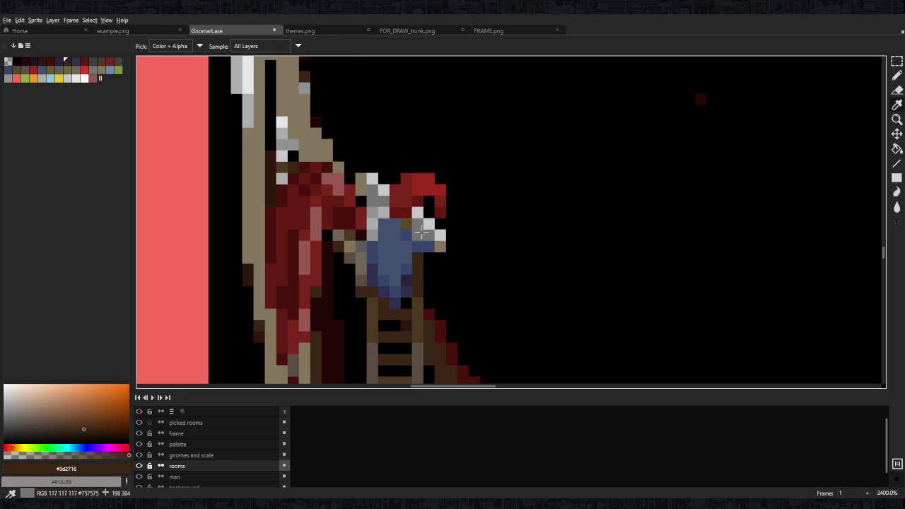
{"action": "scroll", "coordinate": [417, 212], "scroll_direction": "down", "scroll_amount": 8}
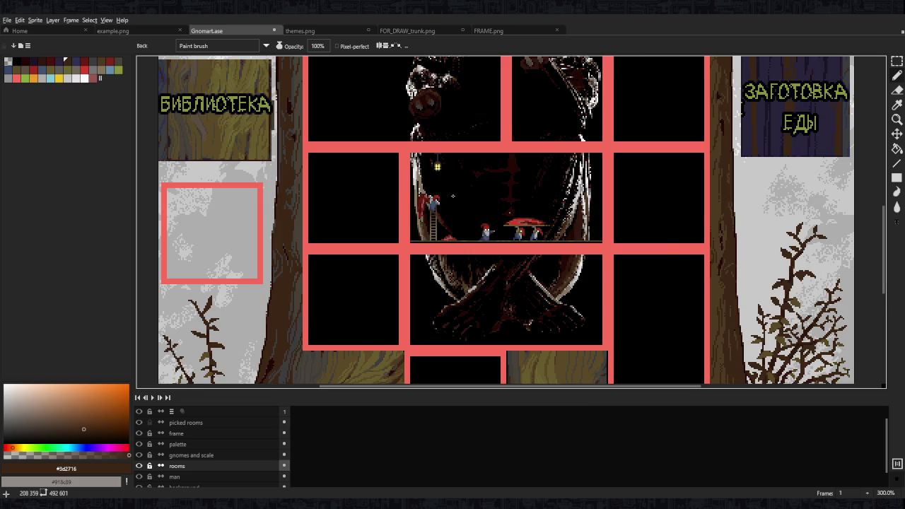
{"action": "scroll", "coordinate": [455, 196], "scroll_direction": "down", "scroll_amount": 1}
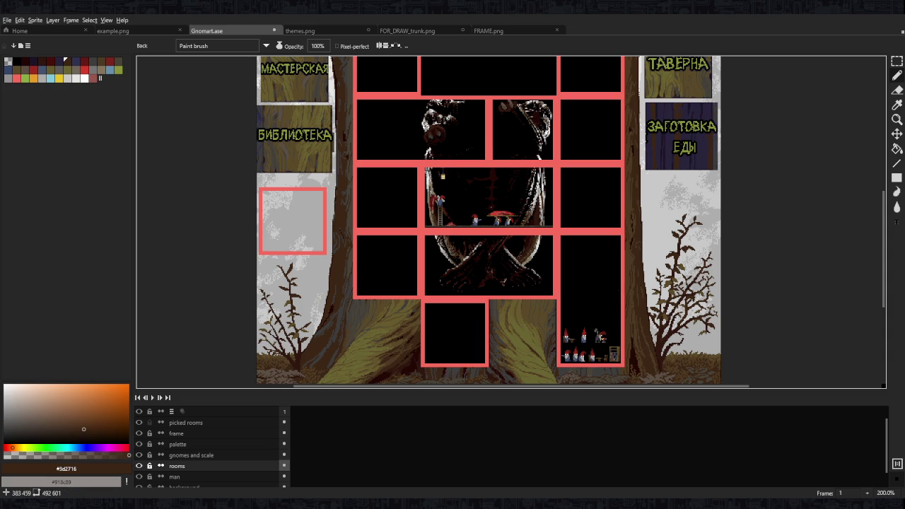
{"action": "left_click_drag", "start_coordinate": [451, 190], "coordinate": [490, 272]}
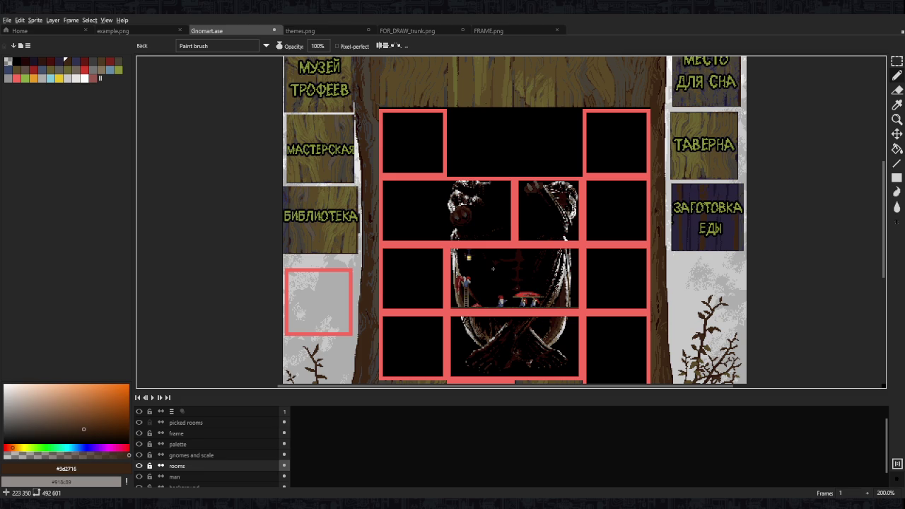
{"action": "scroll", "coordinate": [469, 289], "scroll_direction": "up", "scroll_amount": 4}
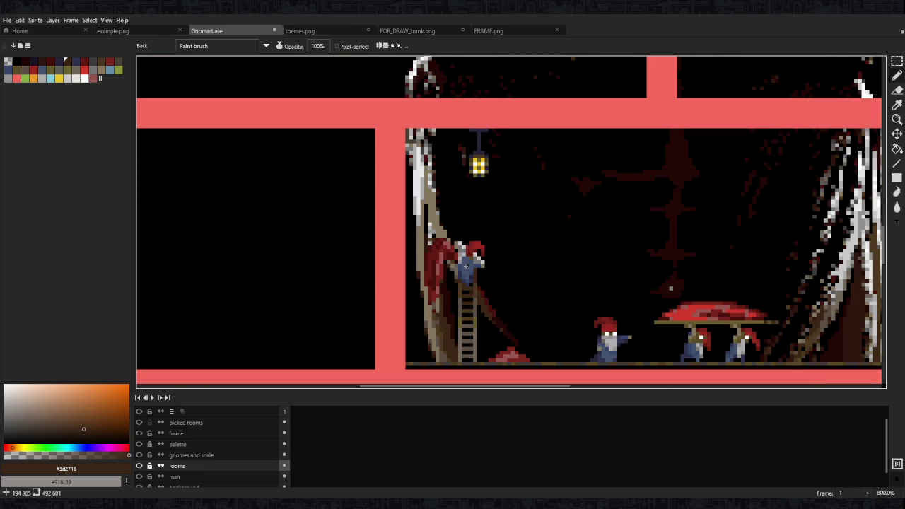
Paint the tan body of the figure beside the lantern on the man layer
{"action": "scroll", "coordinate": [460, 212], "scroll_direction": "up", "scroll_amount": 2}
{"action": "left_click", "coordinate": [424, 269], "text": "alt"}
{"action": "mouse_move", "coordinate": [487, 145]}
{"action": "left_mouse_down"}
{"action": "mouse_move", "coordinate": [499, 255]}
{"action": "mouse_move", "coordinate": [495, 228]}
{"action": "mouse_move", "coordinate": [464, 205]}
{"action": "mouse_move", "coordinate": [453, 107]}
{"action": "left_mouse_up"}
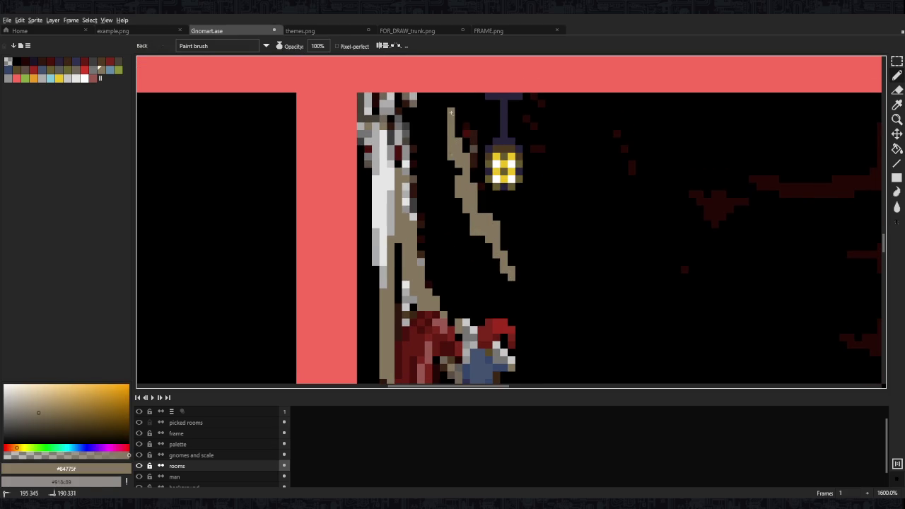
{"action": "key", "text": "ctrl+z"}
{"action": "key", "text": "Down"}
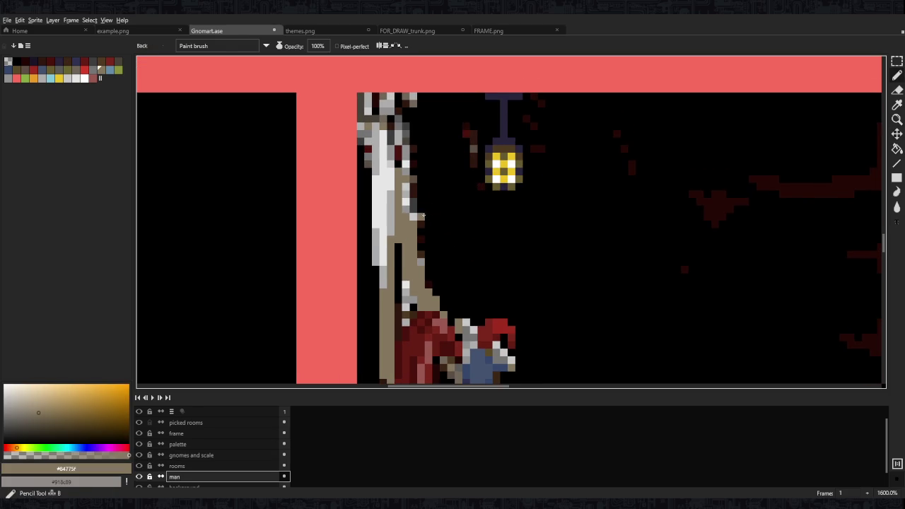
{"action": "left_click_drag", "start_coordinate": [472, 180], "coordinate": [510, 275]}
{"action": "mouse_move", "coordinate": [495, 245]}
{"action": "left_mouse_down"}
{"action": "mouse_move", "coordinate": [474, 212]}
{"action": "mouse_move", "coordinate": [471, 276]}
{"action": "mouse_move", "coordinate": [453, 244]}
{"action": "mouse_move", "coordinate": [434, 277]}
{"action": "mouse_move", "coordinate": [435, 230]}
{"action": "mouse_move", "coordinate": [438, 290]}
{"action": "left_mouse_up"}
Add pink folds and a dark-red left edge to the tan figure
{"action": "key", "text": "i"}
{"action": "left_click", "coordinate": [439, 324]}
{"action": "key", "text": "b"}
{"action": "left_click_drag", "start_coordinate": [445, 208], "coordinate": [452, 262]}
{"action": "mouse_move", "coordinate": [432, 230]}
{"action": "left_mouse_down"}
{"action": "mouse_move", "coordinate": [443, 299]}
{"action": "mouse_move", "coordinate": [432, 233]}
{"action": "left_mouse_up"}
{"action": "key", "text": "i"}
{"action": "left_click", "coordinate": [439, 342]}
{"action": "key", "text": "b"}
{"action": "mouse_move", "coordinate": [421, 209]}
{"action": "left_mouse_down"}
{"action": "mouse_move", "coordinate": [432, 286]}
{"action": "mouse_move", "coordinate": [451, 288]}
{"action": "left_mouse_up"}
{"action": "left_click_drag", "start_coordinate": [417, 239], "coordinate": [424, 281]}
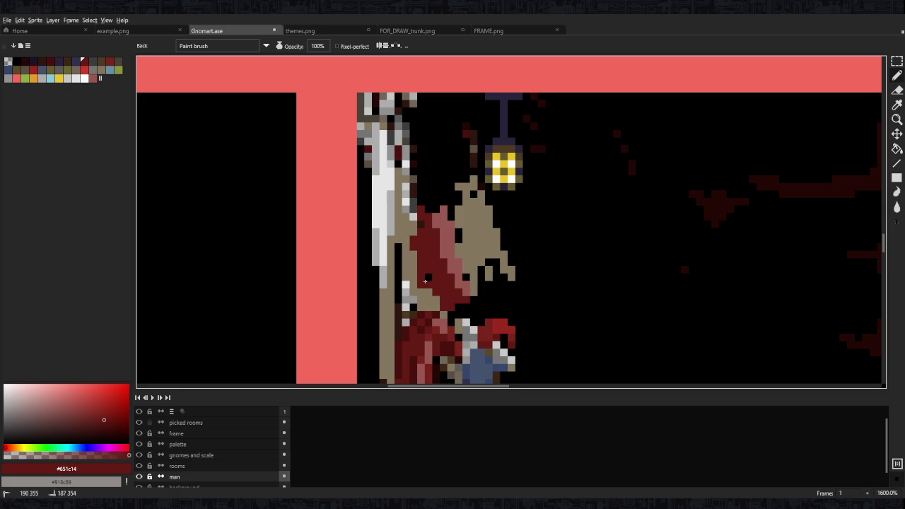
Fill more tan on the figure's upper area and shade its right edge olive-yellow
{"action": "key", "text": "i"}
{"action": "left_click", "coordinate": [470, 240]}
{"action": "key", "text": "b"}
{"action": "mouse_move", "coordinate": [424, 212]}
{"action": "left_mouse_down"}
{"action": "mouse_move", "coordinate": [442, 181]}
{"action": "mouse_move", "coordinate": [458, 236]}
{"action": "left_mouse_up"}
{"action": "mouse_move", "coordinate": [453, 159]}
{"action": "left_mouse_down"}
{"action": "mouse_move", "coordinate": [467, 186]}
{"action": "mouse_move", "coordinate": [458, 146]}
{"action": "left_mouse_up"}
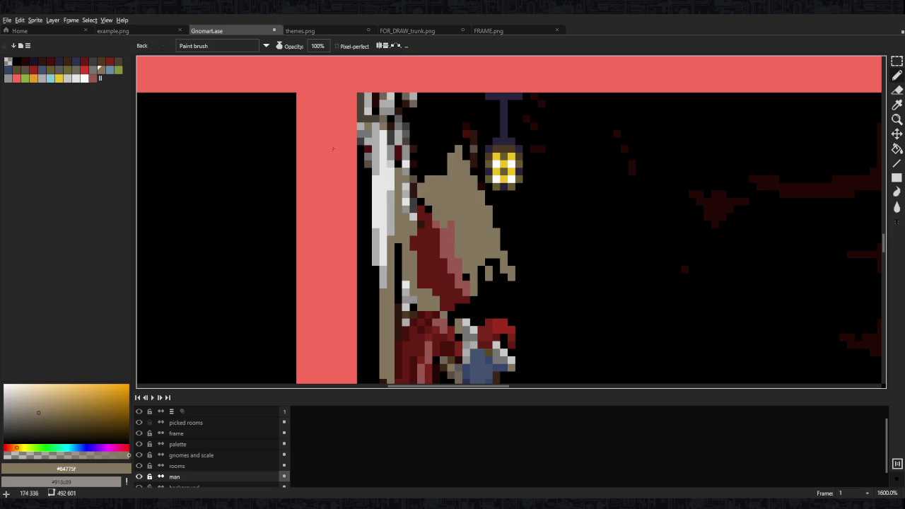
{"action": "left_click", "coordinate": [95, 72]}
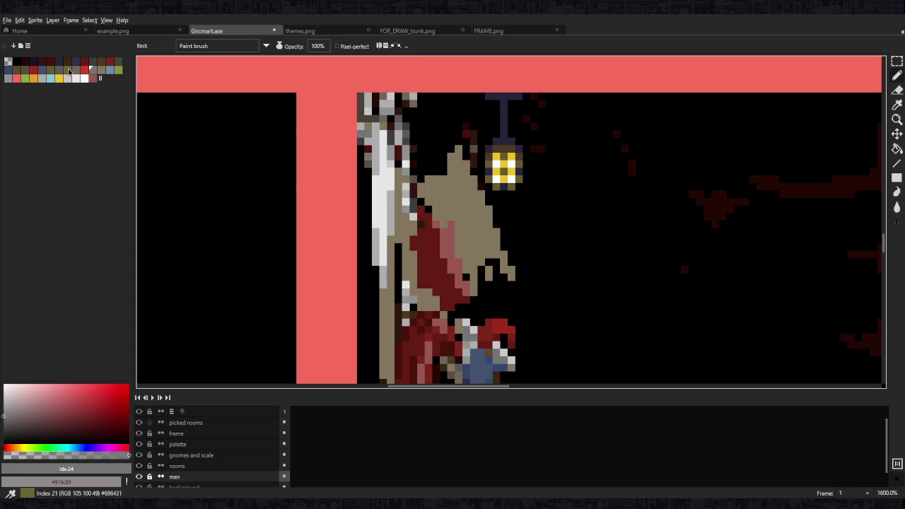
{"action": "left_click", "coordinate": [51, 70]}
{"action": "mouse_move", "coordinate": [473, 177]}
{"action": "left_mouse_down"}
{"action": "mouse_move", "coordinate": [475, 212]}
{"action": "mouse_move", "coordinate": [518, 276]}
{"action": "mouse_move", "coordinate": [456, 134]}
{"action": "mouse_move", "coordinate": [442, 169]}
{"action": "mouse_move", "coordinate": [435, 133]}
{"action": "mouse_move", "coordinate": [479, 200]}
{"action": "mouse_move", "coordinate": [413, 159]}
{"action": "left_mouse_up"}
{"action": "left_click", "coordinate": [453, 170], "text": "alt"}
{"action": "left_click_drag", "start_coordinate": [428, 127], "coordinate": [427, 179]}
Add darker olive pixels near the figure's top and edge
{"action": "scroll", "coordinate": [472, 158], "scroll_direction": "down", "scroll_amount": 4}
{"action": "scroll", "coordinate": [553, 171], "scroll_direction": "down", "scroll_amount": 3}
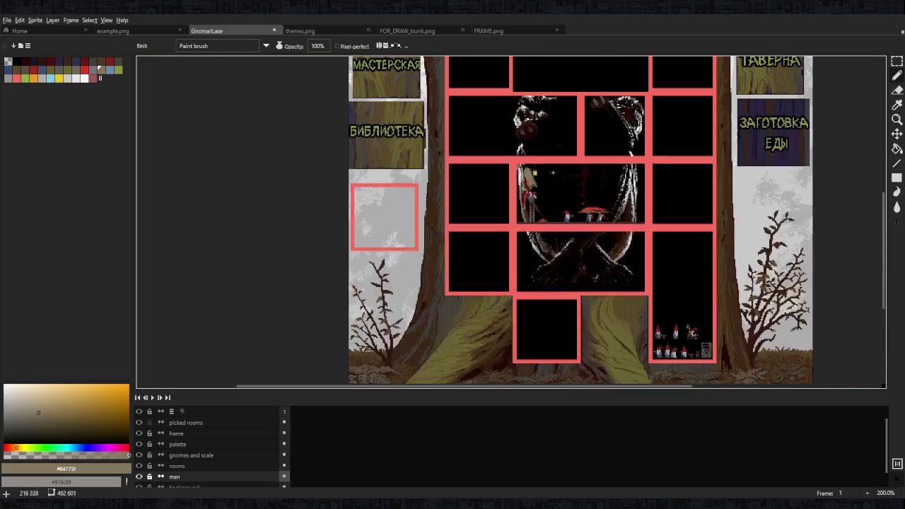
{"action": "scroll", "coordinate": [552, 191], "scroll_direction": "up", "scroll_amount": 3}
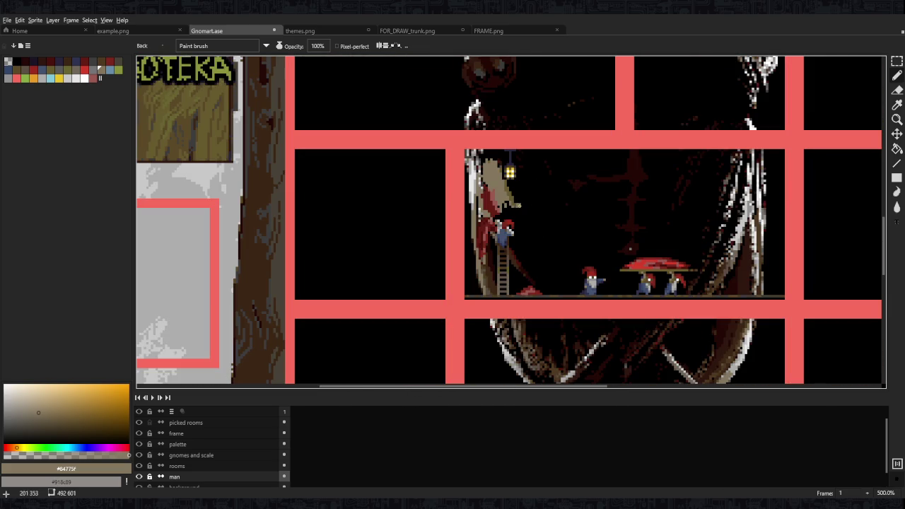
{"action": "scroll", "coordinate": [506, 189], "scroll_direction": "up", "scroll_amount": 4}
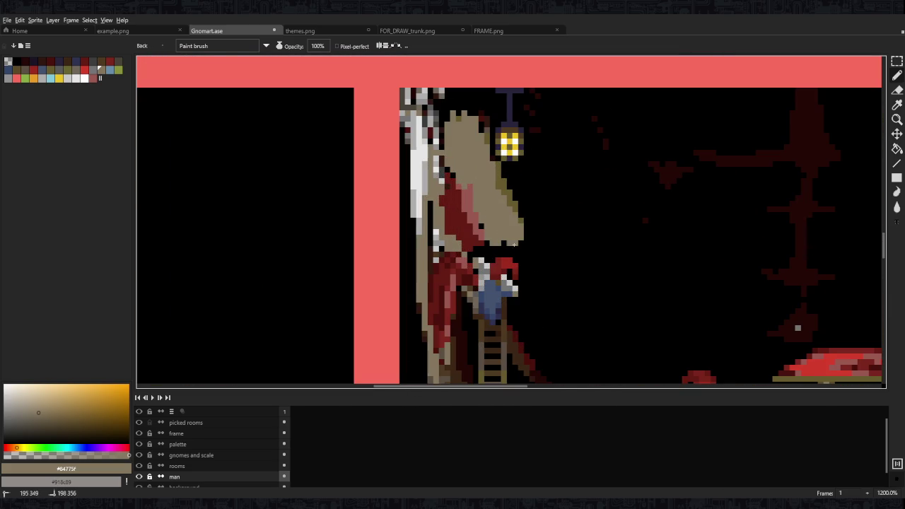
{"action": "left_click", "coordinate": [512, 237], "text": "alt"}
{"action": "left_click_drag", "start_coordinate": [523, 226], "coordinate": [531, 269]}
{"action": "left_click", "coordinate": [429, 206]}
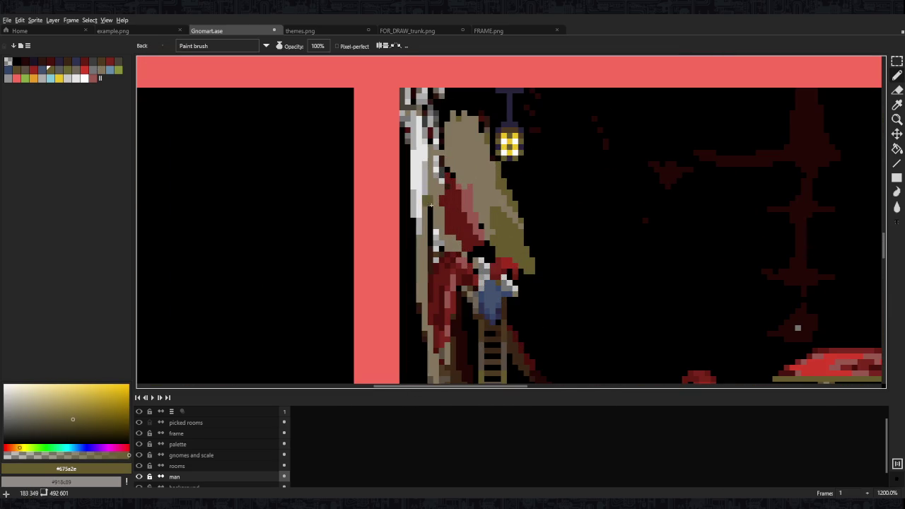
{"action": "left_click", "coordinate": [428, 184], "text": "alt"}
Shade the figure's right side with the trunk's grey-brown #5b4f45
{"action": "scroll", "coordinate": [535, 217], "scroll_direction": "down", "scroll_amount": 2}
{"action": "scroll", "coordinate": [486, 278], "scroll_direction": "up", "scroll_amount": 2}
{"action": "left_click", "coordinate": [572, 165], "text": "alt"}
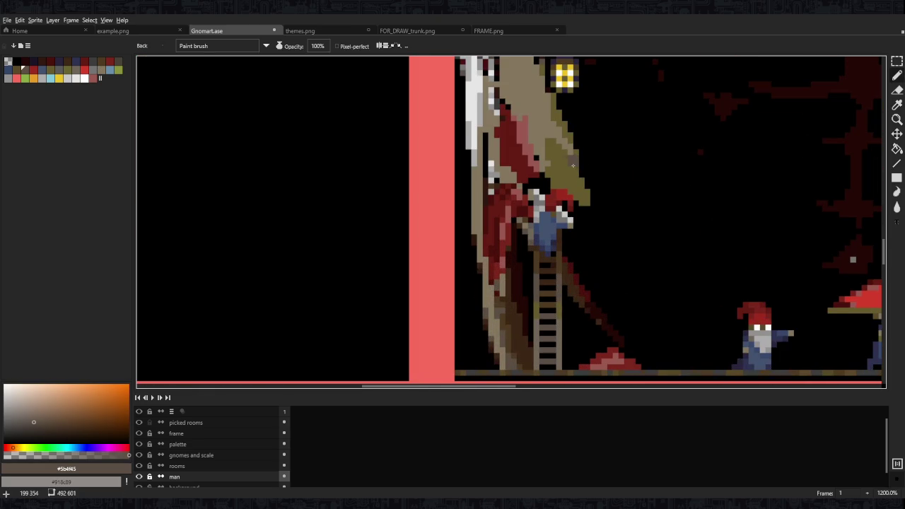
{"action": "left_click_drag", "start_coordinate": [572, 165], "coordinate": [533, 214]}
{"action": "key", "text": "g"}
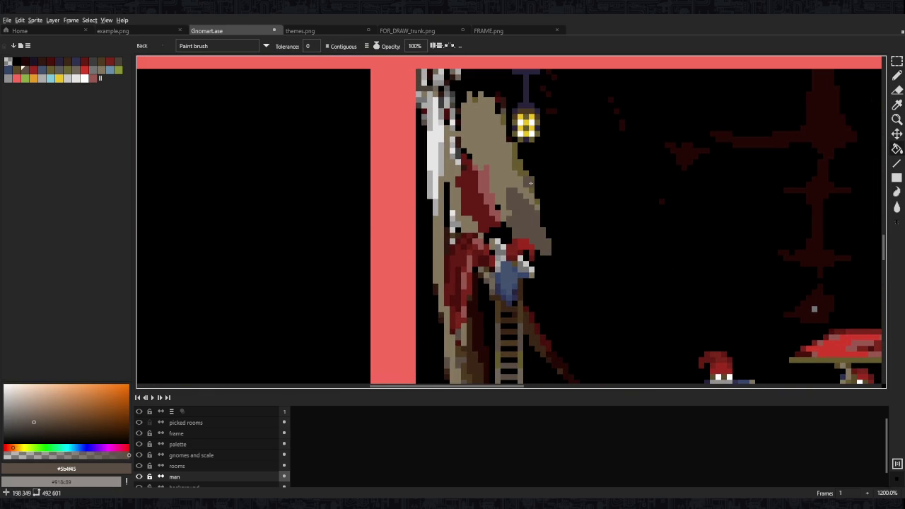
{"action": "key", "text": "b"}
{"action": "left_click_drag", "start_coordinate": [523, 159], "coordinate": [544, 212]}
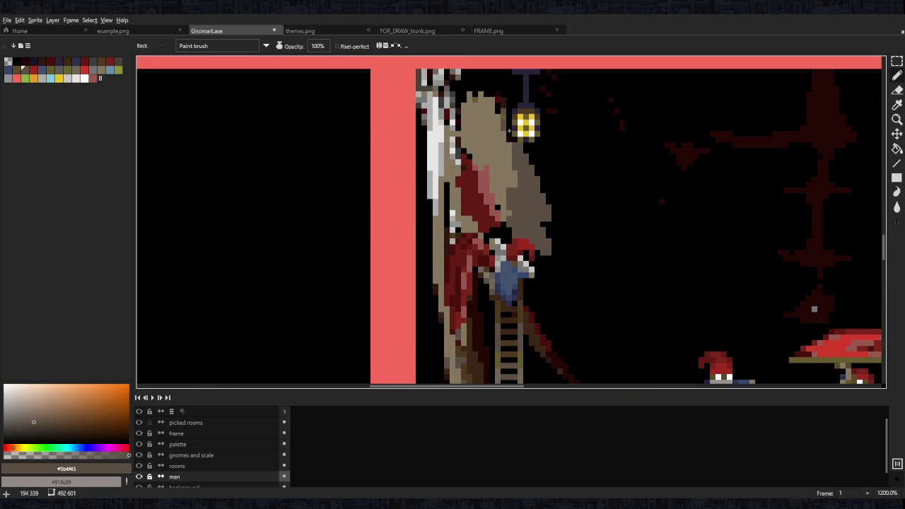
{"action": "mouse_move", "coordinate": [506, 112]}
{"action": "left_mouse_down"}
{"action": "mouse_move", "coordinate": [488, 86]}
{"action": "mouse_move", "coordinate": [465, 97]}
{"action": "mouse_move", "coordinate": [460, 135]}
{"action": "left_mouse_up"}
Add more grey-brown strokes on the figure near the lantern
{"action": "left_click", "coordinate": [464, 138], "text": "alt"}
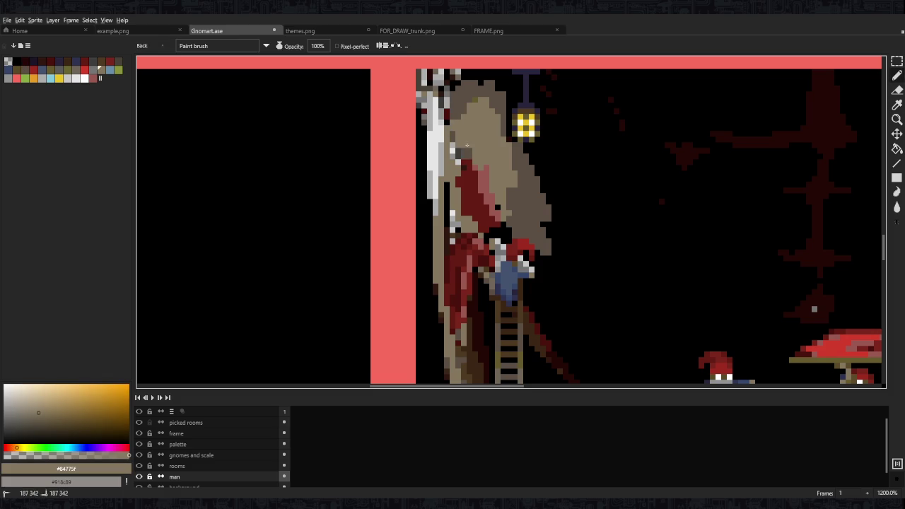
{"action": "scroll", "coordinate": [481, 142], "scroll_direction": "down", "scroll_amount": 6}
{"action": "scroll", "coordinate": [516, 157], "scroll_direction": "up", "scroll_amount": 4}
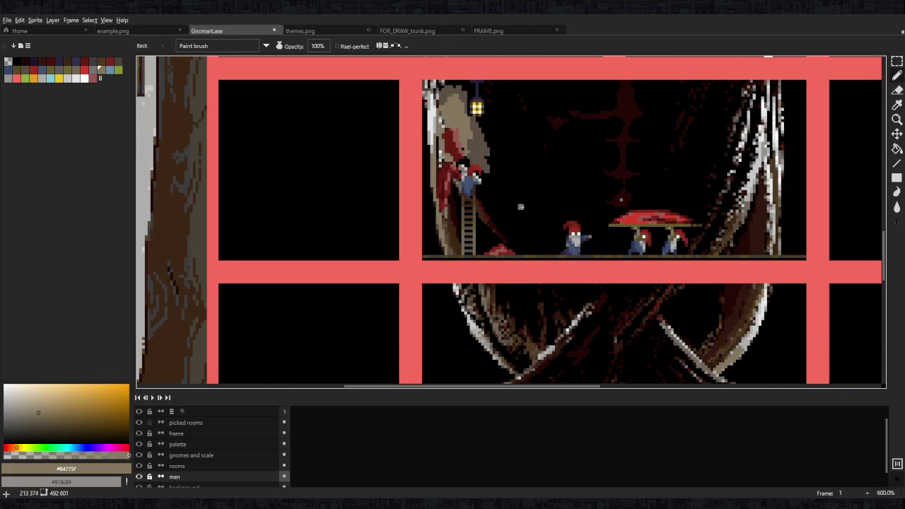
{"action": "left_click", "coordinate": [482, 137], "text": "alt"}
{"action": "mouse_move", "coordinate": [491, 156]}
{"action": "left_mouse_down"}
{"action": "mouse_move", "coordinate": [486, 129]}
{"action": "mouse_move", "coordinate": [513, 168]}
{"action": "mouse_move", "coordinate": [507, 148]}
{"action": "left_mouse_up"}
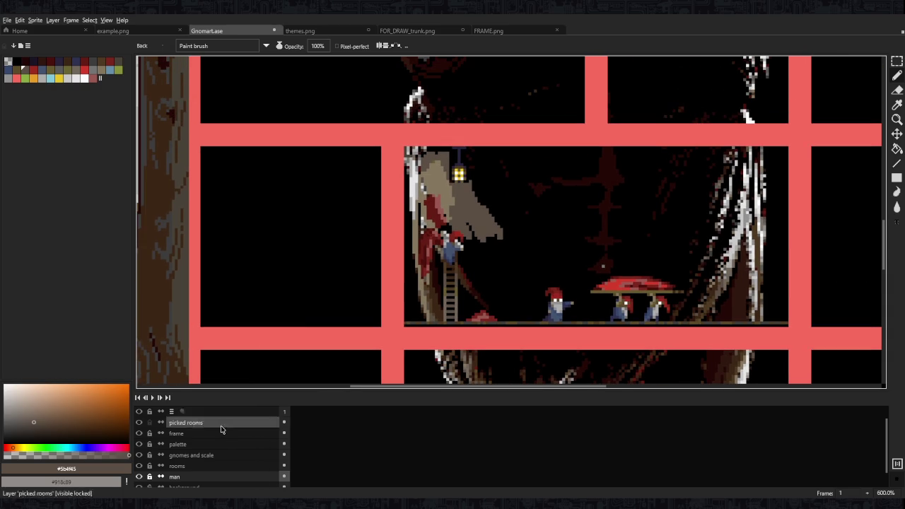
{"action": "left_click", "coordinate": [234, 466]}
Try light-brown strokes around the lantern on the rooms layer, then undo them
{"action": "scroll", "coordinate": [457, 193], "scroll_direction": "up", "scroll_amount": 4}
{"action": "scroll", "coordinate": [427, 203], "scroll_direction": "up", "scroll_amount": 3}
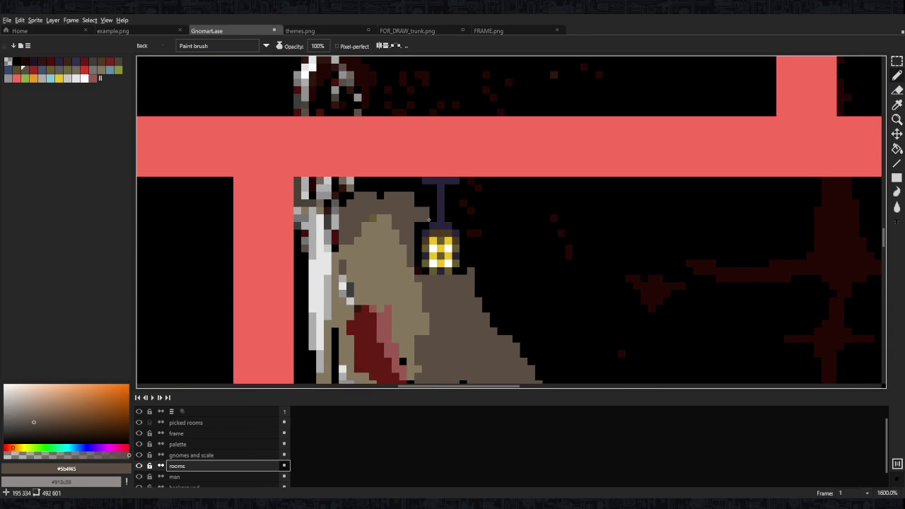
{"action": "key", "text": "w"}
{"action": "left_click", "coordinate": [435, 221]}
{"action": "key", "text": "ctrl+d"}
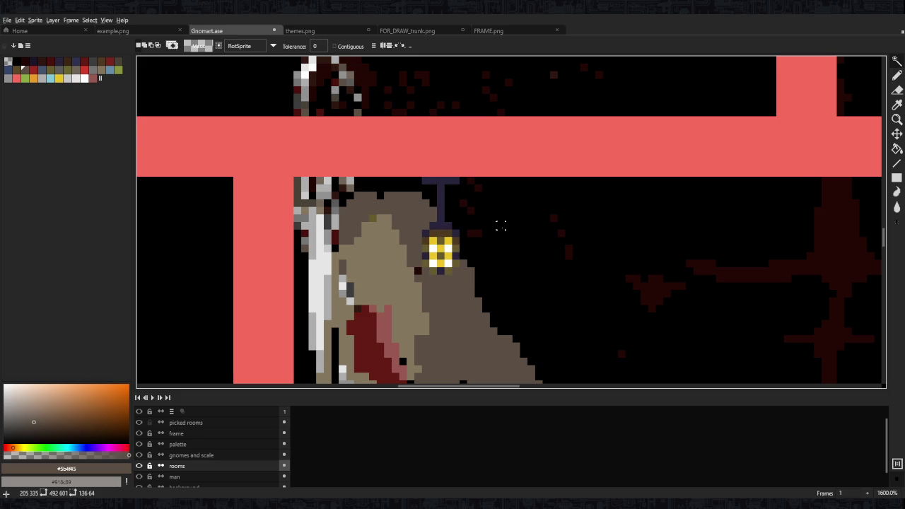
{"action": "key", "text": "b"}
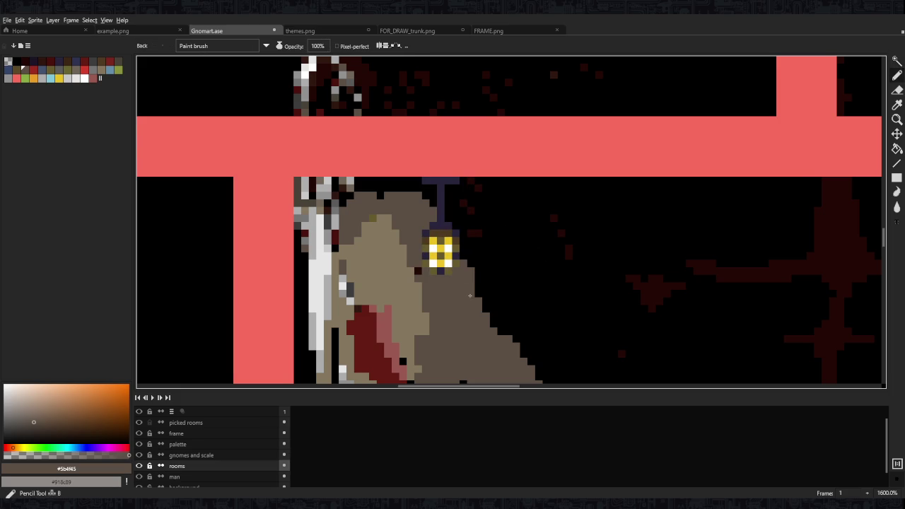
{"action": "left_click", "coordinate": [414, 297], "text": "alt"}
{"action": "left_click_drag", "start_coordinate": [414, 268], "coordinate": [452, 304]}
{"action": "left_click_drag", "start_coordinate": [459, 262], "coordinate": [446, 279]}
{"action": "key", "text": "ctrl+z"}
{"action": "key", "text": "ctrl+z"}
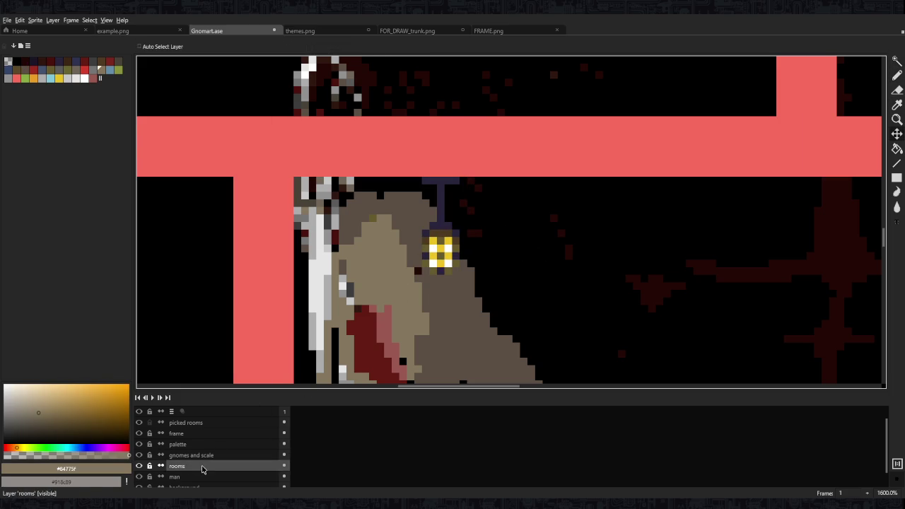
Cover the head's dark outline with light brown on the man layer and check layer visibility
{"action": "left_click", "coordinate": [212, 477]}
{"action": "left_click_drag", "start_coordinate": [406, 238], "coordinate": [426, 204]}
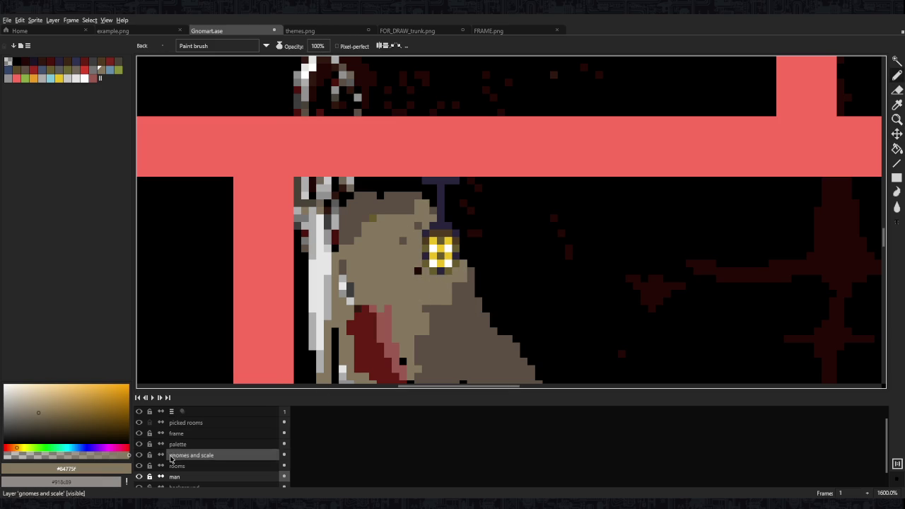
{"action": "left_click", "coordinate": [139, 477]}
{"action": "left_click", "coordinate": [212, 466]}
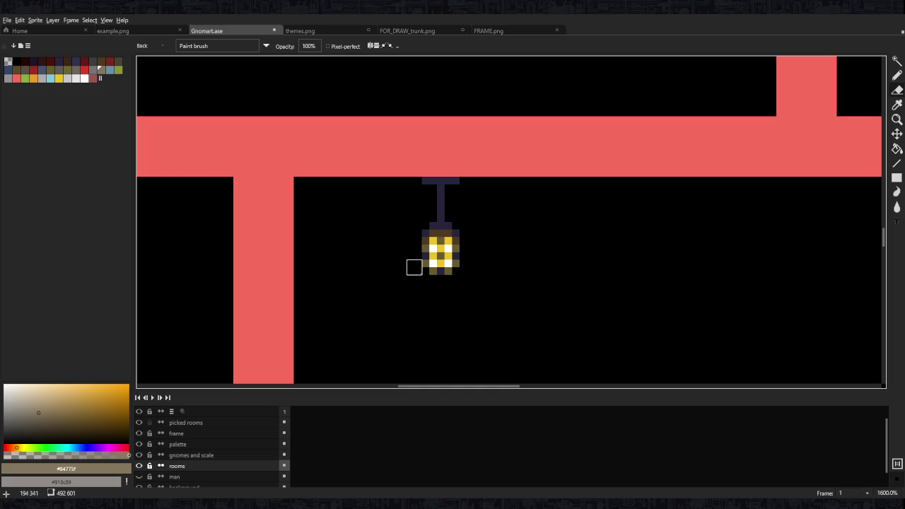
{"action": "left_click", "coordinate": [139, 466]}
{"action": "scroll", "coordinate": [139, 474], "scroll_direction": "down", "scroll_amount": 2}
{"action": "left_click", "coordinate": [138, 472]}
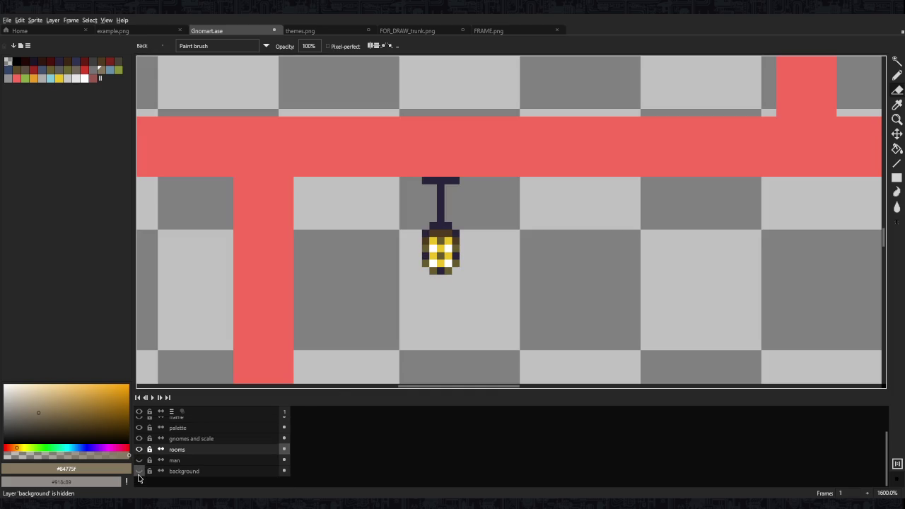
Select the man layer and zoom in on the gnome room
{"action": "left_click", "coordinate": [139, 460]}
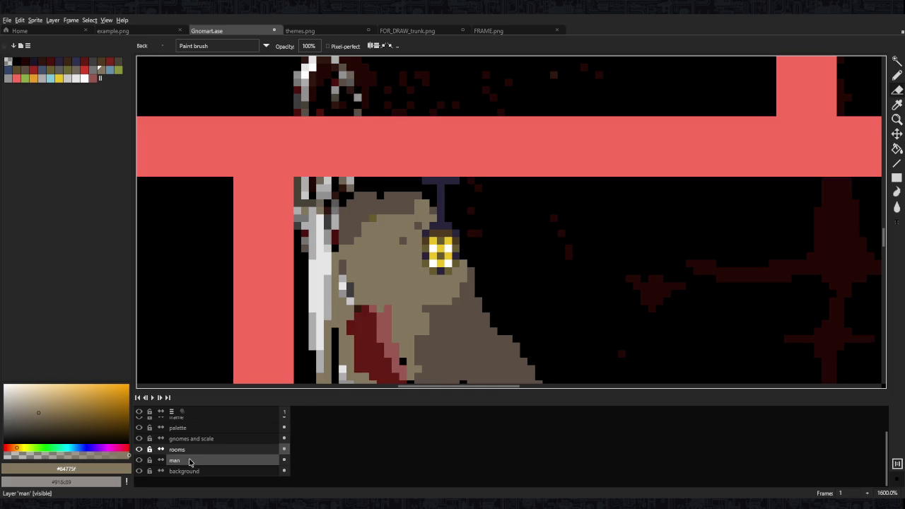
{"action": "scroll", "coordinate": [243, 430], "scroll_direction": "up", "scroll_amount": 1}
{"action": "scroll", "coordinate": [491, 253], "scroll_direction": "down", "scroll_amount": 3}
{"action": "scroll", "coordinate": [491, 252], "scroll_direction": "up", "scroll_amount": 3}
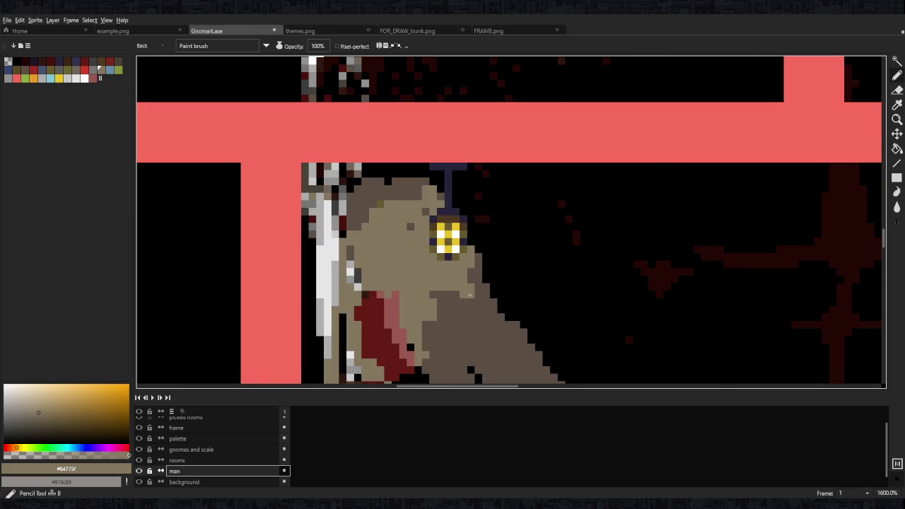
{"action": "scroll", "coordinate": [491, 253], "scroll_direction": "down", "scroll_amount": 7}
{"action": "scroll", "coordinate": [497, 277], "scroll_direction": "up", "scroll_amount": 3}
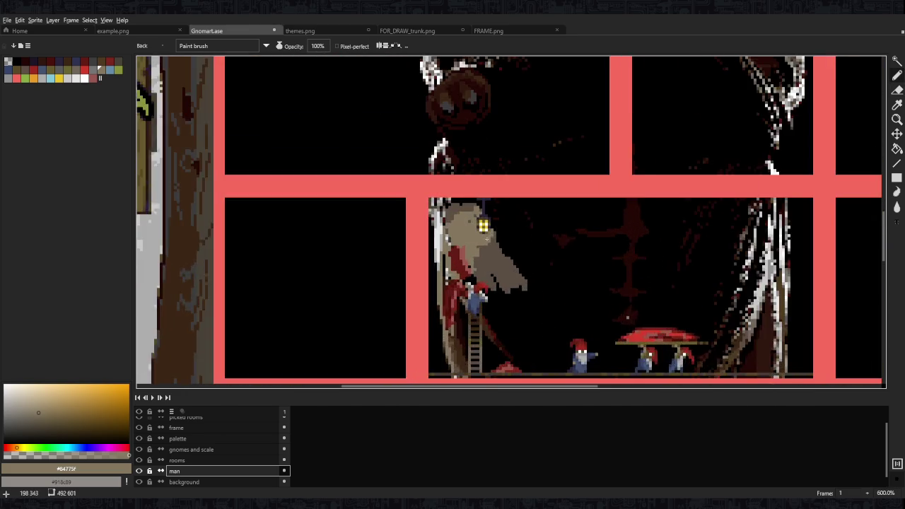
Paint dark-brown shading under the beige shape's brim
{"action": "scroll", "coordinate": [498, 276], "scroll_direction": "up", "scroll_amount": 1}
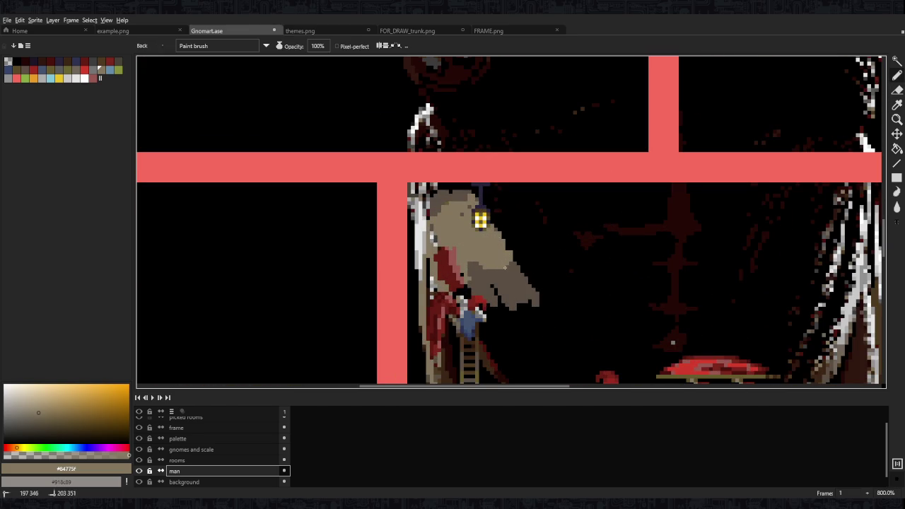
{"action": "left_click", "coordinate": [500, 240], "text": "alt"}
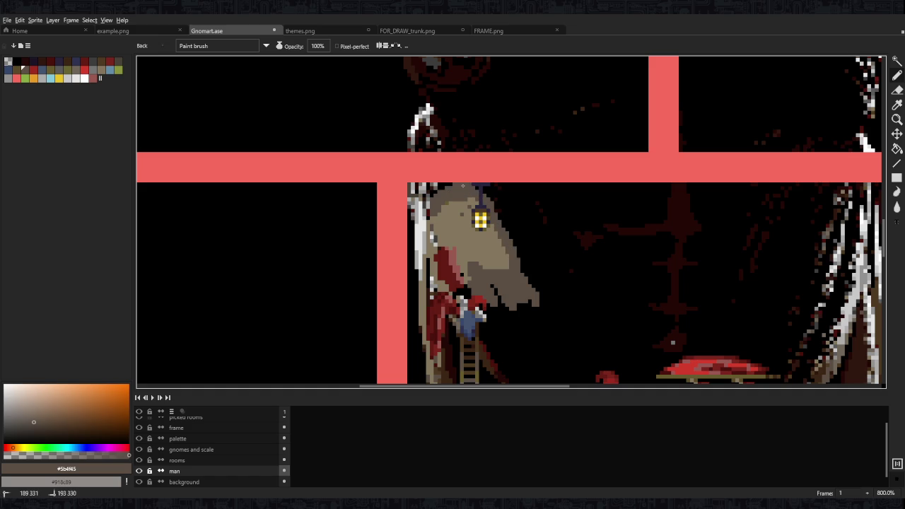
{"action": "scroll", "coordinate": [467, 244], "scroll_direction": "down", "scroll_amount": 1}
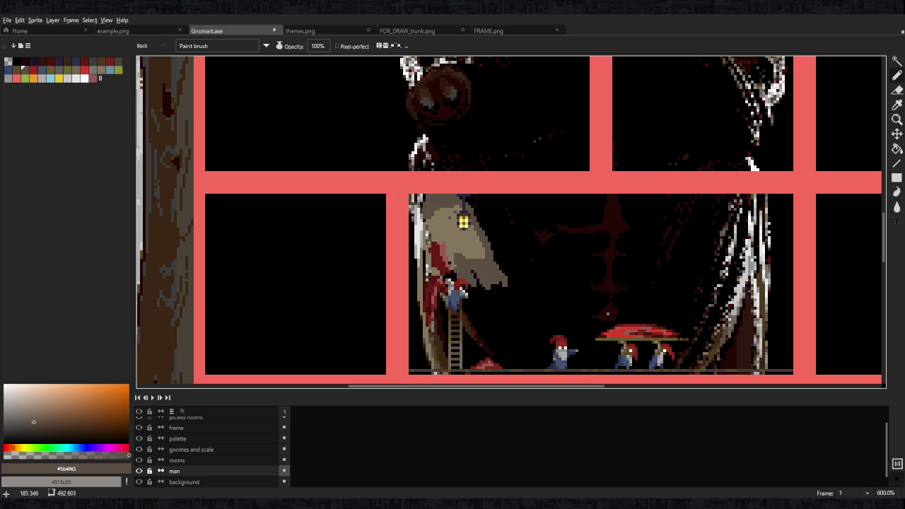
{"action": "scroll", "coordinate": [427, 263], "scroll_direction": "up", "scroll_amount": 1}
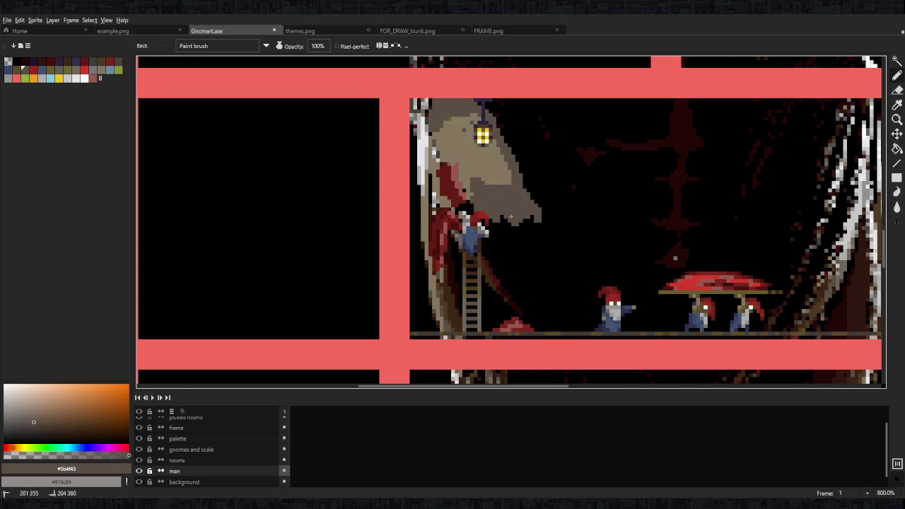
{"action": "left_click", "coordinate": [117, 69]}
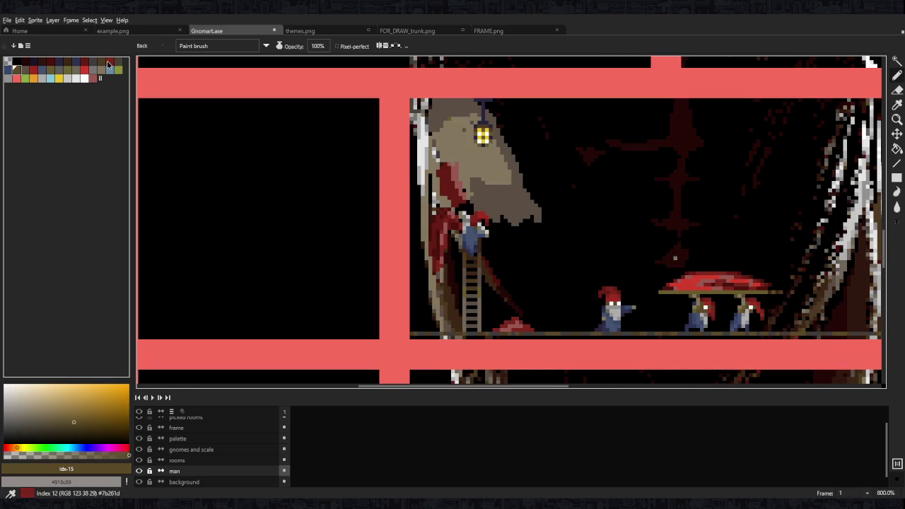
{"action": "left_click", "coordinate": [107, 65]}
{"action": "scroll", "coordinate": [570, 212], "scroll_direction": "right", "scroll_amount": 1}
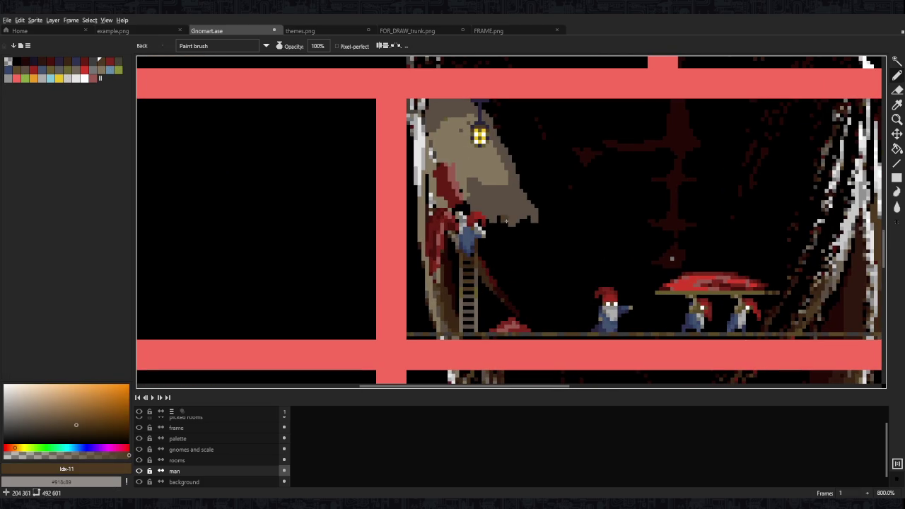
{"action": "mouse_move", "coordinate": [487, 225]}
{"action": "left_mouse_down"}
{"action": "mouse_move", "coordinate": [521, 227]}
{"action": "mouse_move", "coordinate": [568, 282]}
{"action": "left_mouse_up"}
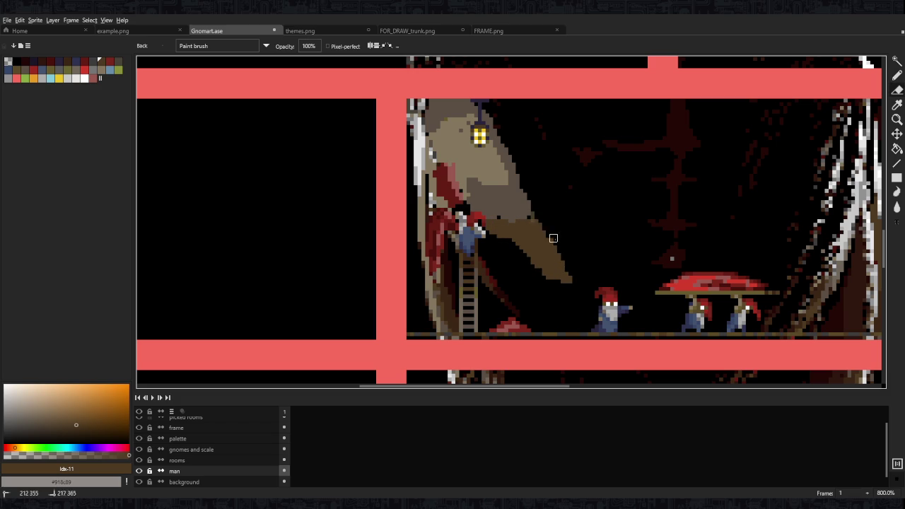
Extend the diagonal shape in beige, shade it dark brown and line its lower edge dark red #240805
{"action": "scroll", "coordinate": [547, 205], "scroll_direction": "down", "scroll_amount": 5}
{"action": "scroll", "coordinate": [571, 223], "scroll_direction": "up", "scroll_amount": 2}
{"action": "scroll", "coordinate": [559, 228], "scroll_direction": "up", "scroll_amount": 1}
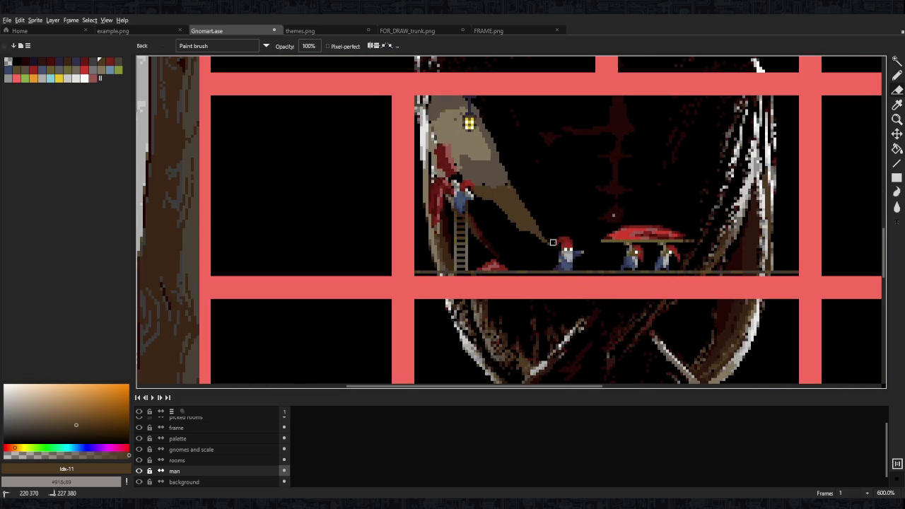
{"action": "mouse_move", "coordinate": [502, 230]}
{"action": "left_mouse_down"}
{"action": "mouse_move", "coordinate": [480, 204]}
{"action": "mouse_move", "coordinate": [501, 217]}
{"action": "left_mouse_up"}
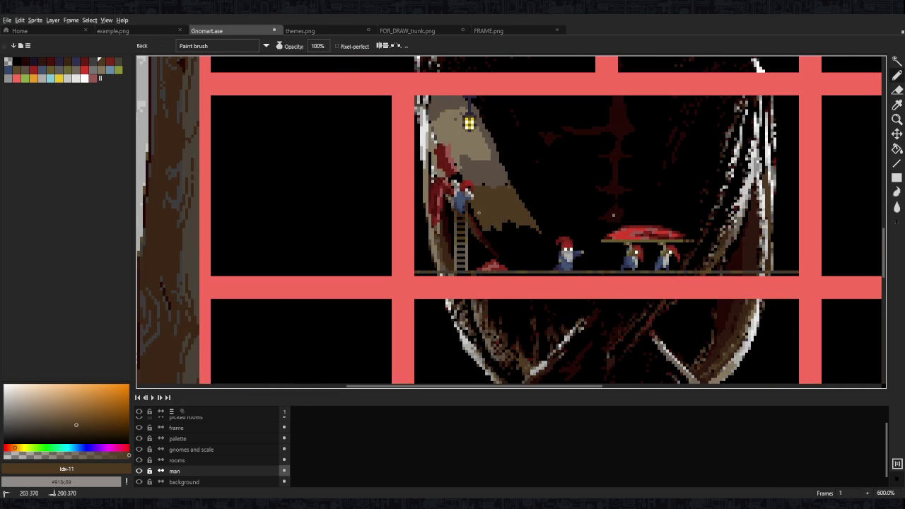
{"action": "scroll", "coordinate": [478, 214], "scroll_direction": "up", "scroll_amount": 1}
{"action": "left_click", "coordinate": [475, 234], "text": "alt"}
{"action": "mouse_move", "coordinate": [476, 200]}
{"action": "left_mouse_down"}
{"action": "mouse_move", "coordinate": [496, 229]}
{"action": "mouse_move", "coordinate": [606, 245]}
{"action": "left_mouse_up"}
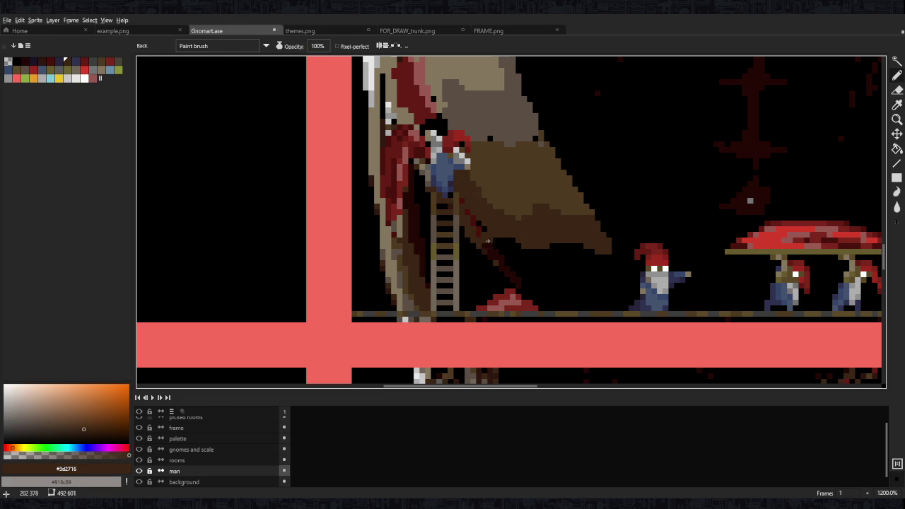
{"action": "left_click", "coordinate": [487, 233], "text": "alt"}
{"action": "mouse_move", "coordinate": [487, 234]}
{"action": "left_mouse_down"}
{"action": "mouse_move", "coordinate": [584, 246]}
{"action": "mouse_move", "coordinate": [579, 289]}
{"action": "left_mouse_up"}
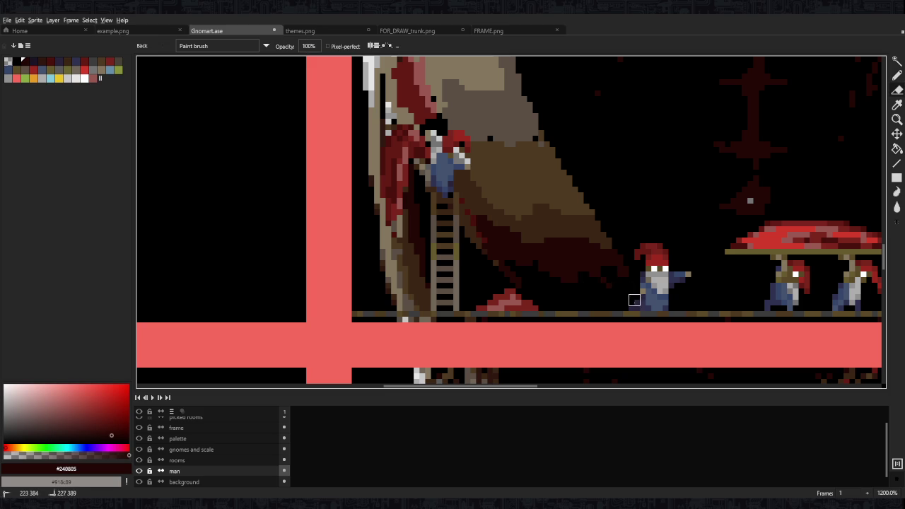
Sample tan, red and brown tones, then add dark brown strokes along the shape's edge
{"action": "scroll", "coordinate": [588, 276], "scroll_direction": "down", "scroll_amount": 3}
{"action": "scroll", "coordinate": [623, 248], "scroll_direction": "down", "scroll_amount": 2}
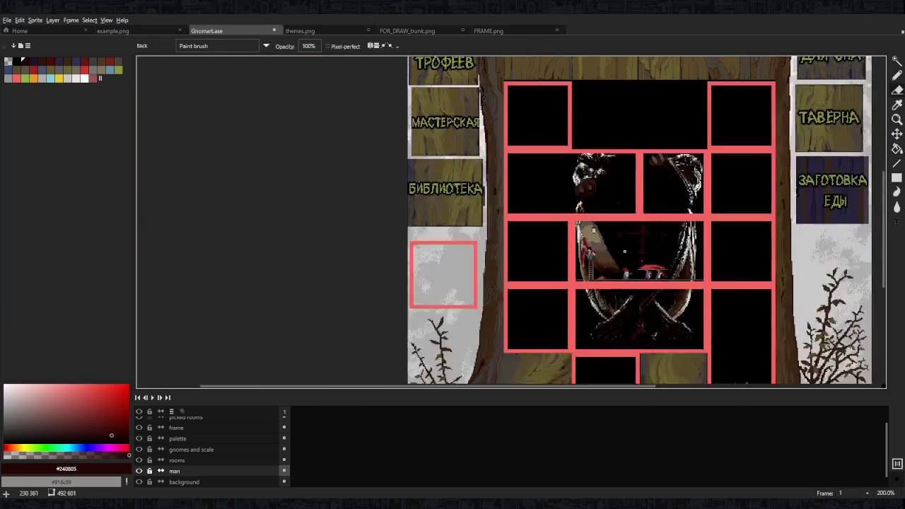
{"action": "scroll", "coordinate": [593, 233], "scroll_direction": "up", "scroll_amount": 4}
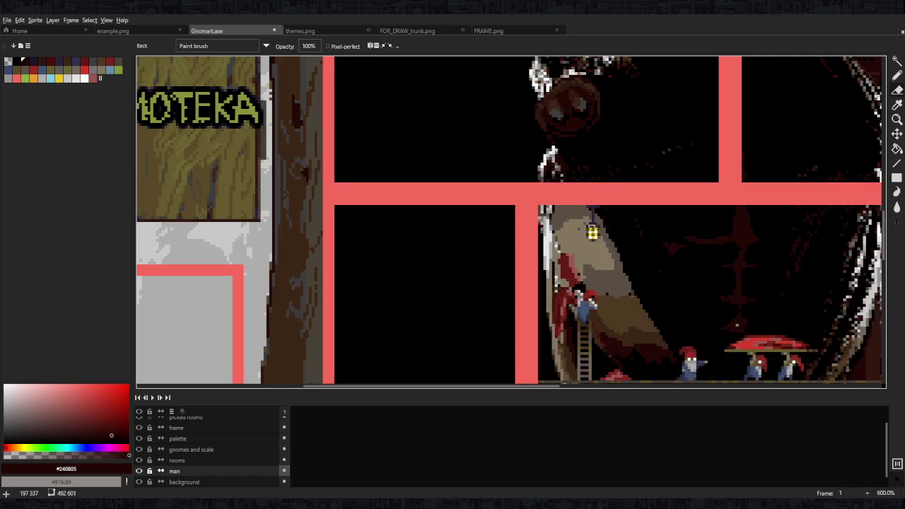
{"action": "left_click", "coordinate": [617, 267], "text": "alt"}
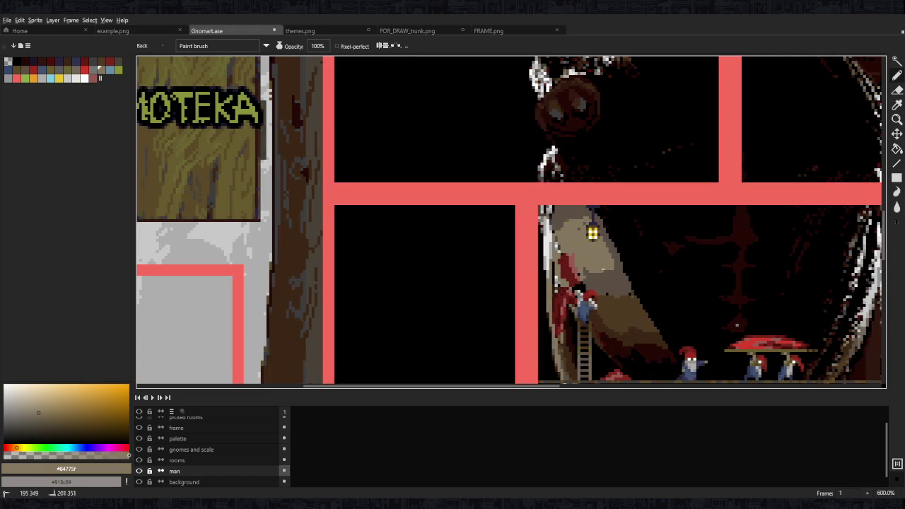
{"action": "left_click", "coordinate": [593, 267], "text": "alt"}
{"action": "left_click", "coordinate": [577, 272], "text": "alt"}
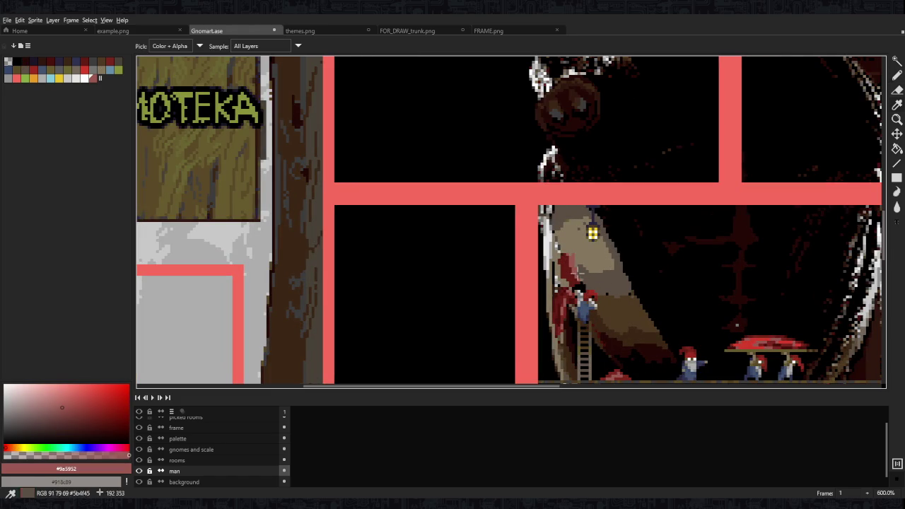
{"action": "left_click", "coordinate": [579, 272], "text": "alt"}
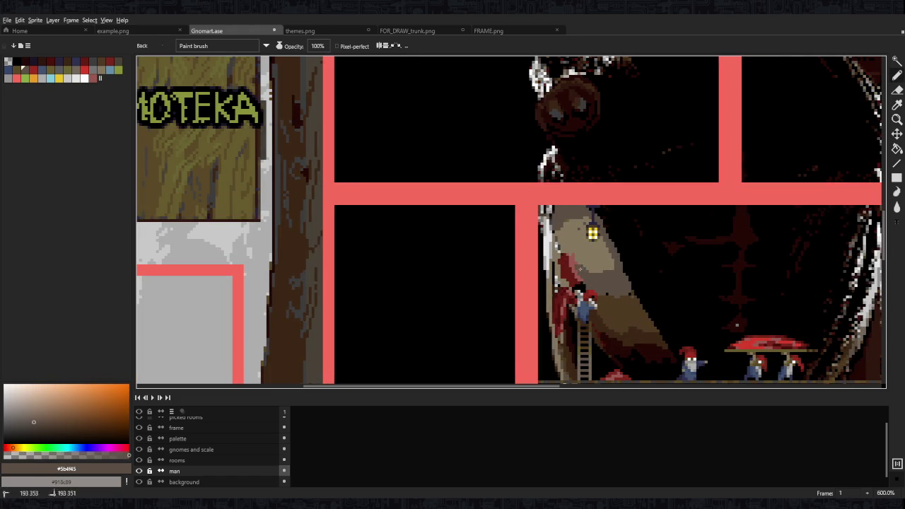
{"action": "left_click", "coordinate": [580, 267], "text": "alt"}
{"action": "left_click", "coordinate": [562, 258], "text": "alt"}
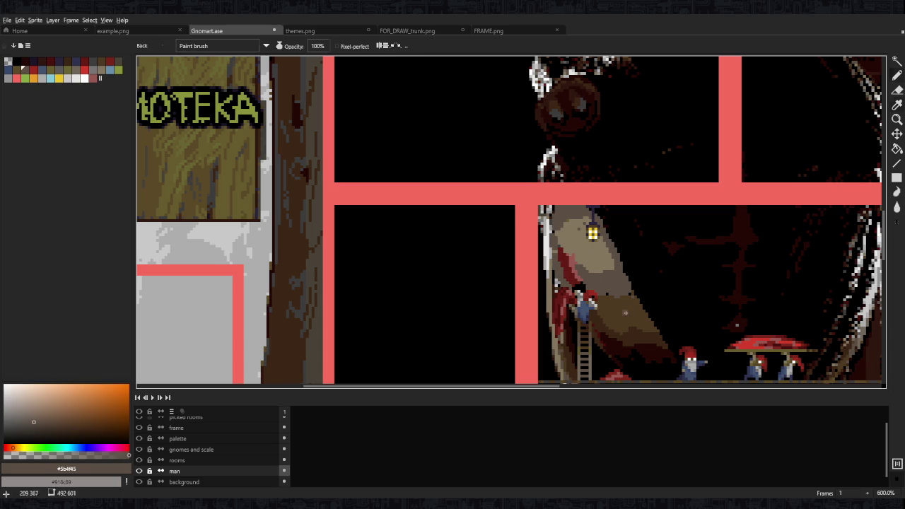
{"action": "left_click", "coordinate": [560, 265], "text": "alt"}
{"action": "left_click_drag", "start_coordinate": [555, 253], "coordinate": [559, 280]}
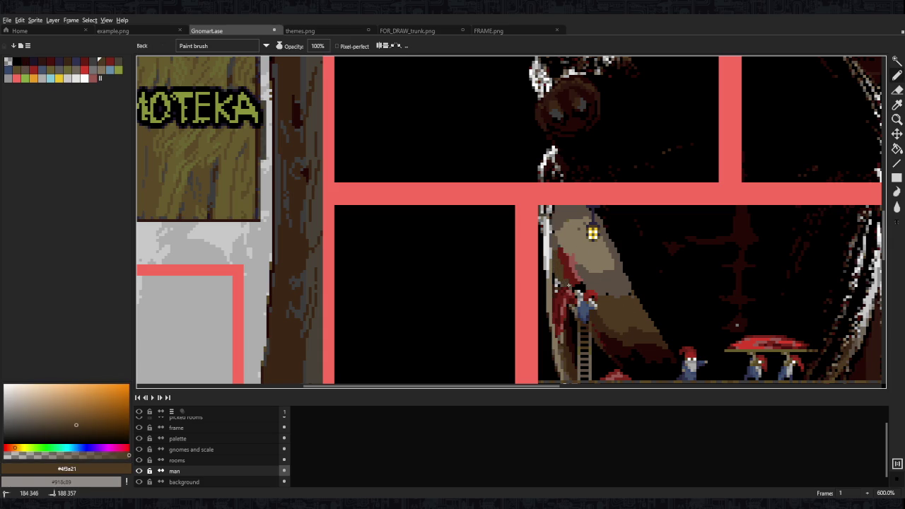
Shade the red cloth beside the ladder gnome with a deeper dark red
{"action": "scroll", "coordinate": [568, 285], "scroll_direction": "up", "scroll_amount": 1}
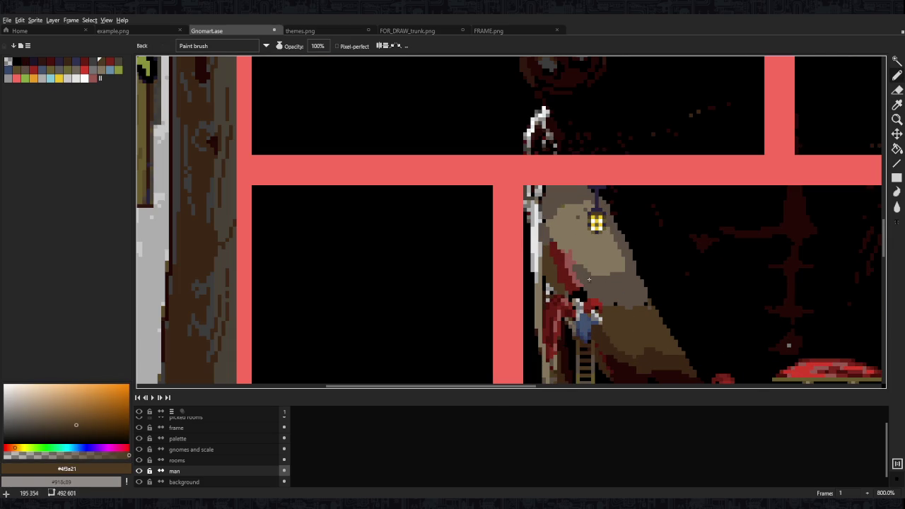
{"action": "left_click", "coordinate": [598, 281], "text": "alt"}
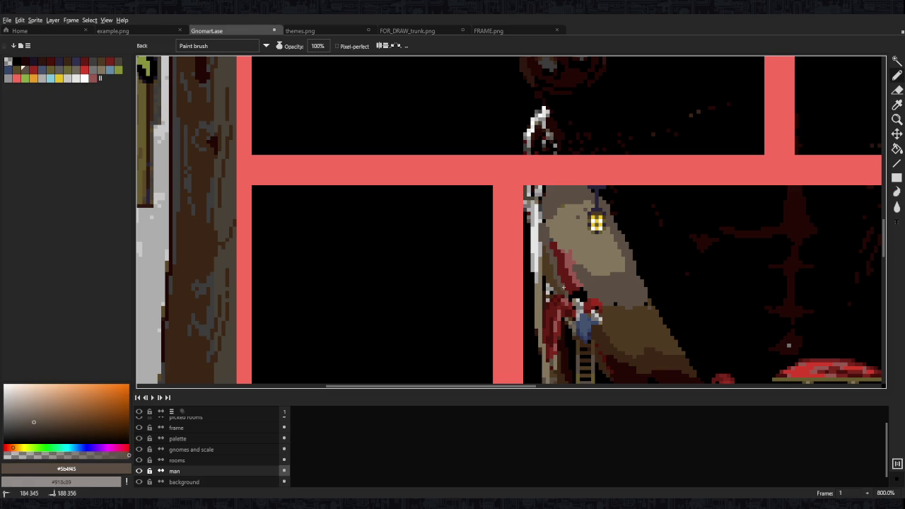
{"action": "scroll", "coordinate": [563, 287], "scroll_direction": "down", "scroll_amount": 3}
{"action": "scroll", "coordinate": [600, 258], "scroll_direction": "down", "scroll_amount": 2}
{"action": "scroll", "coordinate": [599, 258], "scroll_direction": "up", "scroll_amount": 4}
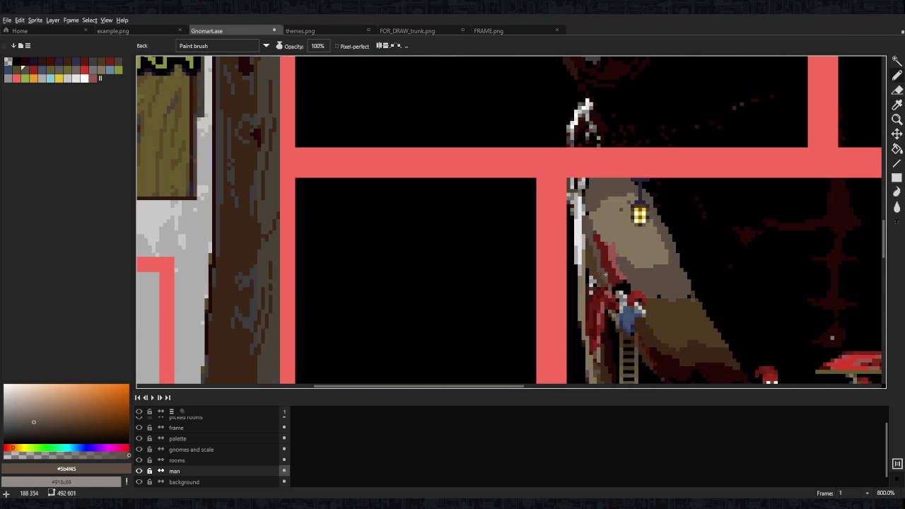
{"action": "left_click", "coordinate": [599, 256], "text": "alt"}
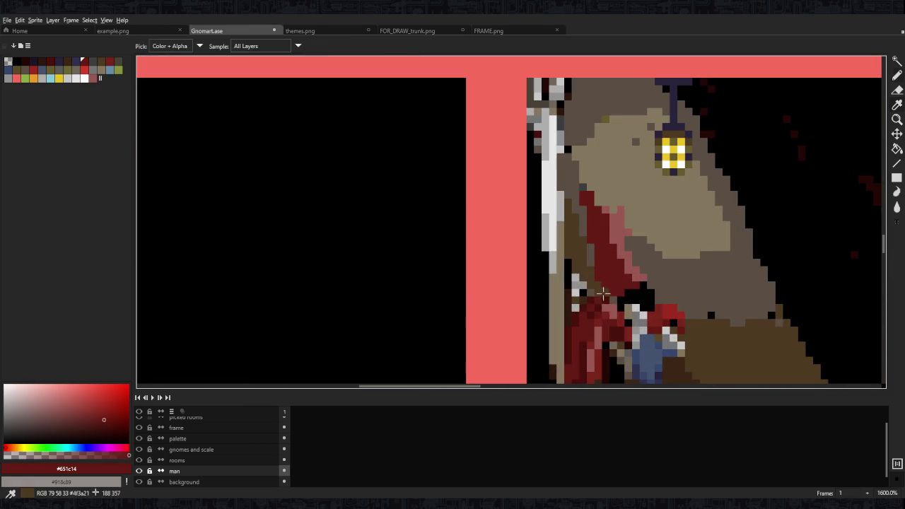
{"action": "scroll", "coordinate": [604, 275], "scroll_direction": "up", "scroll_amount": 1}
{"action": "left_click", "coordinate": [603, 275], "text": "alt"}
{"action": "mouse_move", "coordinate": [591, 210]}
{"action": "left_mouse_down"}
{"action": "mouse_move", "coordinate": [607, 256]}
{"action": "mouse_move", "coordinate": [639, 292]}
{"action": "left_mouse_up"}
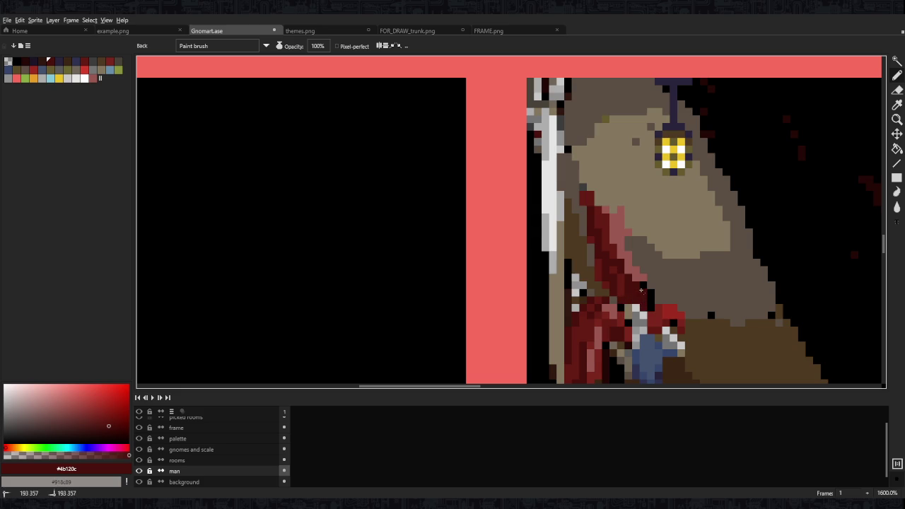
Paint over the two stray grey pixels on the gnome's cape in dark brown
{"action": "scroll", "coordinate": [643, 289], "scroll_direction": "down", "scroll_amount": 6}
{"action": "scroll", "coordinate": [664, 253], "scroll_direction": "down", "scroll_amount": 3}
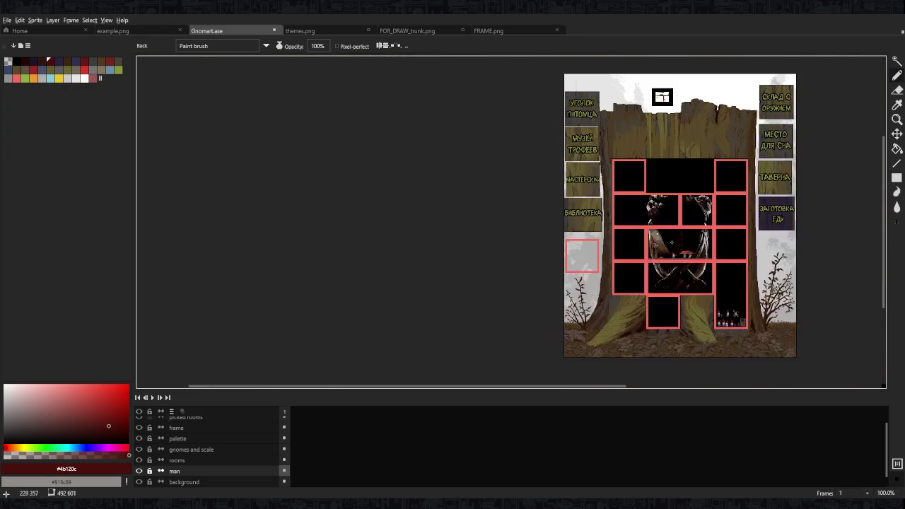
{"action": "scroll", "coordinate": [636, 251], "scroll_direction": "up", "scroll_amount": 9}
{"action": "left_click", "coordinate": [578, 246], "text": "alt"}
{"action": "scroll", "coordinate": [626, 234], "scroll_direction": "down", "scroll_amount": 8}
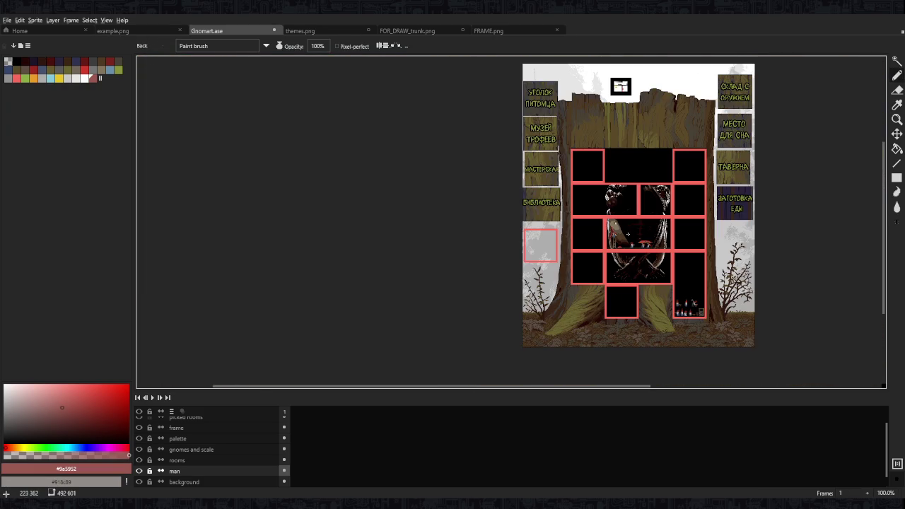
{"action": "scroll", "coordinate": [628, 234], "scroll_direction": "up", "scroll_amount": 3}
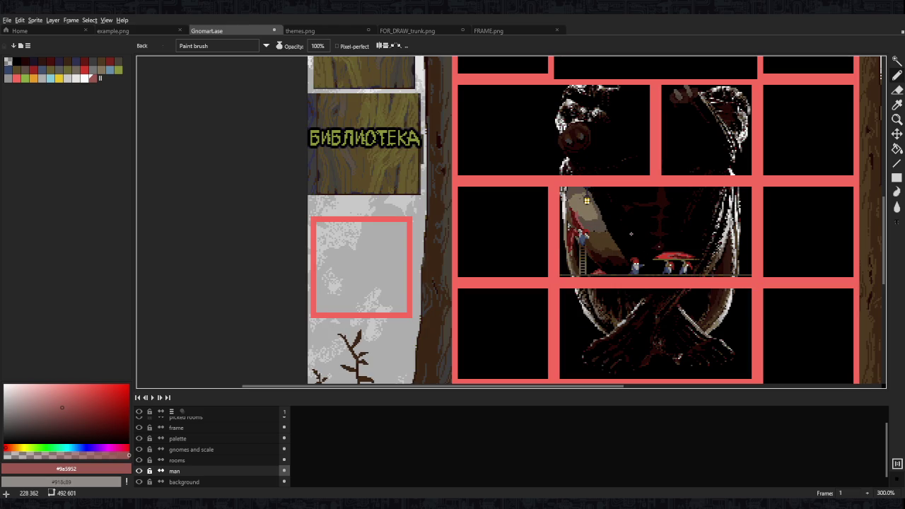
{"action": "scroll", "coordinate": [630, 234], "scroll_direction": "up", "scroll_amount": 3}
{"action": "scroll", "coordinate": [537, 229], "scroll_direction": "up", "scroll_amount": 3}
{"action": "left_click", "coordinate": [515, 226], "text": "alt"}
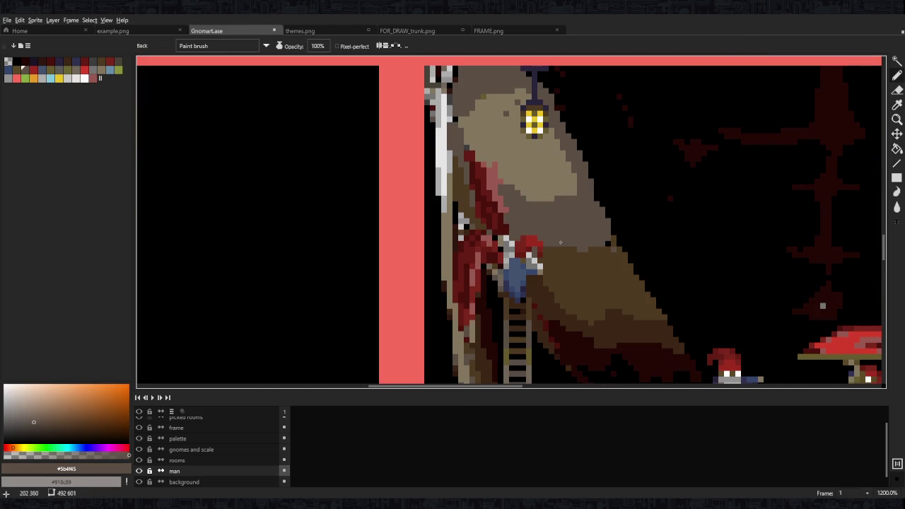
{"action": "left_click", "coordinate": [535, 252], "text": "alt"}
{"action": "scroll", "coordinate": [600, 256], "scroll_direction": "up", "scroll_amount": 3}
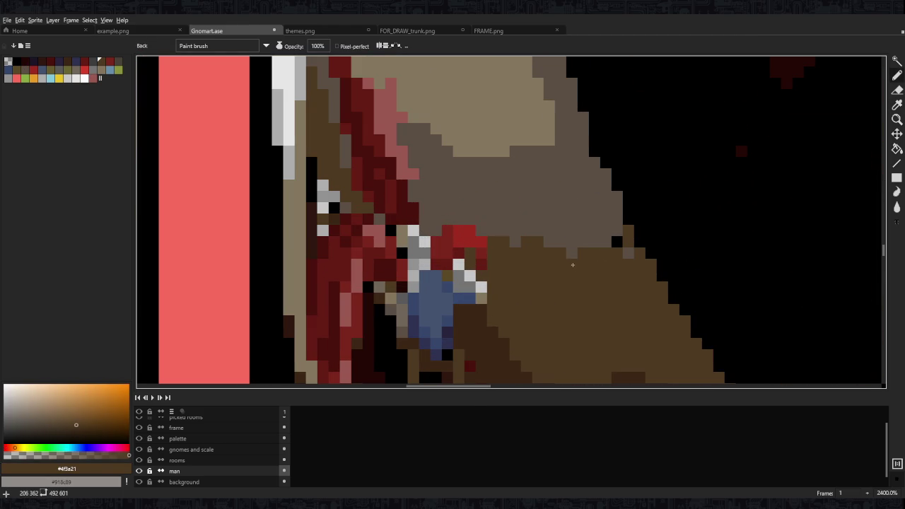
{"action": "left_click", "coordinate": [583, 241]}
{"action": "left_click", "coordinate": [572, 242]}
Select a 2x2 cape area, then return to the brush with pattern aligned to source
{"action": "left_click", "coordinate": [586, 228], "text": "alt"}
{"action": "key", "text": "m"}
{"action": "left_click_drag", "start_coordinate": [566, 235], "coordinate": [590, 258]}
{"action": "scroll", "coordinate": [601, 248], "scroll_direction": "down", "scroll_amount": 3}
{"action": "key", "text": "b"}
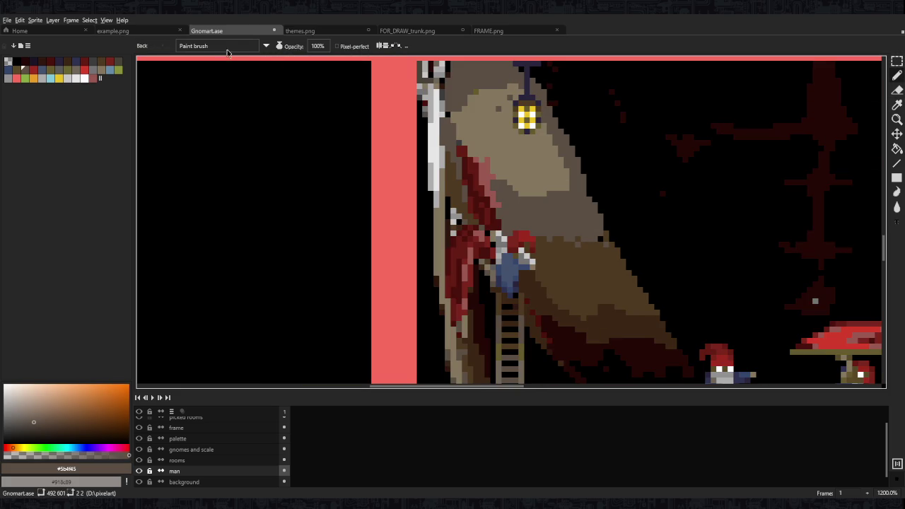
{"action": "left_click", "coordinate": [225, 46]}
{"action": "left_click", "coordinate": [225, 67]}
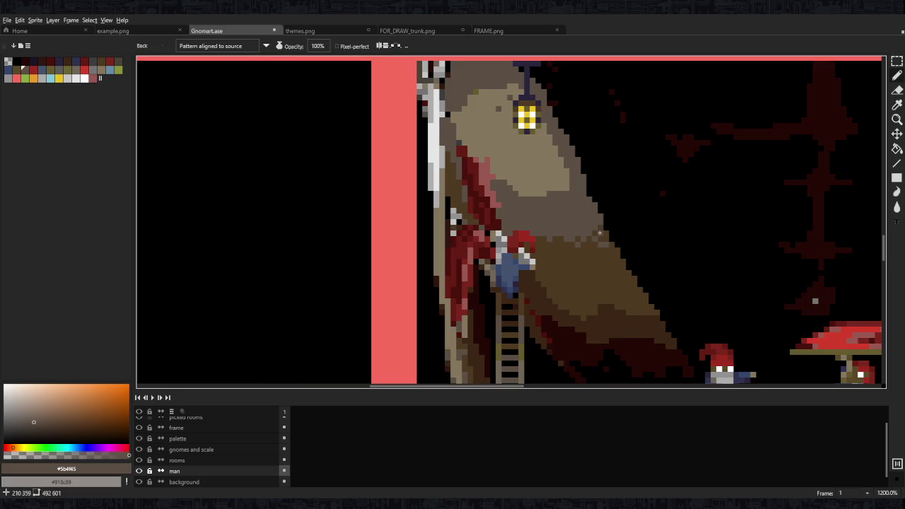
Dither light-brown checkerboard pixels across the upper surface of the lantern branch
{"action": "mouse_move", "coordinate": [534, 238]}
{"action": "left_mouse_down"}
{"action": "mouse_move", "coordinate": [569, 283]}
{"action": "mouse_move", "coordinate": [578, 253]}
{"action": "mouse_move", "coordinate": [616, 290]}
{"action": "mouse_move", "coordinate": [614, 282]}
{"action": "left_mouse_up"}
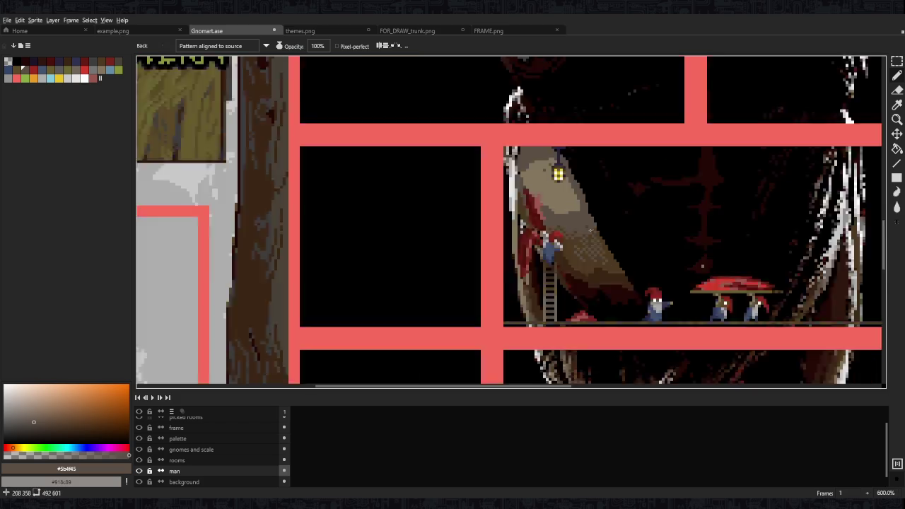
{"action": "scroll", "coordinate": [583, 263], "scroll_direction": "down", "scroll_amount": 2}
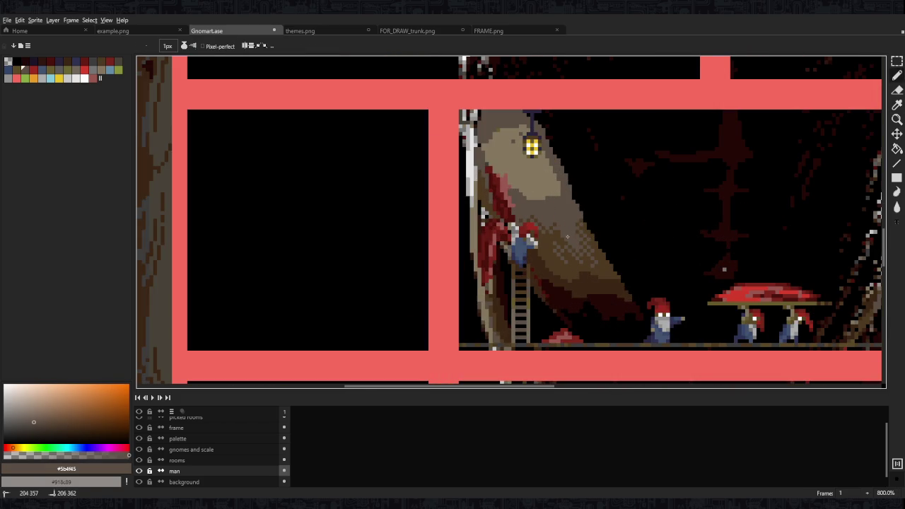
{"action": "scroll", "coordinate": [574, 211], "scroll_direction": "down", "scroll_amount": 1}
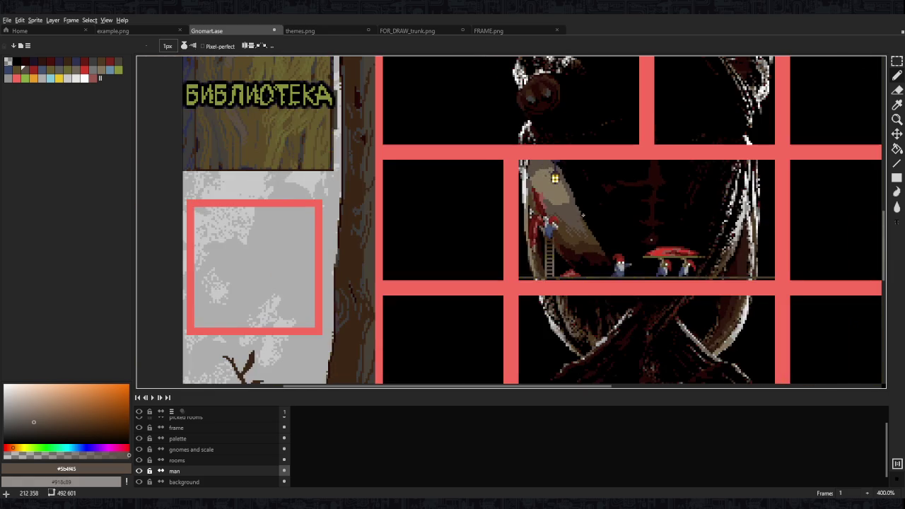
{"action": "scroll", "coordinate": [576, 216], "scroll_direction": "up", "scroll_amount": 1}
{"action": "scroll", "coordinate": [579, 225], "scroll_direction": "up", "scroll_amount": 1}
{"action": "left_click", "coordinate": [579, 225]}
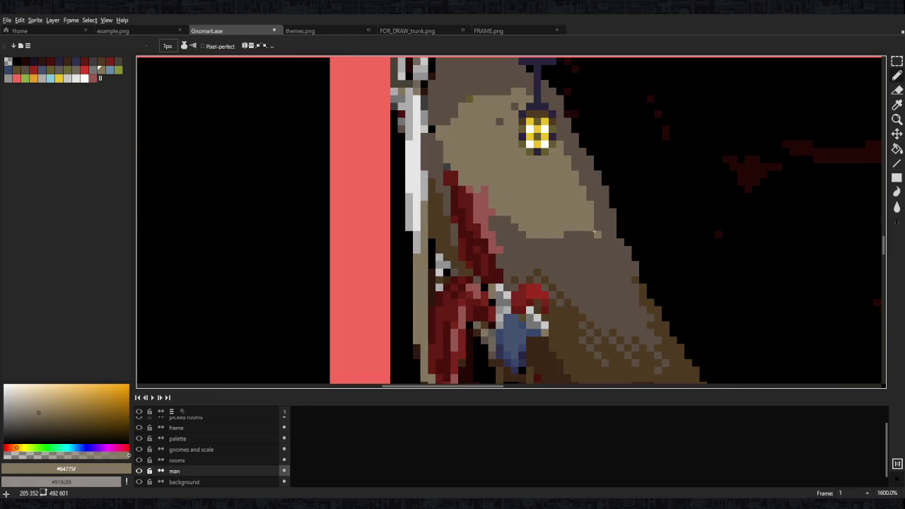
{"action": "key", "text": "m"}
{"action": "key", "text": "b"}
{"action": "left_click_drag", "start_coordinate": [604, 260], "coordinate": [502, 209]}
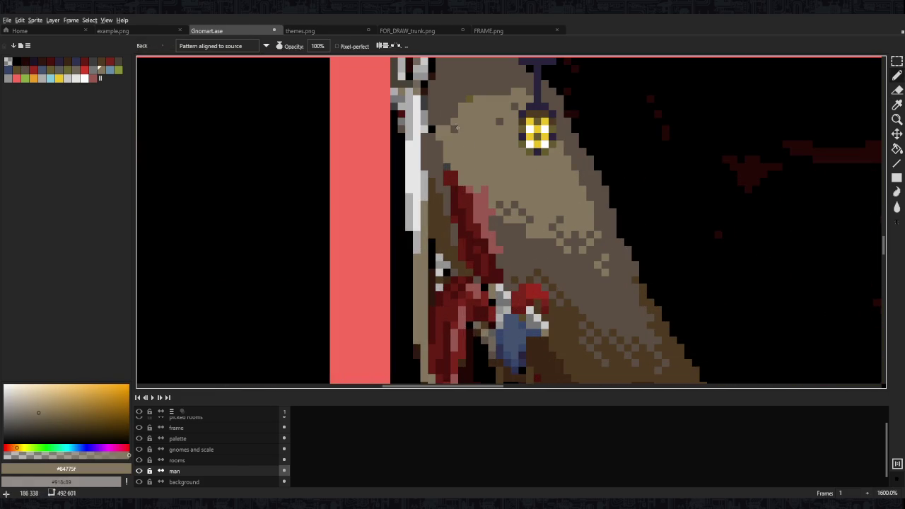
Outline the branch's right edge in dark brown and pick a darker brown (#3d2716)
{"action": "mouse_move", "coordinate": [493, 98]}
{"action": "left_mouse_down"}
{"action": "mouse_move", "coordinate": [512, 166]}
{"action": "mouse_move", "coordinate": [523, 151]}
{"action": "mouse_move", "coordinate": [504, 159]}
{"action": "left_mouse_up"}
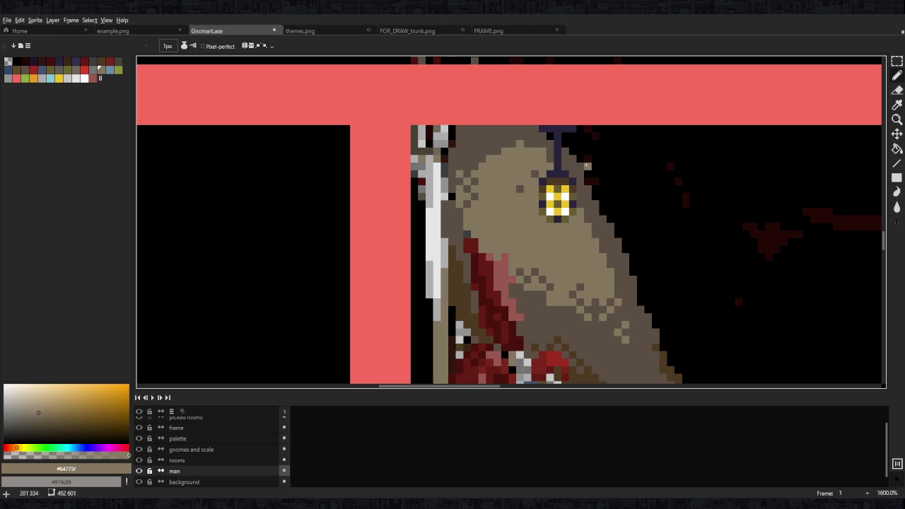
{"action": "left_click", "coordinate": [666, 363], "text": "alt"}
{"action": "left_click_drag", "start_coordinate": [633, 279], "coordinate": [615, 235]}
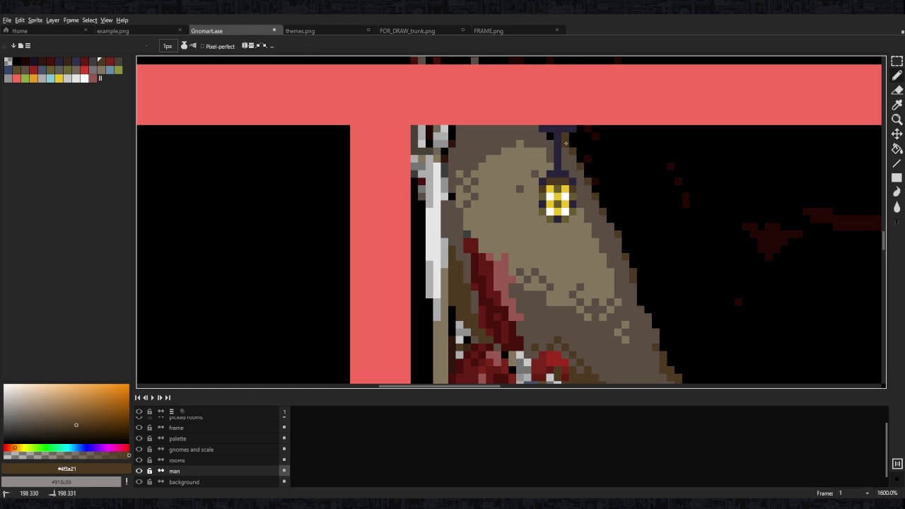
{"action": "scroll", "coordinate": [547, 136], "scroll_direction": "down", "scroll_amount": 4}
{"action": "scroll", "coordinate": [546, 135], "scroll_direction": "down", "scroll_amount": 3}
{"action": "scroll", "coordinate": [599, 227], "scroll_direction": "up", "scroll_amount": 3}
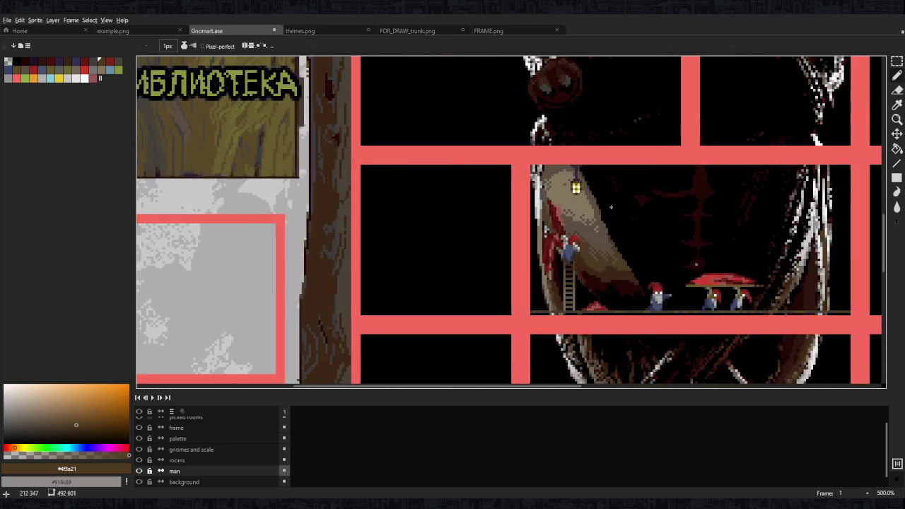
{"action": "scroll", "coordinate": [600, 227], "scroll_direction": "up", "scroll_amount": 3}
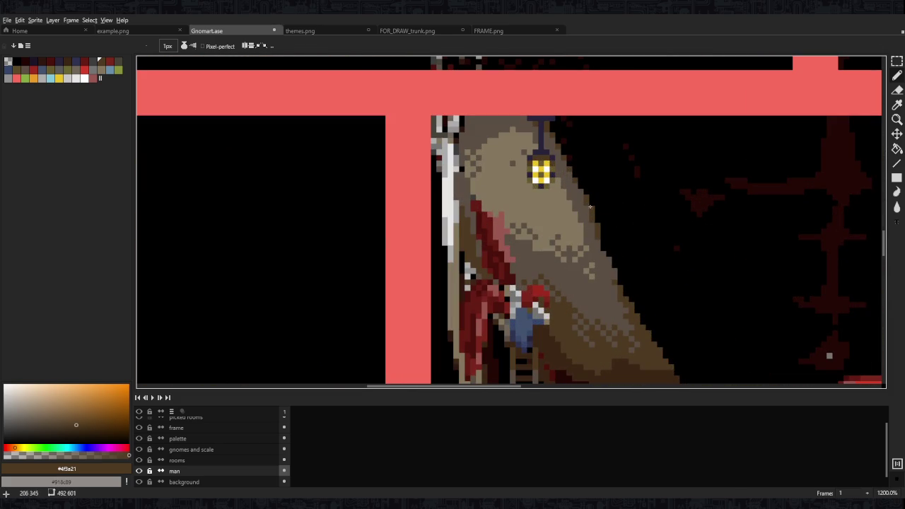
{"action": "left_click", "coordinate": [622, 282], "text": "alt"}
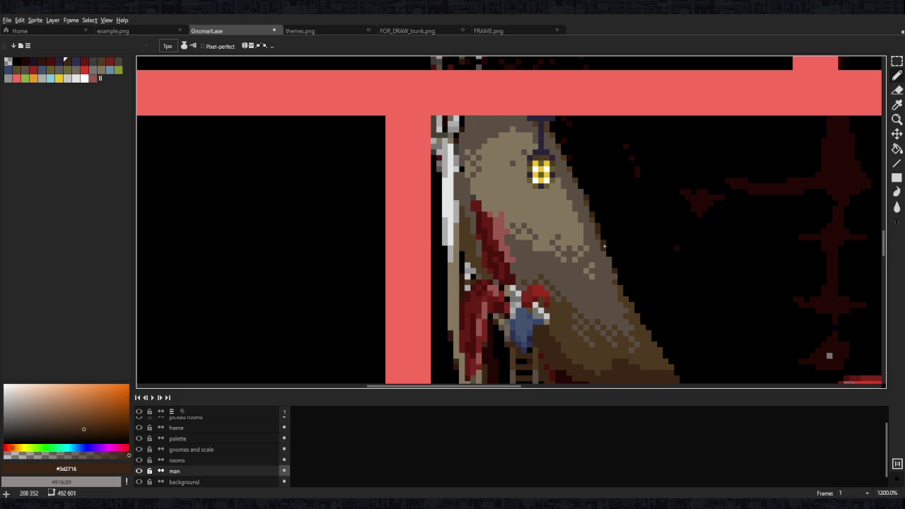
{"action": "scroll", "coordinate": [603, 245], "scroll_direction": "up", "scroll_amount": 2}
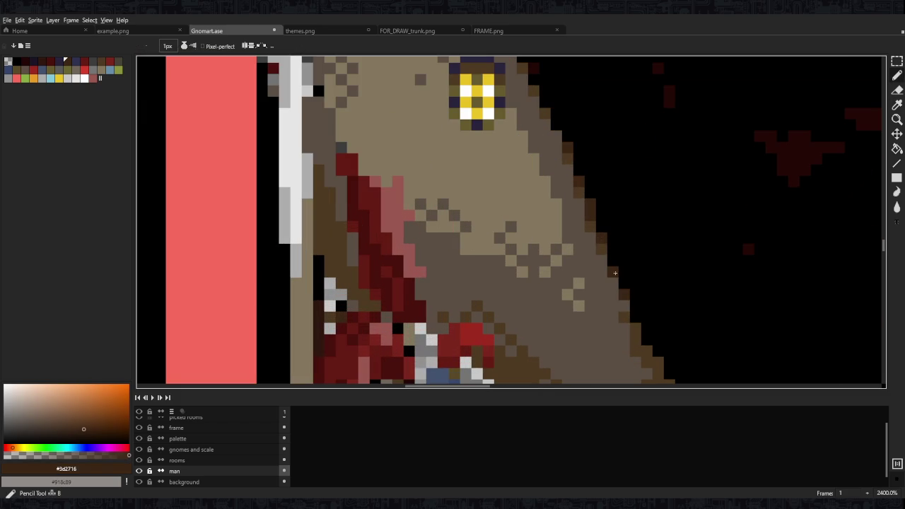
{"action": "scroll", "coordinate": [615, 272], "scroll_direction": "down", "scroll_amount": 6}
{"action": "scroll", "coordinate": [623, 288], "scroll_direction": "up", "scroll_amount": 4}
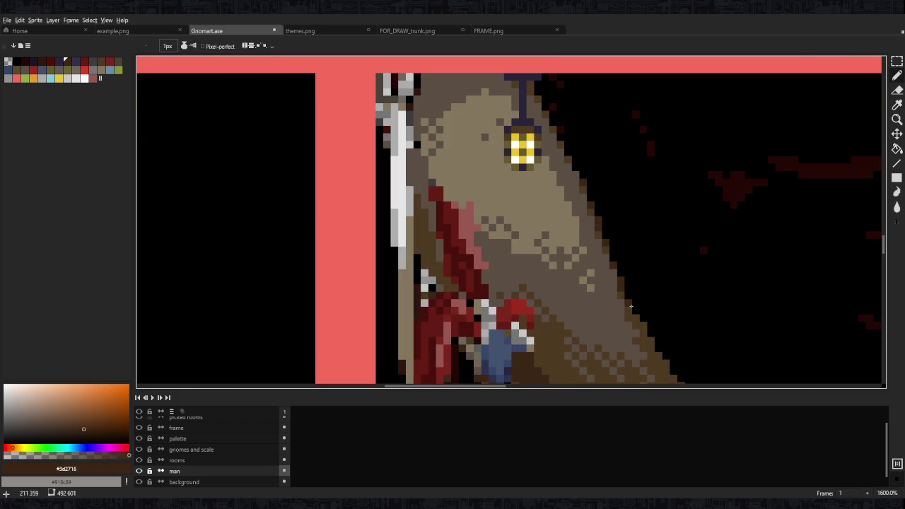
{"action": "scroll", "coordinate": [640, 322], "scroll_direction": "down", "scroll_amount": 2}
{"action": "scroll", "coordinate": [628, 281], "scroll_direction": "right", "scroll_amount": 2}
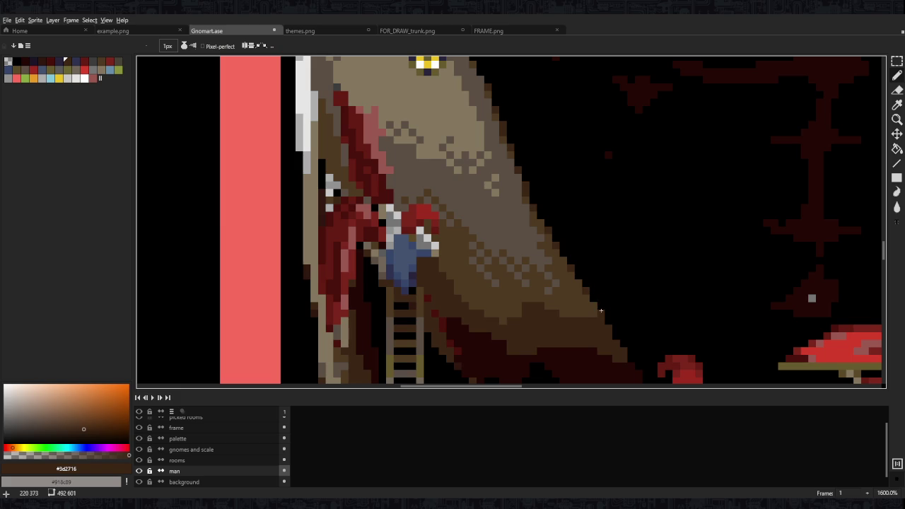
{"action": "scroll", "coordinate": [565, 245], "scroll_direction": "down", "scroll_amount": 4}
{"action": "scroll", "coordinate": [565, 245], "scroll_direction": "up", "scroll_amount": 1}
{"action": "left_click", "coordinate": [566, 276], "text": "alt"}
{"action": "scroll", "coordinate": [567, 278], "scroll_direction": "up", "scroll_amount": 3}
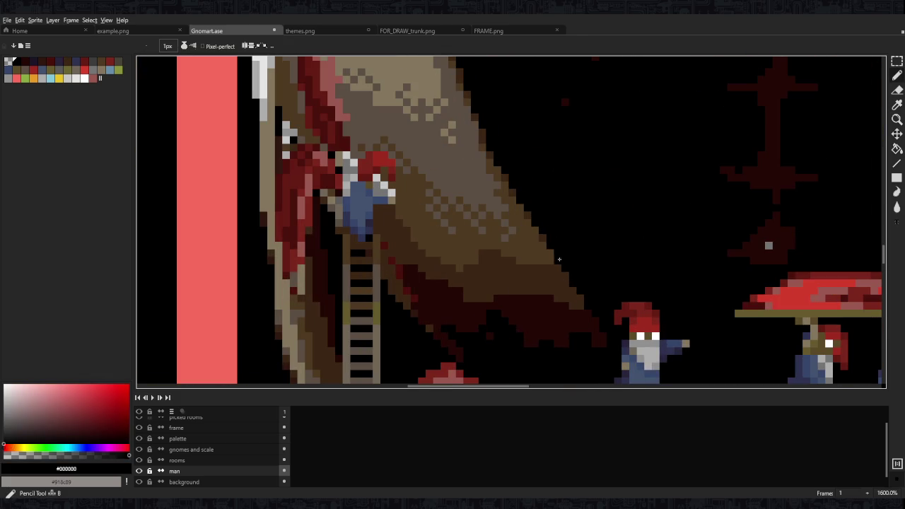
{"action": "left_click", "coordinate": [568, 278], "text": "alt"}
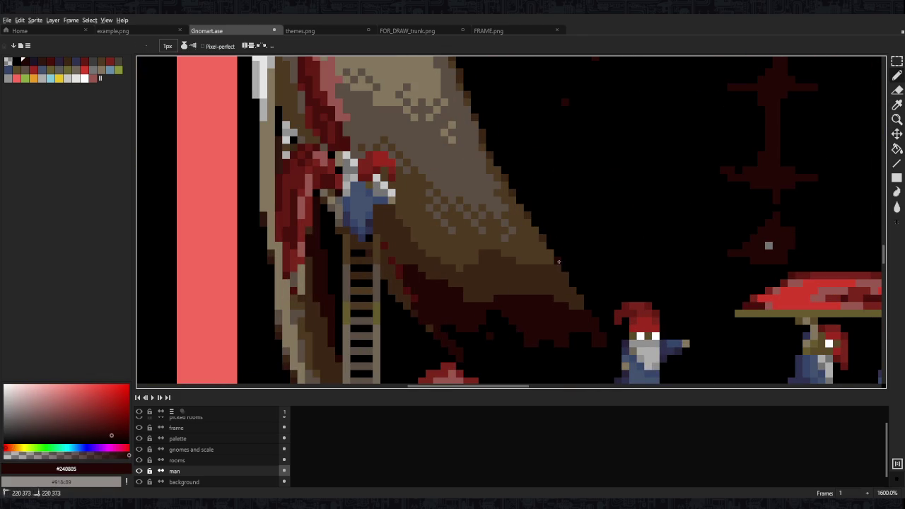
{"action": "scroll", "coordinate": [584, 297], "scroll_direction": "down", "scroll_amount": 3}
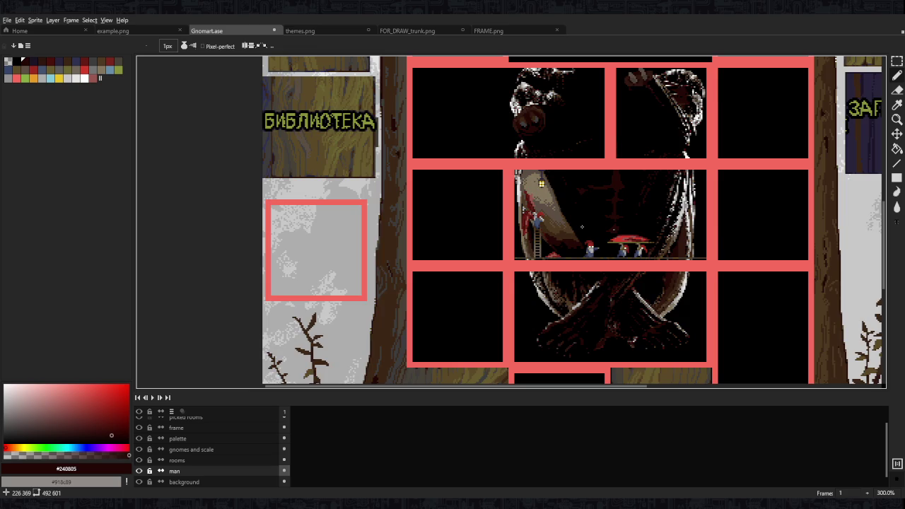
{"action": "scroll", "coordinate": [588, 230], "scroll_direction": "down", "scroll_amount": 2}
{"action": "scroll", "coordinate": [609, 231], "scroll_direction": "down", "scroll_amount": 2}
{"action": "scroll", "coordinate": [615, 237], "scroll_direction": "up", "scroll_amount": 2}
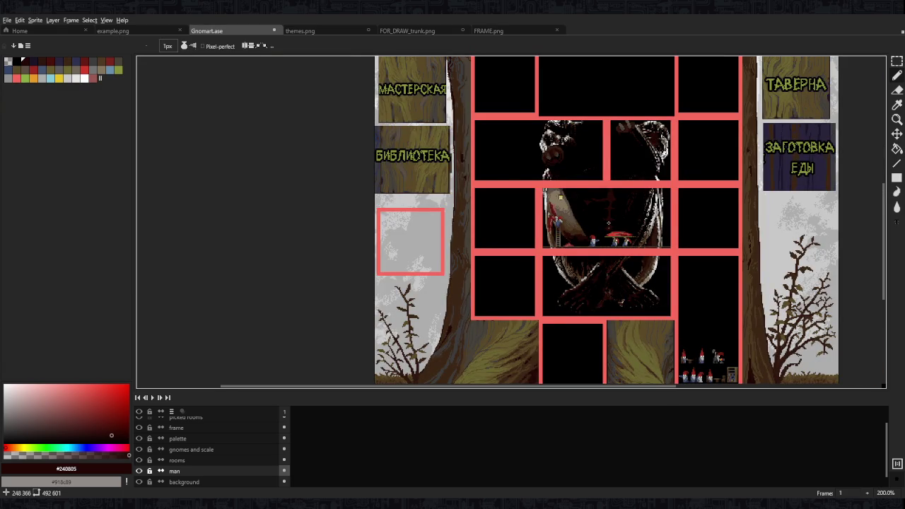
{"action": "scroll", "coordinate": [608, 224], "scroll_direction": "up", "scroll_amount": 2}
{"action": "scroll", "coordinate": [565, 233], "scroll_direction": "up", "scroll_amount": 3}
{"action": "scroll", "coordinate": [494, 296], "scroll_direction": "up", "scroll_amount": 2}
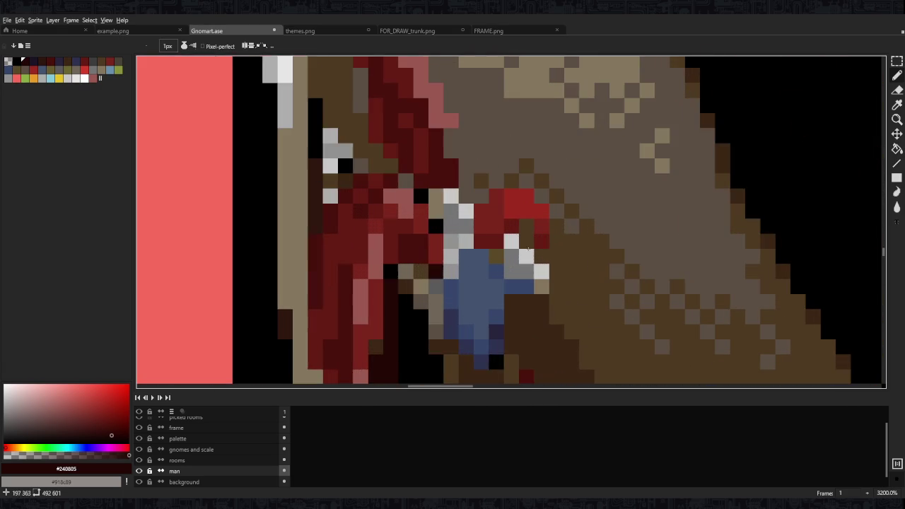
{"action": "left_click", "coordinate": [466, 336], "text": "ctrl"}
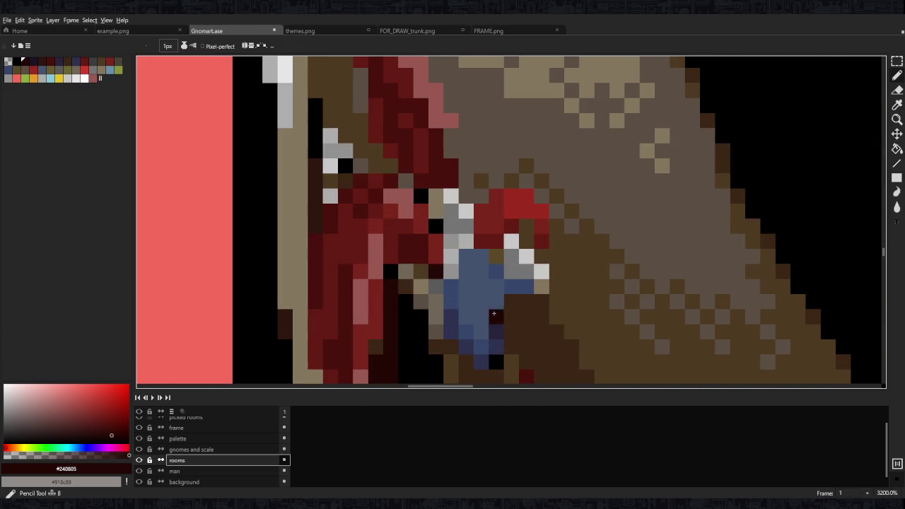
Paint dark navy shading onto the ladder gnome's blue clothing
{"action": "left_click", "coordinate": [459, 331]}
{"action": "left_click", "coordinate": [452, 322], "text": "alt"}
{"action": "mouse_move", "coordinate": [481, 346]}
{"action": "left_mouse_down"}
{"action": "mouse_move", "coordinate": [458, 306]}
{"action": "mouse_move", "coordinate": [477, 357]}
{"action": "left_mouse_up"}
{"action": "left_click", "coordinate": [484, 322], "text": "alt"}
{"action": "scroll", "coordinate": [477, 357], "scroll_direction": "down", "scroll_amount": 7}
{"action": "scroll", "coordinate": [498, 296], "scroll_direction": "down", "scroll_amount": 1}
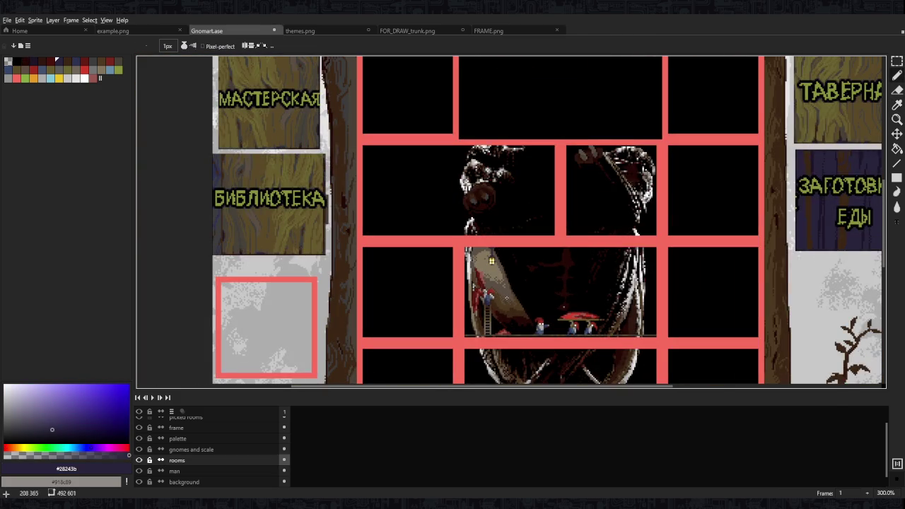
{"action": "scroll", "coordinate": [506, 298], "scroll_direction": "up", "scroll_amount": 5}
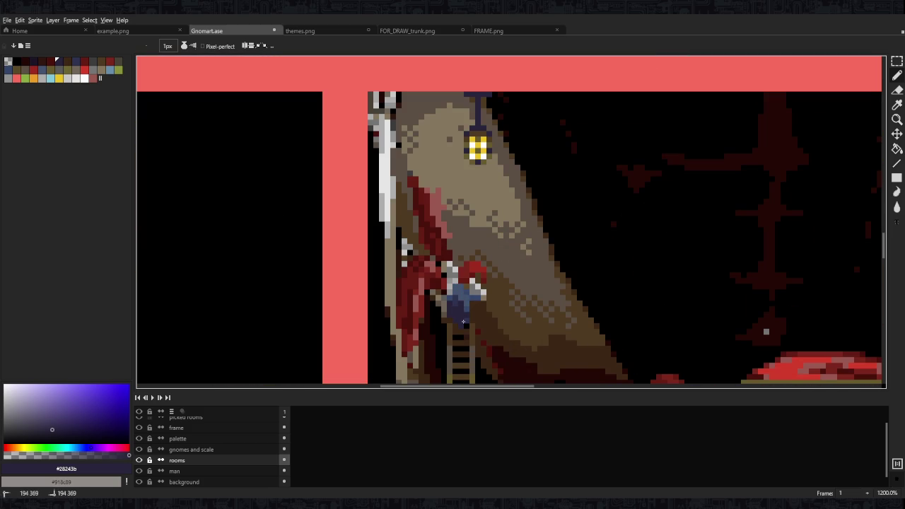
{"action": "scroll", "coordinate": [465, 310], "scroll_direction": "down", "scroll_amount": 2}
{"action": "scroll", "coordinate": [473, 308], "scroll_direction": "down", "scroll_amount": 4}
{"action": "scroll", "coordinate": [487, 302], "scroll_direction": "up", "scroll_amount": 5}
{"action": "scroll", "coordinate": [477, 301], "scroll_direction": "up", "scroll_amount": 5}
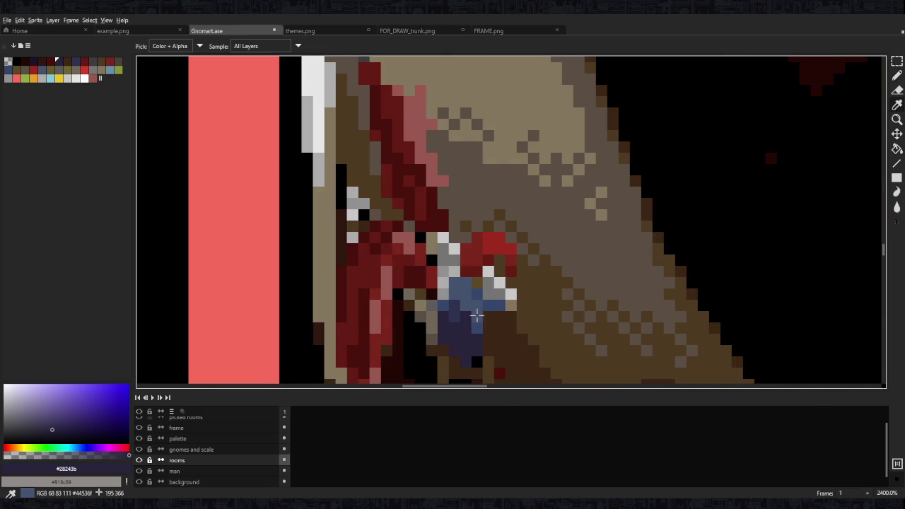
Sample the blue, darker navy and darkest navy tones from the gnome's clothing
{"action": "left_click", "coordinate": [474, 300], "text": "alt"}
{"action": "left_click", "coordinate": [465, 321], "text": "alt"}
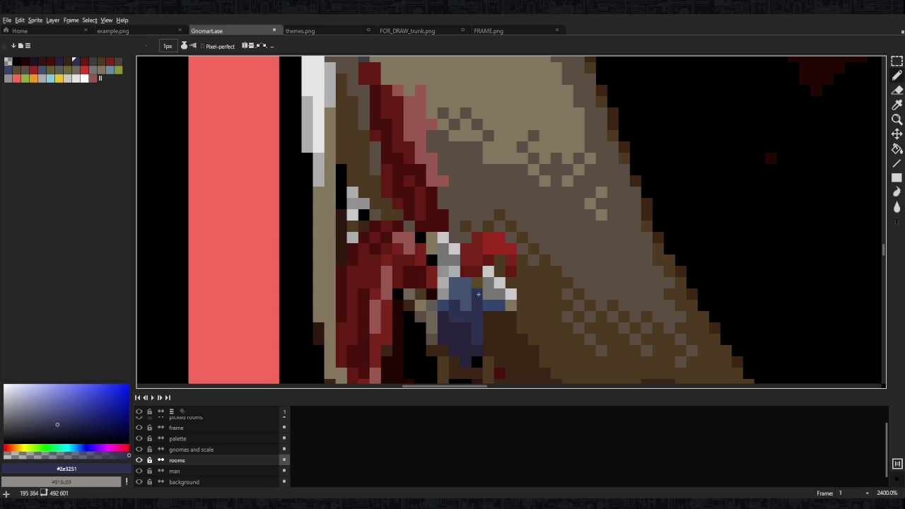
{"action": "scroll", "coordinate": [495, 303], "scroll_direction": "down", "scroll_amount": 8}
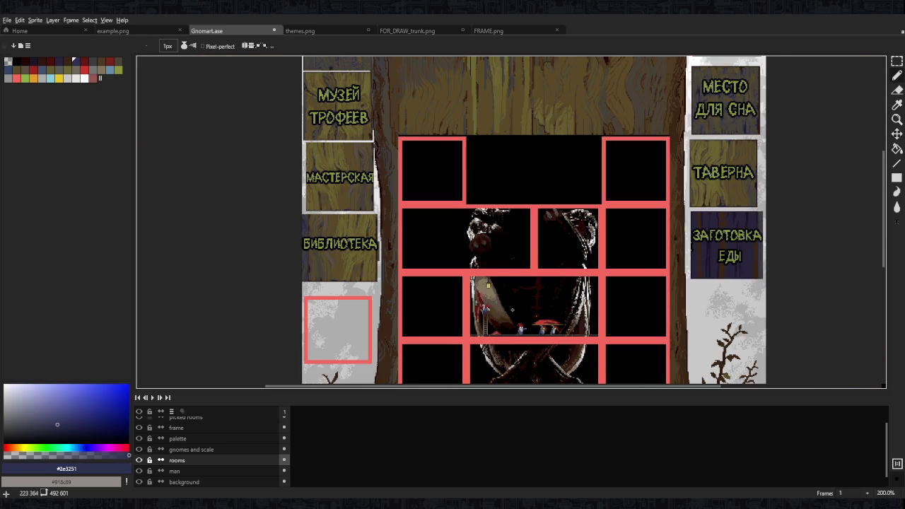
{"action": "scroll", "coordinate": [509, 309], "scroll_direction": "up", "scroll_amount": 5}
{"action": "scroll", "coordinate": [456, 297], "scroll_direction": "up", "scroll_amount": 2}
{"action": "left_click", "coordinate": [456, 297], "text": "alt"}
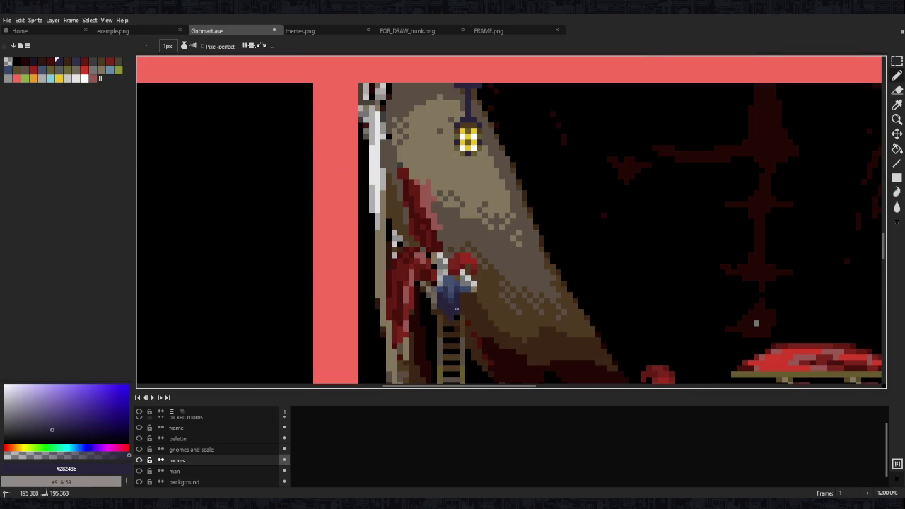
{"action": "scroll", "coordinate": [456, 309], "scroll_direction": "down", "scroll_amount": 5}
{"action": "scroll", "coordinate": [491, 292], "scroll_direction": "down", "scroll_amount": 1}
{"action": "scroll", "coordinate": [487, 292], "scroll_direction": "up", "scroll_amount": 1}
{"action": "scroll", "coordinate": [467, 297], "scroll_direction": "up", "scroll_amount": 6}
{"action": "left_click", "coordinate": [460, 299], "text": "alt"}
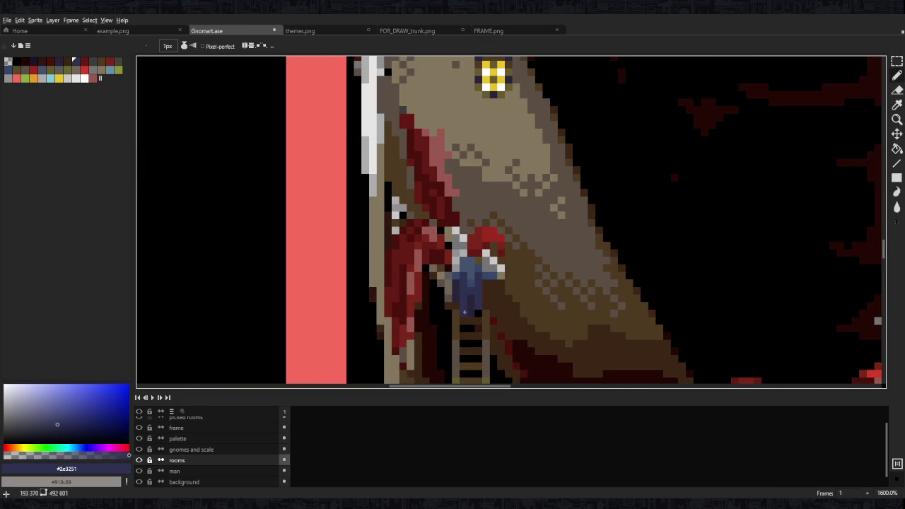
Sample black from the canvas and save Gnomart.ase
{"action": "left_click", "coordinate": [478, 316], "text": "alt"}
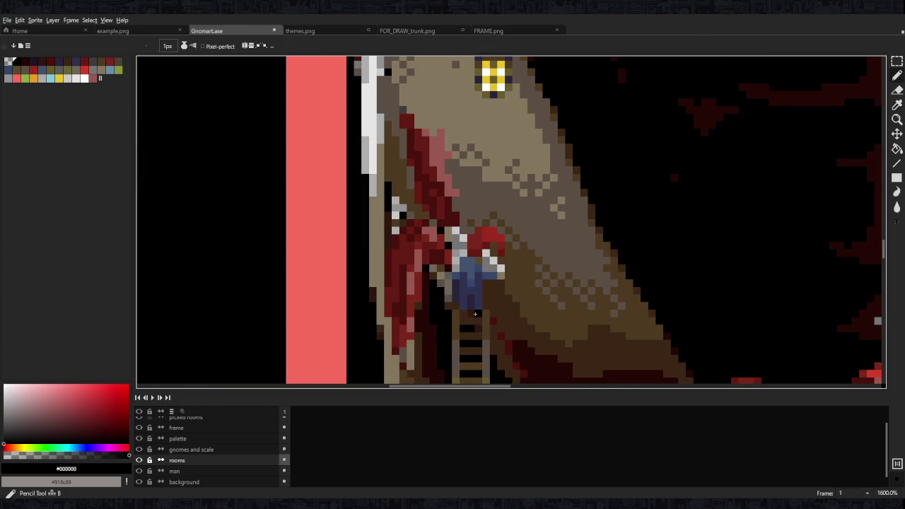
{"action": "scroll", "coordinate": [487, 298], "scroll_direction": "down", "scroll_amount": 6}
{"action": "scroll", "coordinate": [496, 297], "scroll_direction": "up", "scroll_amount": 6}
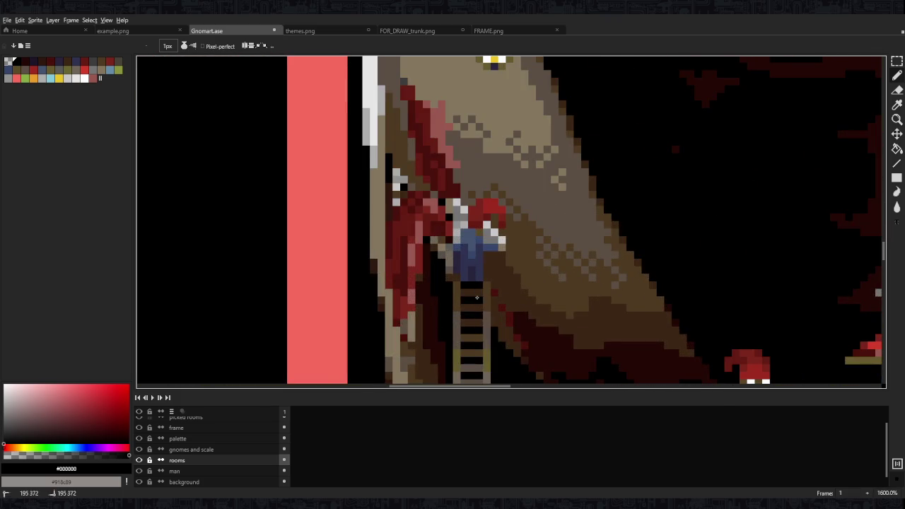
{"action": "scroll", "coordinate": [496, 297], "scroll_direction": "down", "scroll_amount": 3}
{"action": "scroll", "coordinate": [498, 238], "scroll_direction": "down", "scroll_amount": 4}
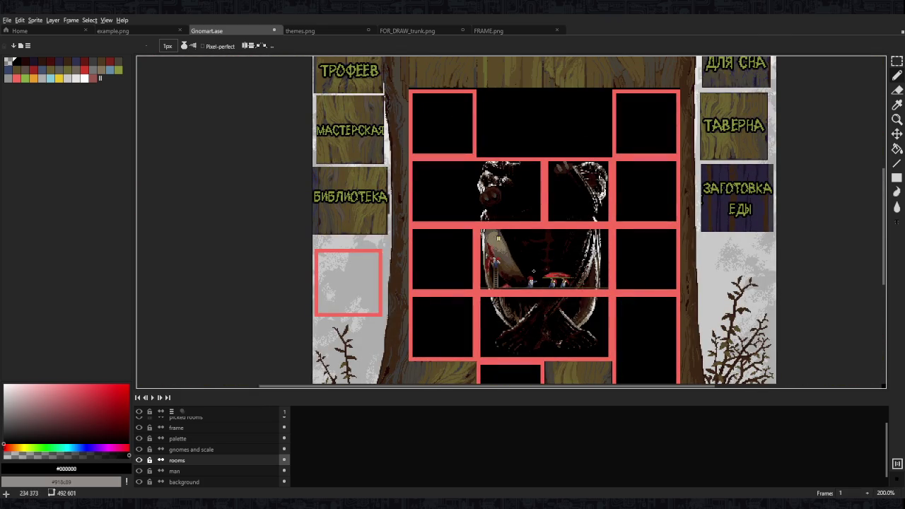
{"action": "scroll", "coordinate": [533, 271], "scroll_direction": "down", "scroll_amount": 1}
{"action": "key", "text": "ctrl+s"}
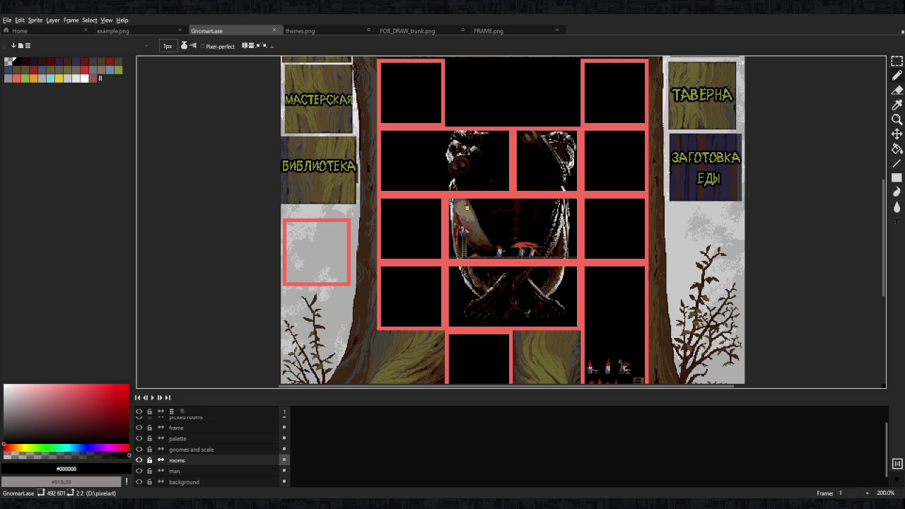
Bring the gnome room with its gnomes, mushroom and ladder into view
{"action": "scroll", "coordinate": [633, 315], "scroll_direction": "up", "scroll_amount": 1}
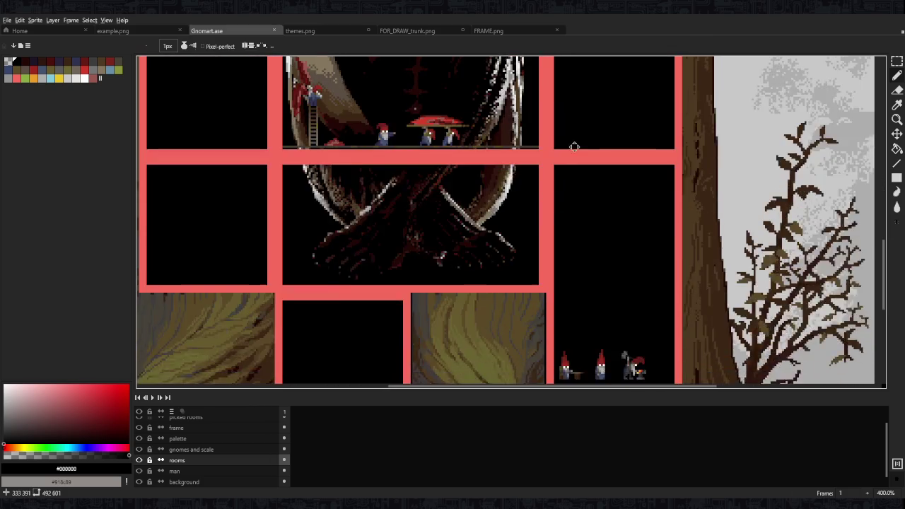
{"action": "left_click_drag", "start_coordinate": [550, 241], "coordinate": [583, 166]}
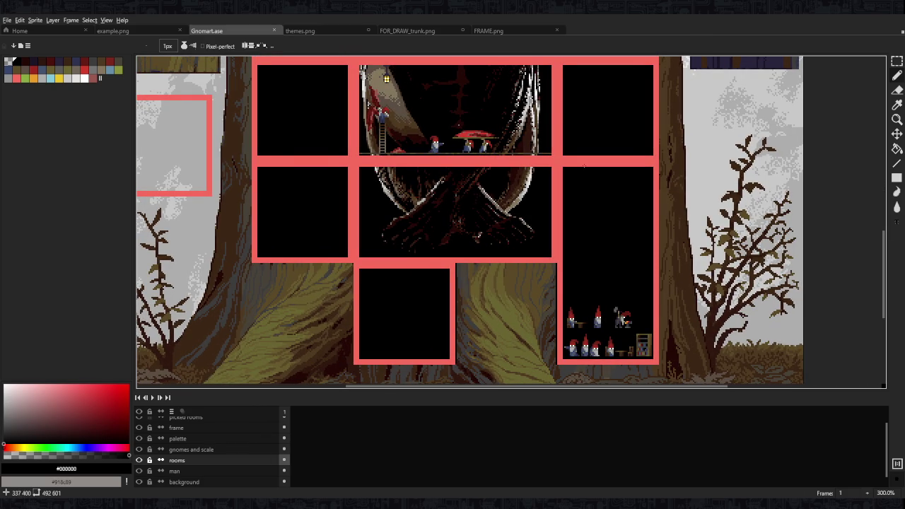
{"action": "scroll", "coordinate": [584, 167], "scroll_direction": "up", "scroll_amount": 1}
{"action": "left_click_drag", "start_coordinate": [443, 260], "coordinate": [495, 281]}
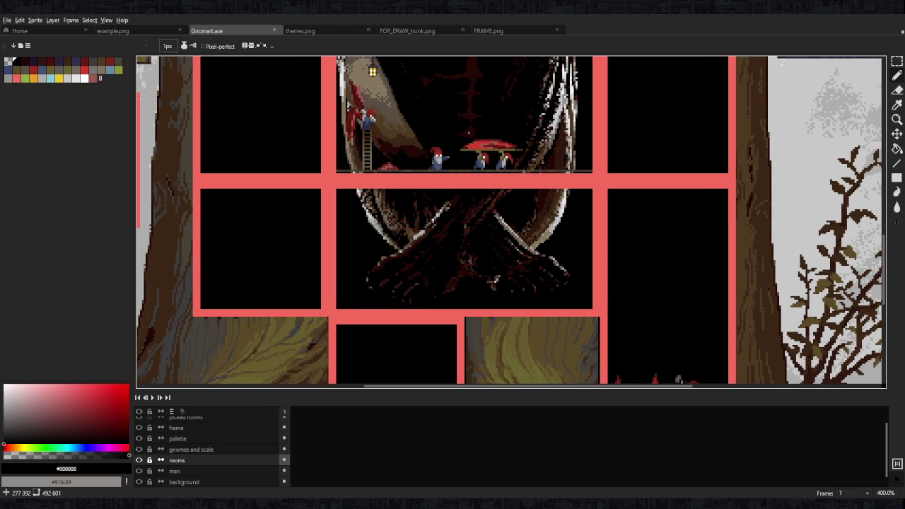
{"action": "left_click_drag", "start_coordinate": [407, 168], "coordinate": [472, 206]}
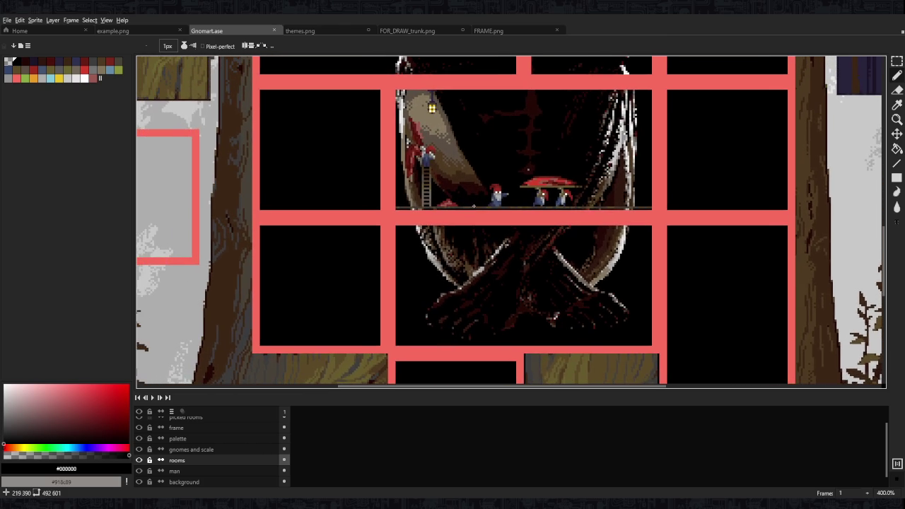
{"action": "scroll", "coordinate": [449, 175], "scroll_direction": "up", "scroll_amount": 3}
{"action": "scroll", "coordinate": [424, 198], "scroll_direction": "up", "scroll_amount": 1}
{"action": "scroll", "coordinate": [396, 234], "scroll_direction": "down", "scroll_amount": 1}
{"action": "left_click", "coordinate": [139, 450]}
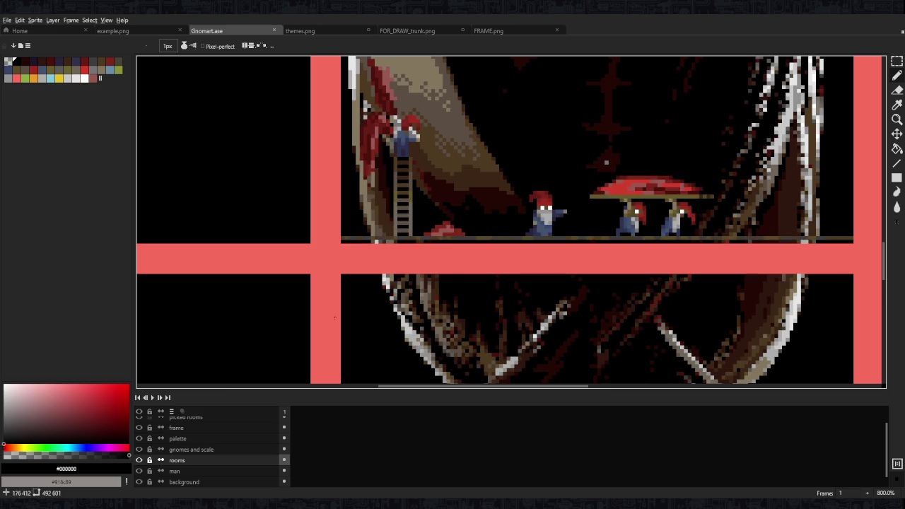
{"action": "scroll", "coordinate": [457, 189], "scroll_direction": "up", "scroll_amount": 4}
{"action": "scroll", "coordinate": [458, 189], "scroll_direction": "down", "scroll_amount": 2}
{"action": "mouse_move", "coordinate": [565, 85]}
{"action": "left_mouse_down"}
{"action": "mouse_move", "coordinate": [541, 176]}
{"action": "mouse_move", "coordinate": [221, 311]}
{"action": "left_mouse_up"}
{"action": "scroll", "coordinate": [220, 311], "scroll_direction": "right", "scroll_amount": 2}
{"action": "scroll", "coordinate": [459, 296], "scroll_direction": "right", "scroll_amount": 5}
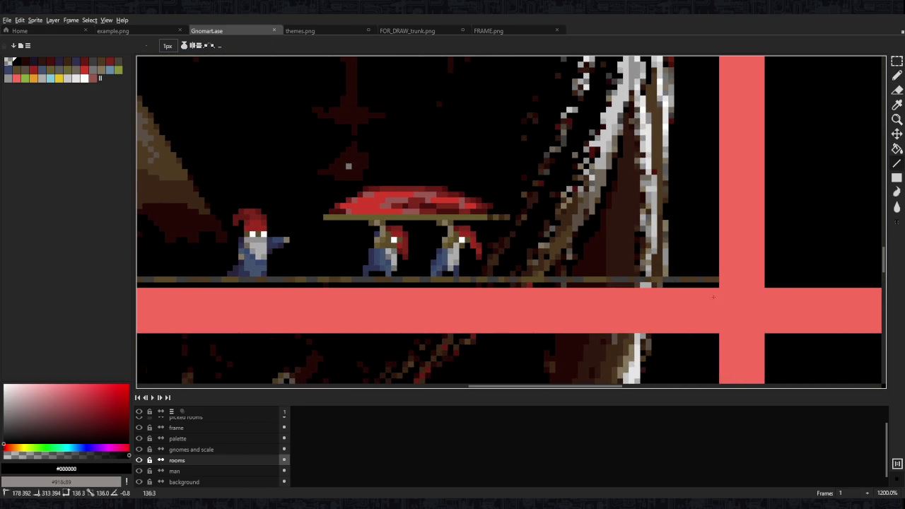
{"action": "scroll", "coordinate": [501, 225], "scroll_direction": "down", "scroll_amount": 5}
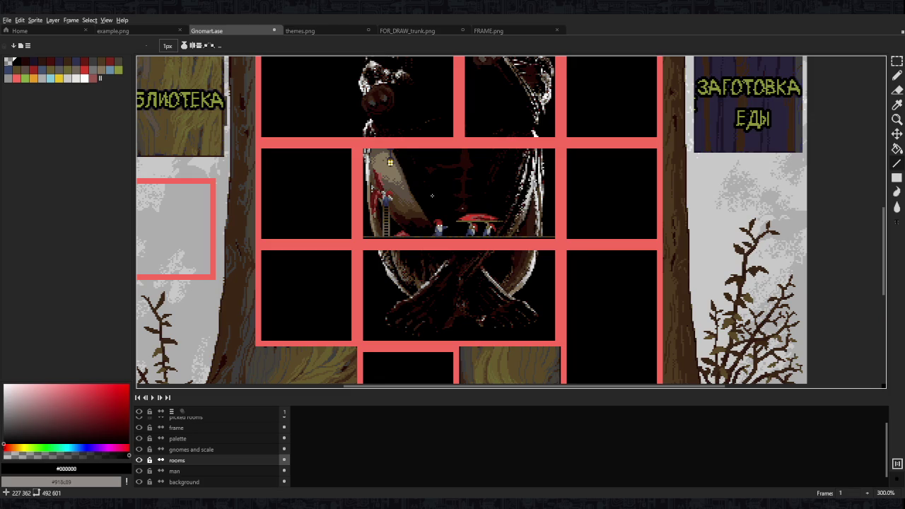
Review the FOR_DRAW_trunk.png, FRAME.png and themes.png references, then return to Gnomart.ase
{"action": "left_click", "coordinate": [438, 31]}
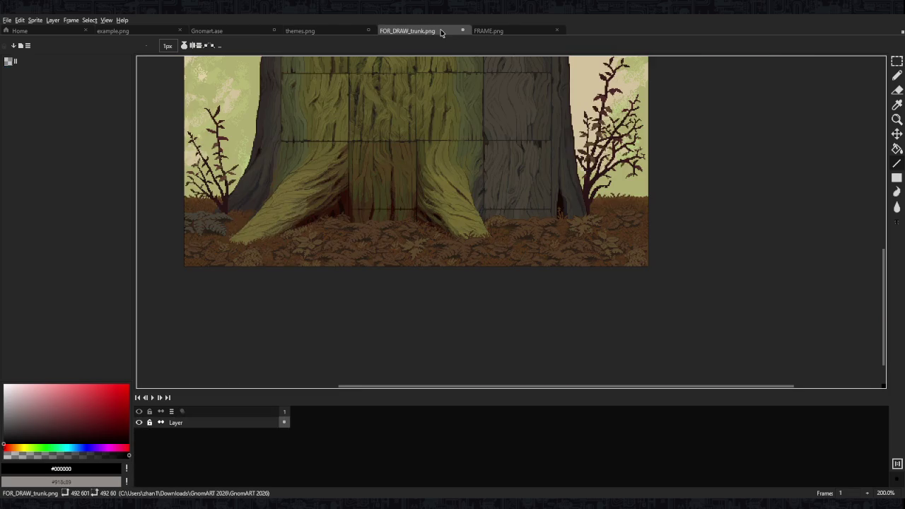
{"action": "scroll", "coordinate": [509, 307], "scroll_direction": "up", "scroll_amount": 2}
{"action": "left_click", "coordinate": [495, 30]}
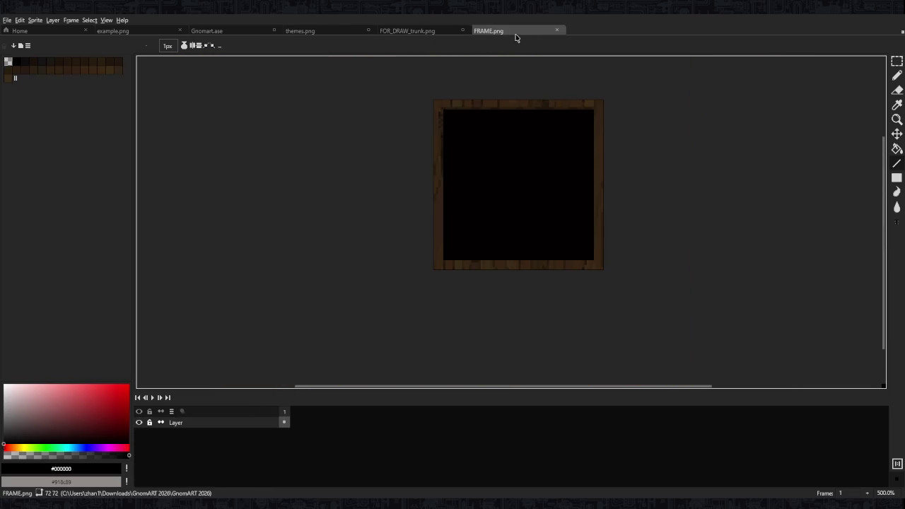
{"action": "left_click", "coordinate": [331, 28]}
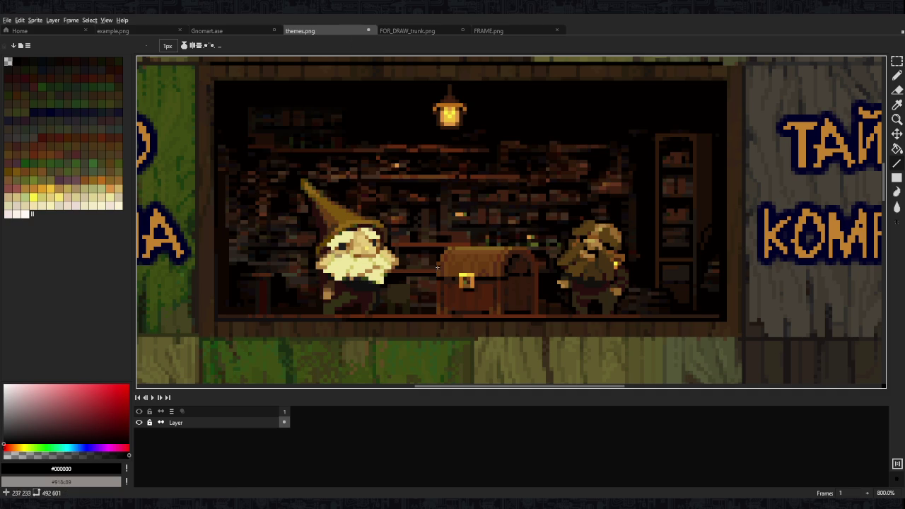
{"action": "scroll", "coordinate": [280, 315], "scroll_direction": "up", "scroll_amount": 2}
{"action": "scroll", "coordinate": [438, 305], "scroll_direction": "right", "scroll_amount": 5}
{"action": "scroll", "coordinate": [599, 299], "scroll_direction": "right", "scroll_amount": 5}
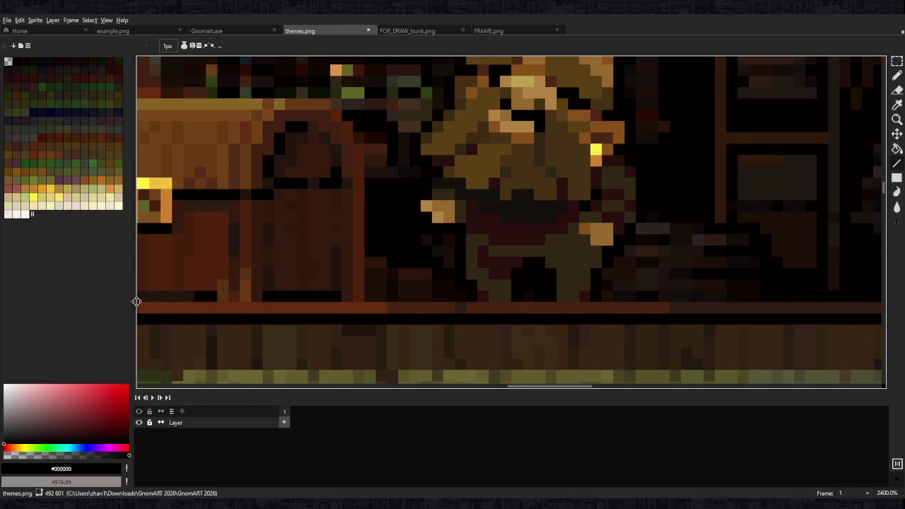
{"action": "scroll", "coordinate": [394, 168], "scroll_direction": "down", "scroll_amount": 4}
{"action": "left_click", "coordinate": [206, 30]}
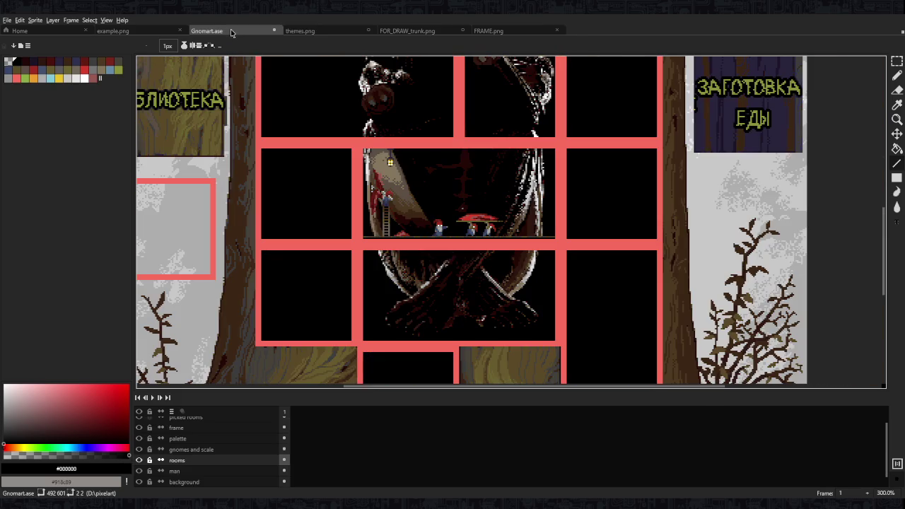
{"action": "scroll", "coordinate": [453, 202], "scroll_direction": "up", "scroll_amount": 3}
{"action": "scroll", "coordinate": [433, 261], "scroll_direction": "up", "scroll_amount": 4}
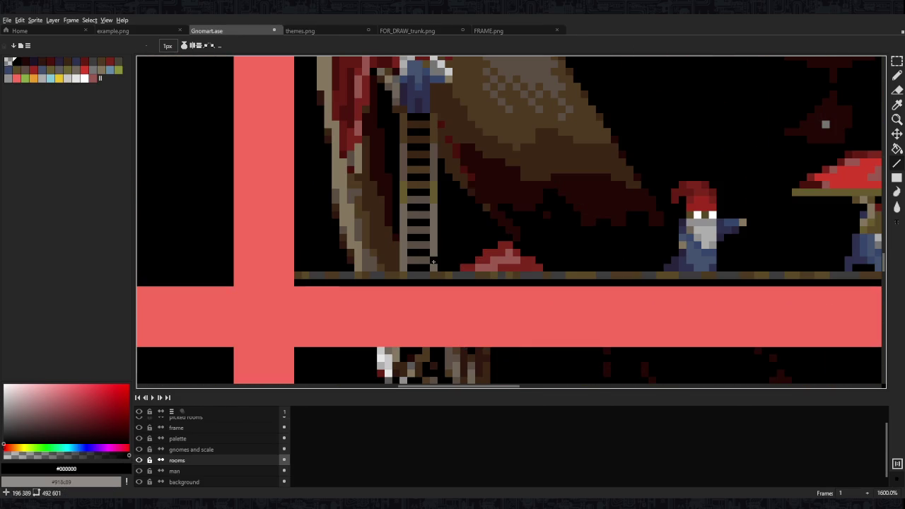
Repaint the central room's floor row in solid brown, then olive
{"action": "left_click", "coordinate": [451, 276], "text": "alt"}
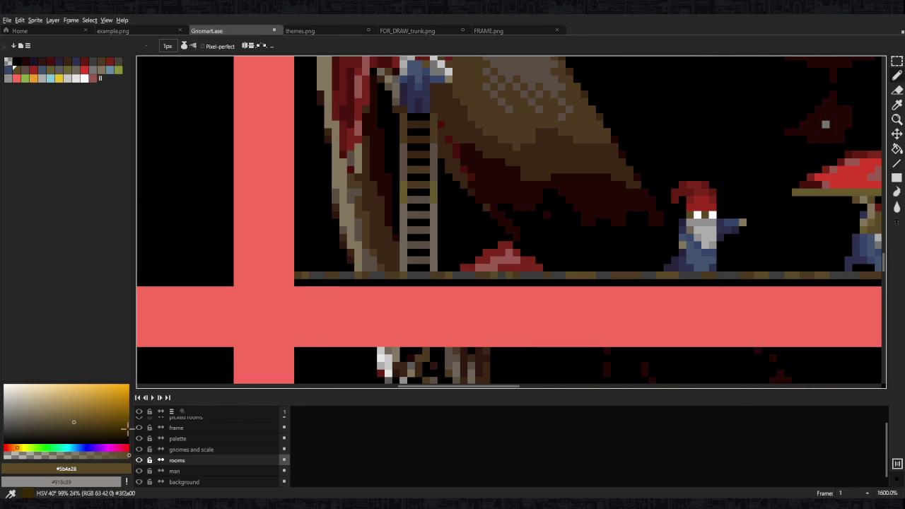
{"action": "left_click_drag", "start_coordinate": [362, 275], "coordinate": [638, 277]}
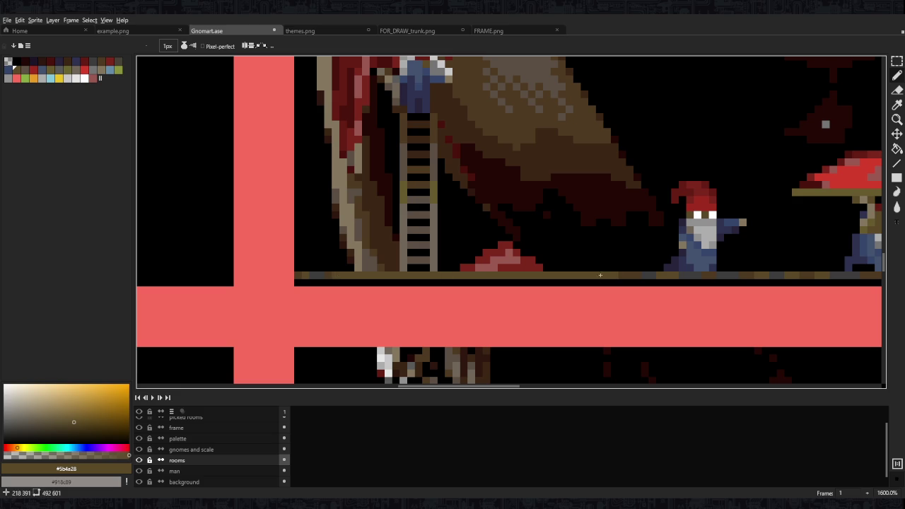
{"action": "scroll", "coordinate": [567, 275], "scroll_direction": "down", "scroll_amount": 1}
{"action": "scroll", "coordinate": [566, 274], "scroll_direction": "down", "scroll_amount": 5}
{"action": "scroll", "coordinate": [567, 275], "scroll_direction": "up", "scroll_amount": 5}
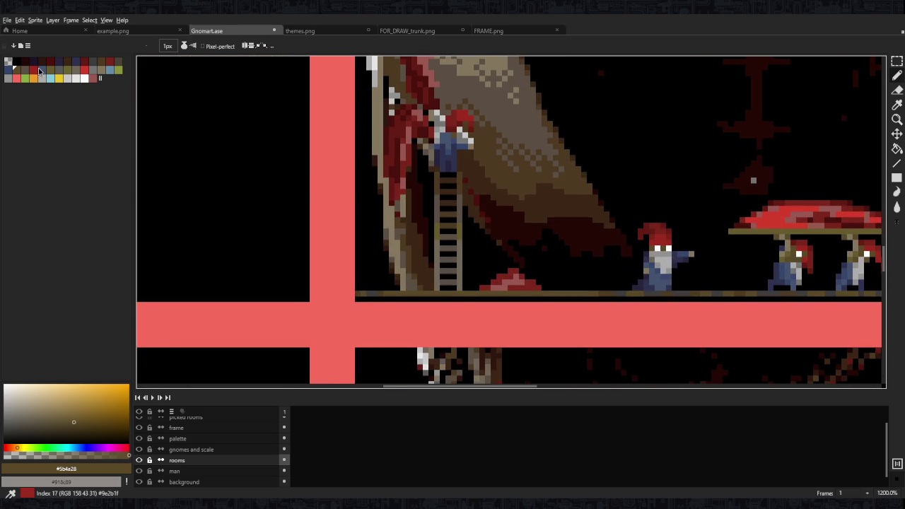
{"action": "left_click", "coordinate": [50, 69]}
{"action": "scroll", "coordinate": [484, 290], "scroll_direction": "up", "scroll_amount": 3}
{"action": "left_click_drag", "start_coordinate": [321, 292], "coordinate": [654, 292]}
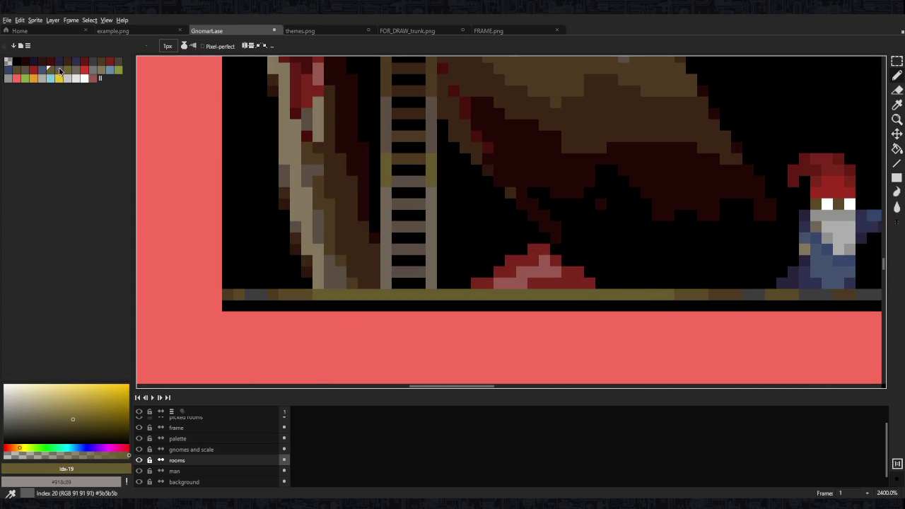
{"action": "key", "text": "0"}
{"action": "key", "text": "0"}
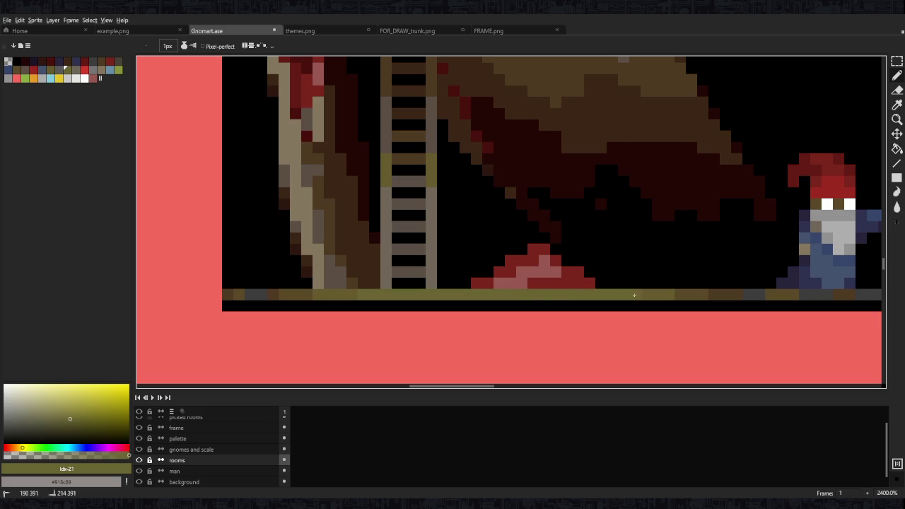
Sample a deep red from the trunk and paint dark red shading beside the ladder
{"action": "scroll", "coordinate": [479, 231], "scroll_direction": "down", "scroll_amount": 9}
{"action": "scroll", "coordinate": [530, 202], "scroll_direction": "up", "scroll_amount": 2}
{"action": "scroll", "coordinate": [530, 202], "scroll_direction": "up", "scroll_amount": 2}
{"action": "scroll", "coordinate": [495, 234], "scroll_direction": "up", "scroll_amount": 3}
{"action": "left_click", "coordinate": [416, 294], "text": "alt"}
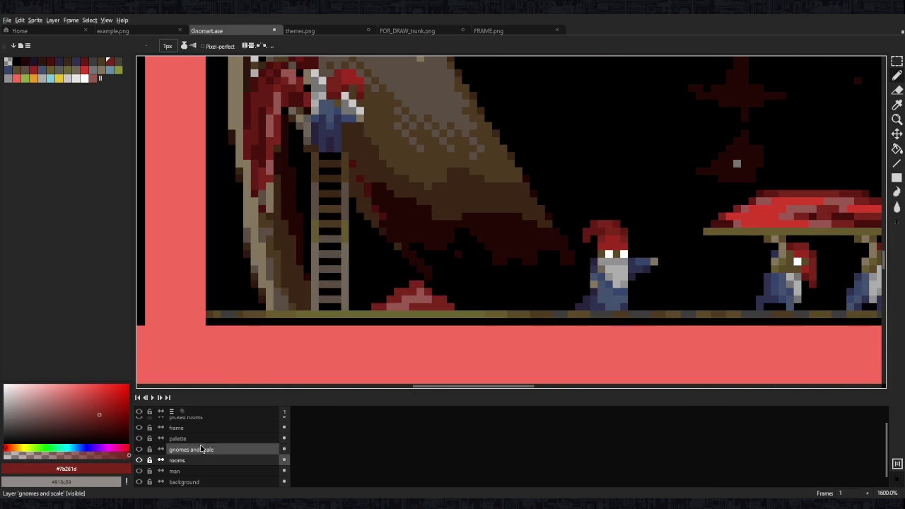
{"action": "left_click", "coordinate": [417, 286], "text": "alt"}
{"action": "scroll", "coordinate": [492, 270], "scroll_direction": "down", "scroll_amount": 7}
{"action": "left_click", "coordinate": [528, 266], "text": "alt"}
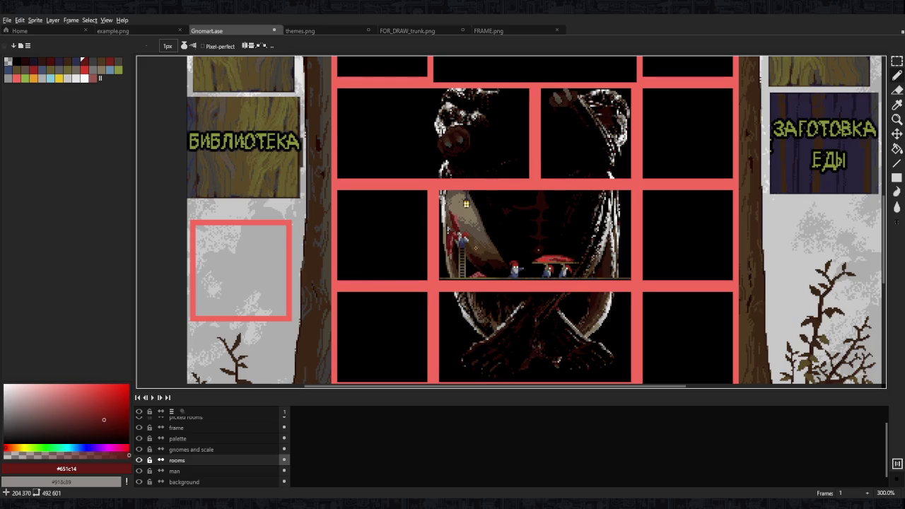
{"action": "scroll", "coordinate": [477, 260], "scroll_direction": "up", "scroll_amount": 6}
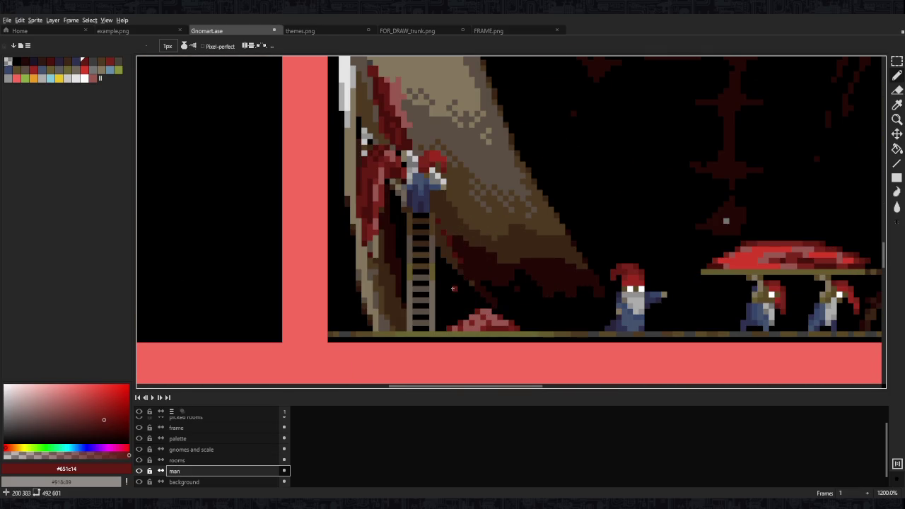
{"action": "left_click", "coordinate": [463, 258], "text": "alt"}
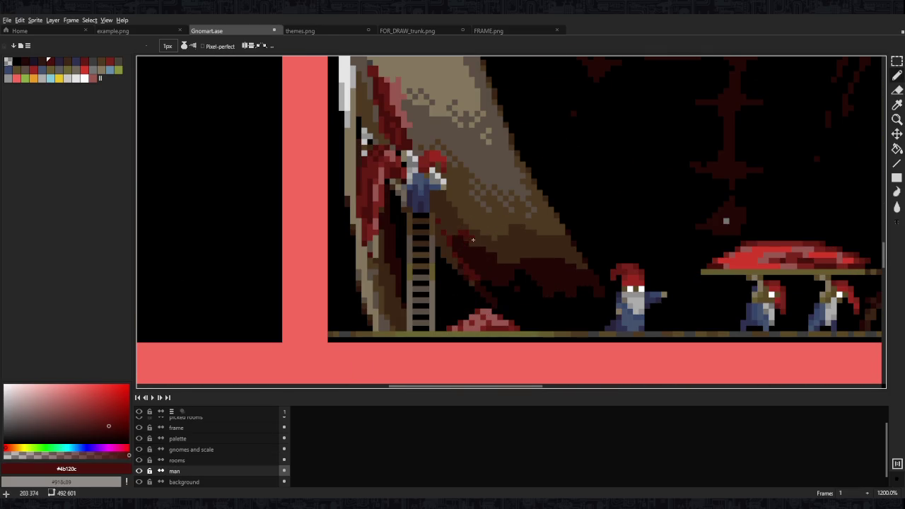
{"action": "left_click", "coordinate": [495, 261], "text": "alt"}
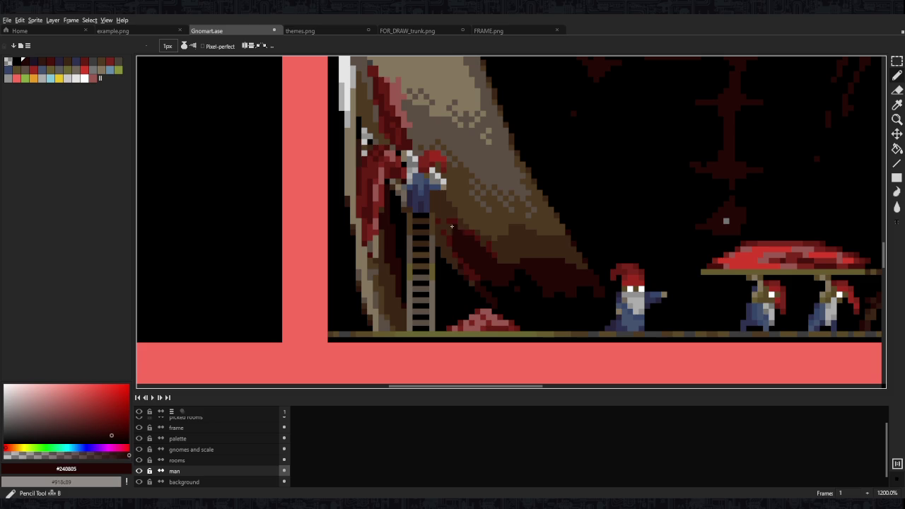
{"action": "left_click_drag", "start_coordinate": [449, 231], "coordinate": [485, 243]}
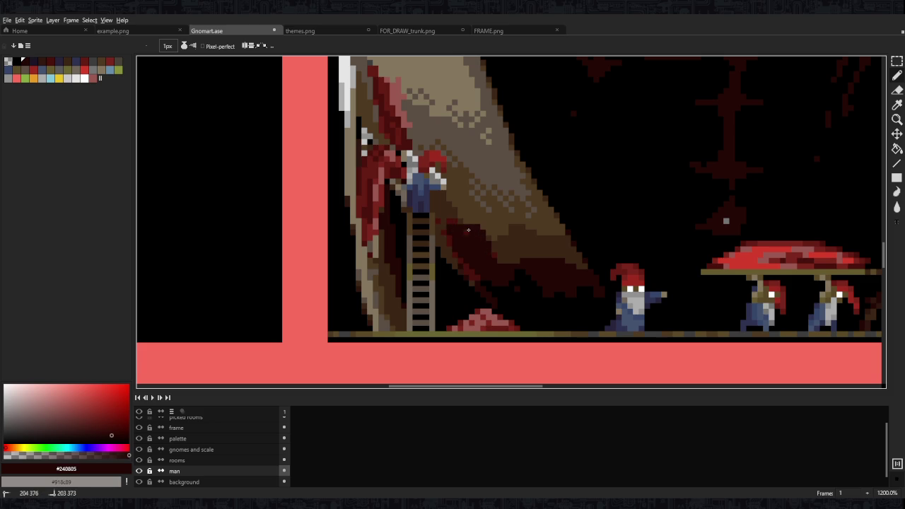
{"action": "left_click", "coordinate": [467, 232], "text": "alt"}
Add black pixels to the trunk shading beside the ladder
{"action": "left_click", "coordinate": [492, 268], "text": "alt"}
{"action": "left_click_drag", "start_coordinate": [458, 240], "coordinate": [495, 287]}
{"action": "scroll", "coordinate": [518, 288], "scroll_direction": "down", "scroll_amount": 3}
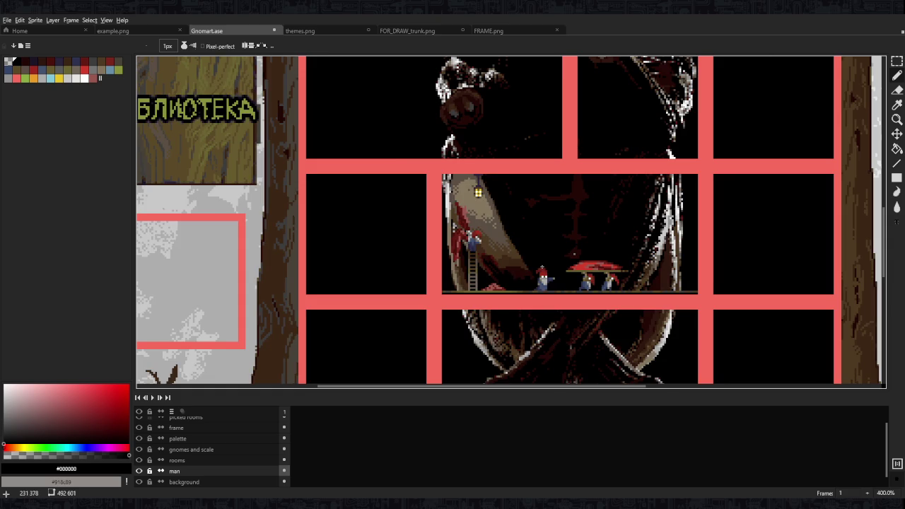
{"action": "scroll", "coordinate": [574, 282], "scroll_direction": "down", "scroll_amount": 3}
{"action": "scroll", "coordinate": [545, 268], "scroll_direction": "down", "scroll_amount": 1}
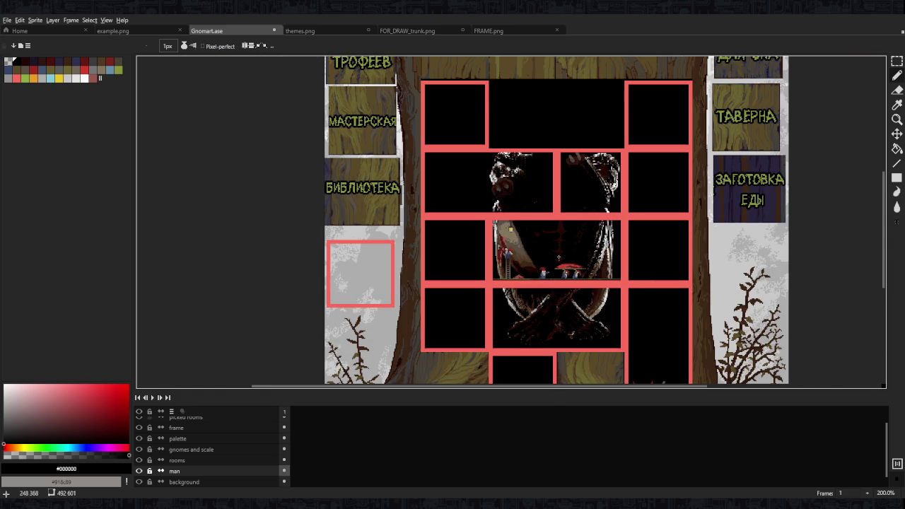
Make the rooms layer active and pick orange after sampling the lantern colours
{"action": "scroll", "coordinate": [559, 258], "scroll_direction": "up", "scroll_amount": 2}
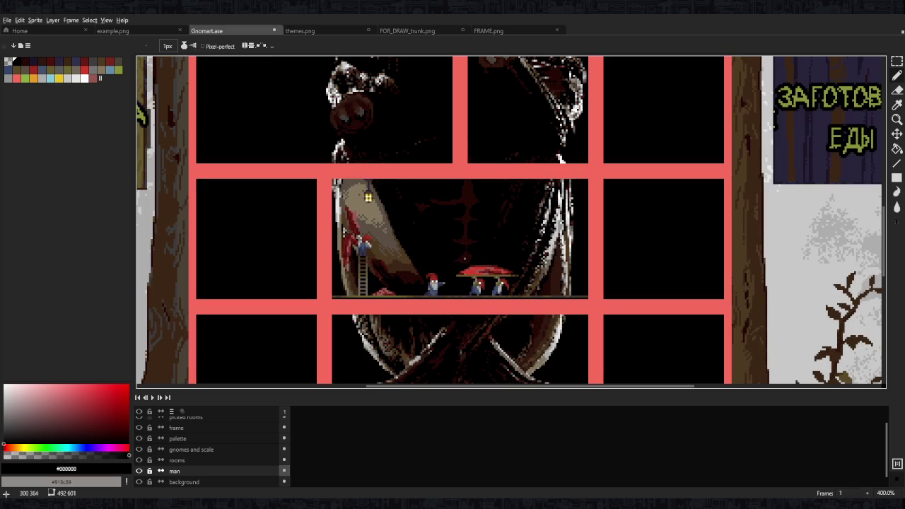
{"action": "scroll", "coordinate": [367, 195], "scroll_direction": "up", "scroll_amount": 2}
{"action": "scroll", "coordinate": [364, 201], "scroll_direction": "up", "scroll_amount": 3}
{"action": "scroll", "coordinate": [374, 241], "scroll_direction": "up", "scroll_amount": 2}
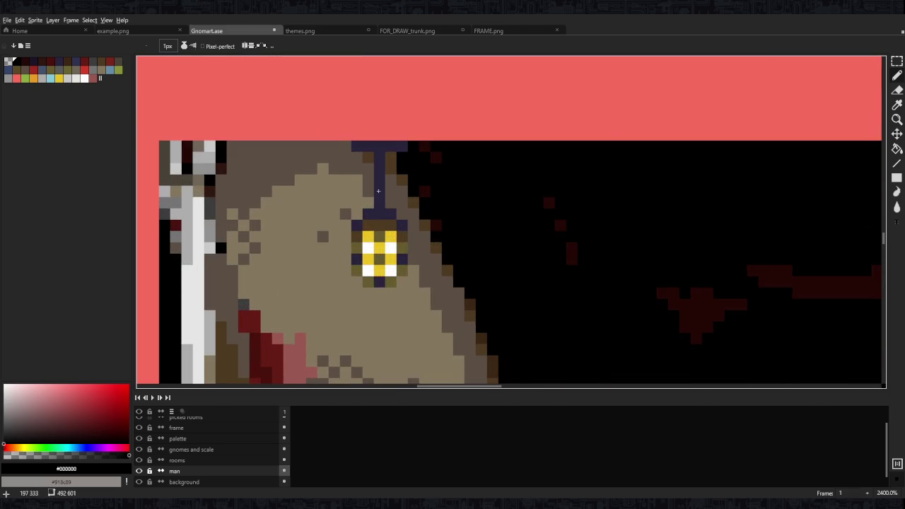
{"action": "scroll", "coordinate": [396, 227], "scroll_direction": "up", "scroll_amount": 1}
{"action": "scroll", "coordinate": [392, 219], "scroll_direction": "up", "scroll_amount": 1}
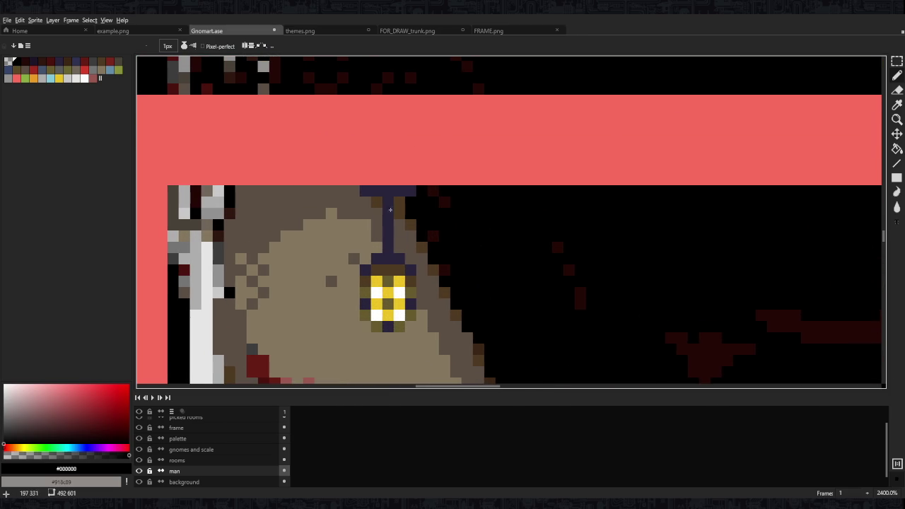
{"action": "left_click", "coordinate": [195, 460]}
{"action": "scroll", "coordinate": [392, 226], "scroll_direction": "up", "scroll_amount": 1}
{"action": "scroll", "coordinate": [391, 249], "scroll_direction": "down", "scroll_amount": 2}
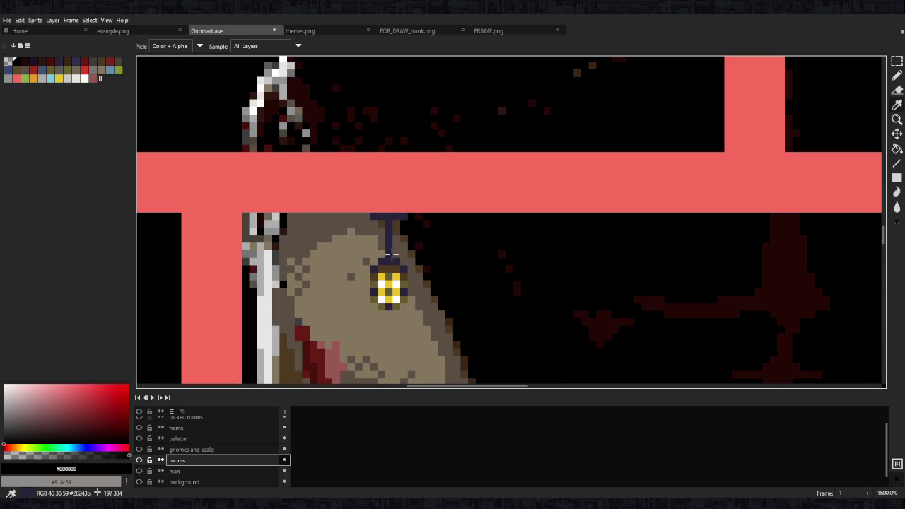
{"action": "left_click", "coordinate": [391, 249], "text": "alt"}
{"action": "scroll", "coordinate": [539, 299], "scroll_direction": "down", "scroll_amount": 4}
{"action": "scroll", "coordinate": [400, 187], "scroll_direction": "up", "scroll_amount": 8}
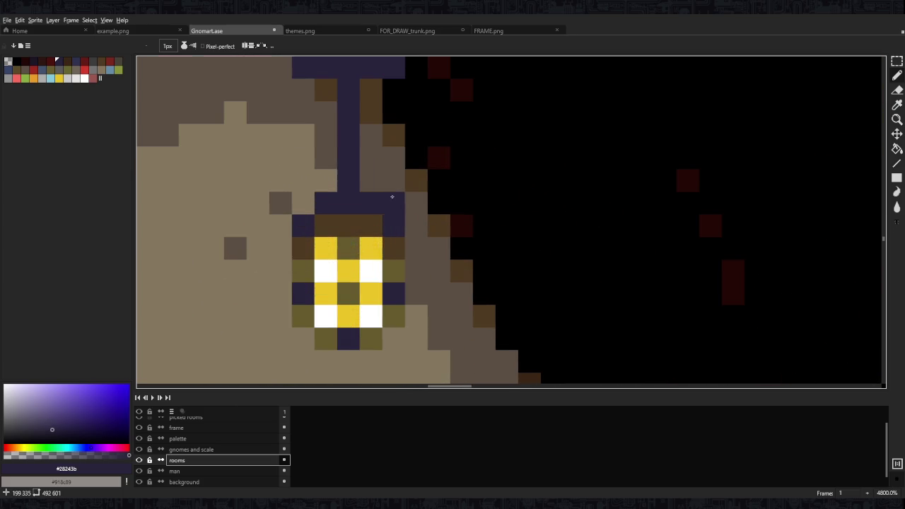
{"action": "left_click", "coordinate": [370, 224], "text": "alt"}
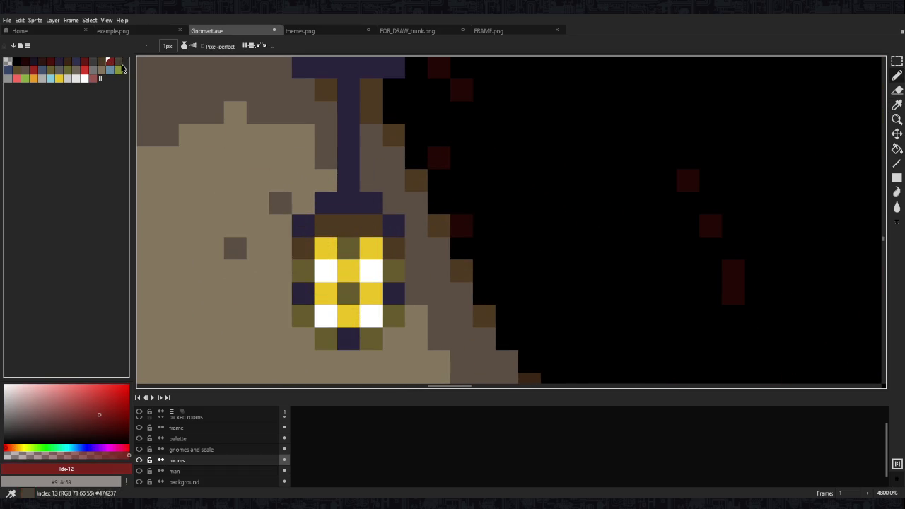
{"action": "left_click", "coordinate": [34, 78]}
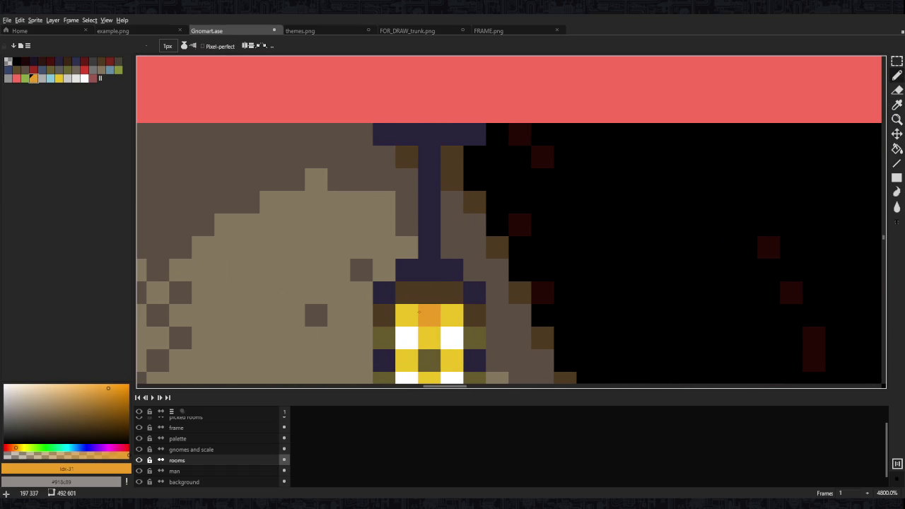
Draw an orange bracket above the lantern under the top frame bar
{"action": "left_click_drag", "start_coordinate": [429, 315], "coordinate": [428, 220]}
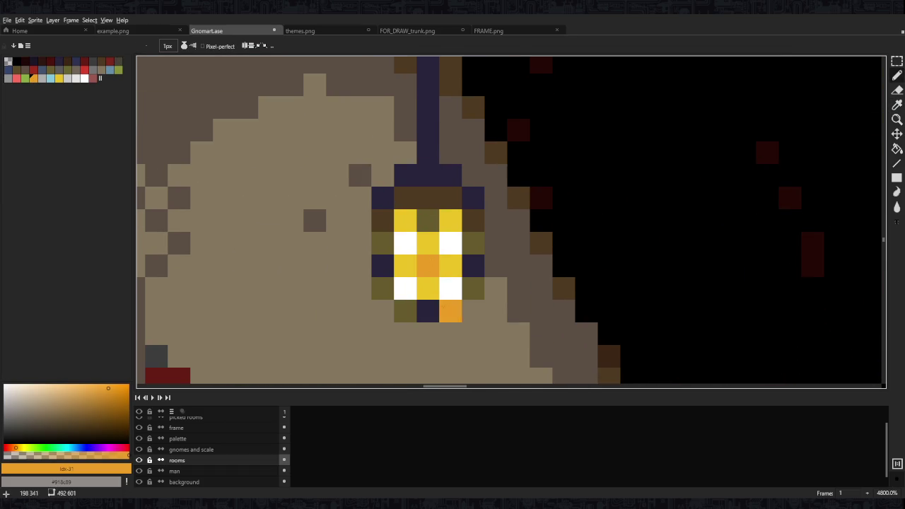
{"action": "scroll", "coordinate": [431, 247], "scroll_direction": "down", "scroll_amount": 10}
{"action": "scroll", "coordinate": [450, 236], "scroll_direction": "up", "scroll_amount": 9}
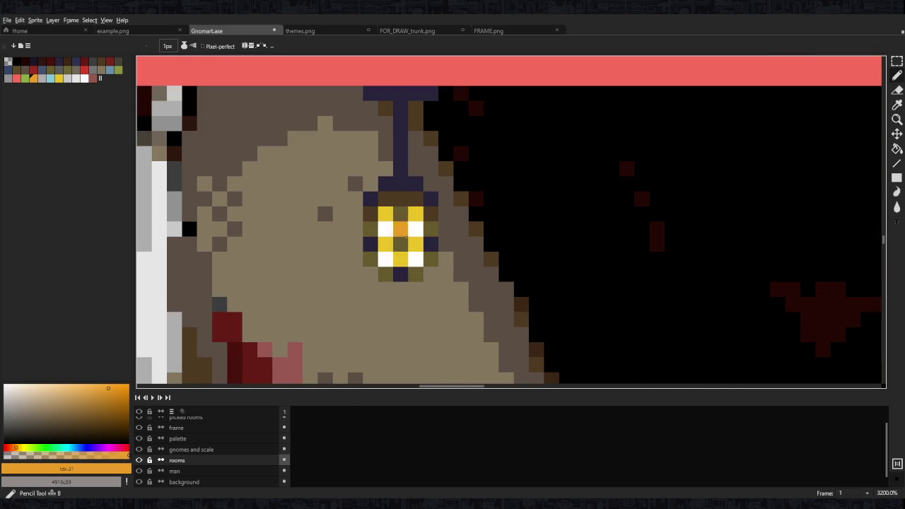
{"action": "scroll", "coordinate": [404, 270], "scroll_direction": "down", "scroll_amount": 7}
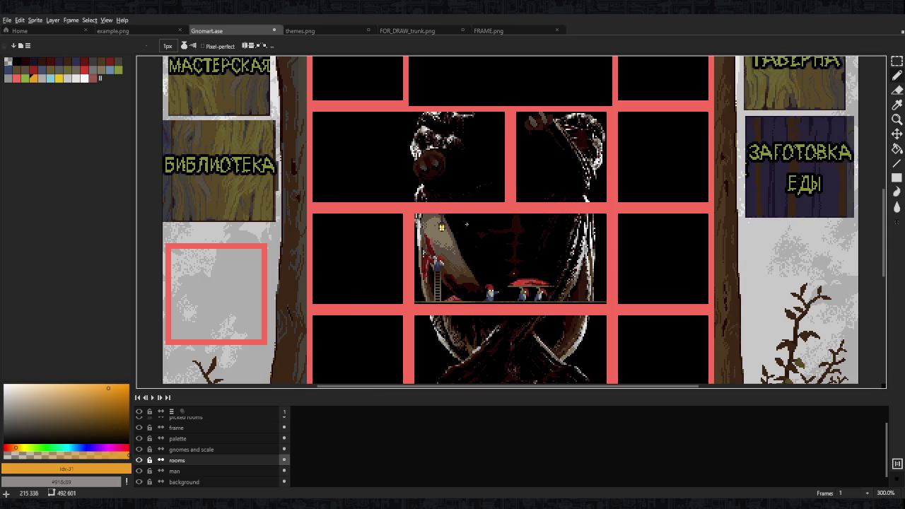
{"action": "scroll", "coordinate": [468, 223], "scroll_direction": "down", "scroll_amount": 2}
{"action": "scroll", "coordinate": [469, 223], "scroll_direction": "up", "scroll_amount": 3}
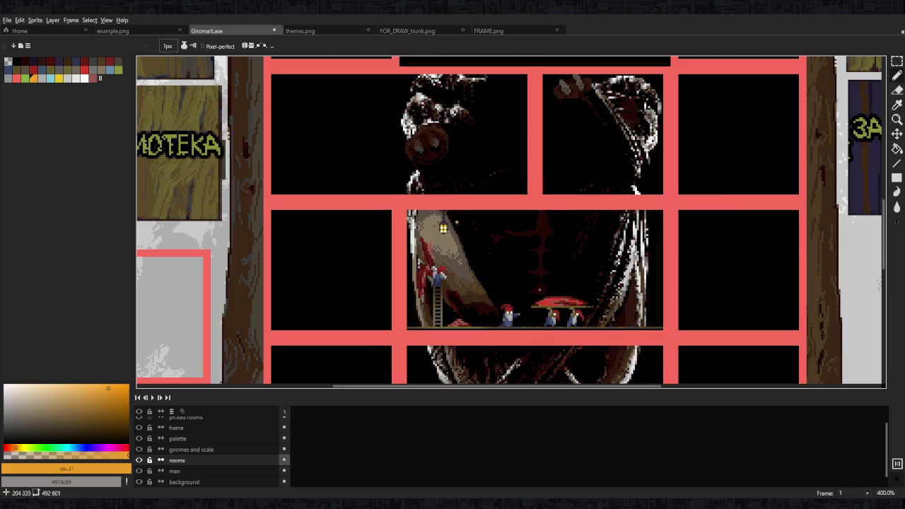
{"action": "scroll", "coordinate": [469, 223], "scroll_direction": "up", "scroll_amount": 2}
{"action": "scroll", "coordinate": [469, 223], "scroll_direction": "up", "scroll_amount": 2}
{"action": "mouse_move", "coordinate": [412, 170]}
{"action": "left_mouse_down"}
{"action": "mouse_move", "coordinate": [434, 158]}
{"action": "mouse_move", "coordinate": [378, 158]}
{"action": "mouse_move", "coordinate": [441, 157]}
{"action": "left_mouse_up"}
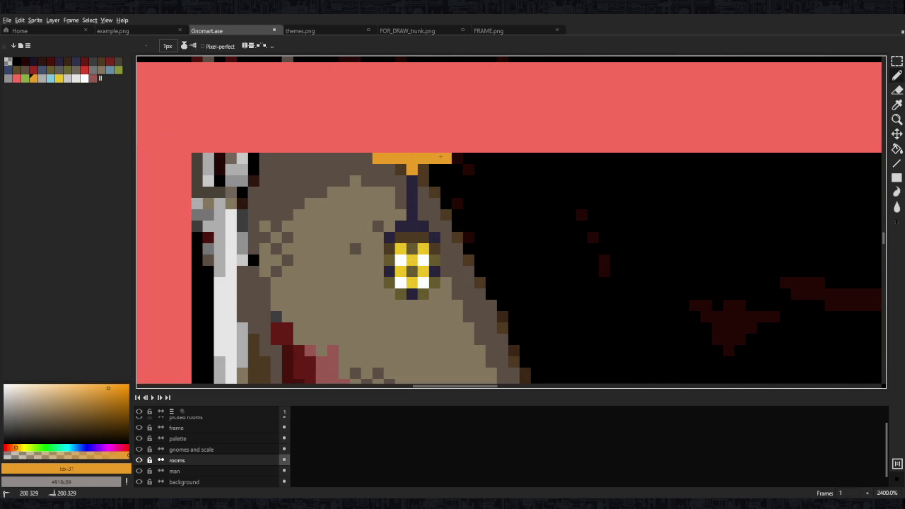
{"action": "scroll", "coordinate": [445, 173], "scroll_direction": "down", "scroll_amount": 3}
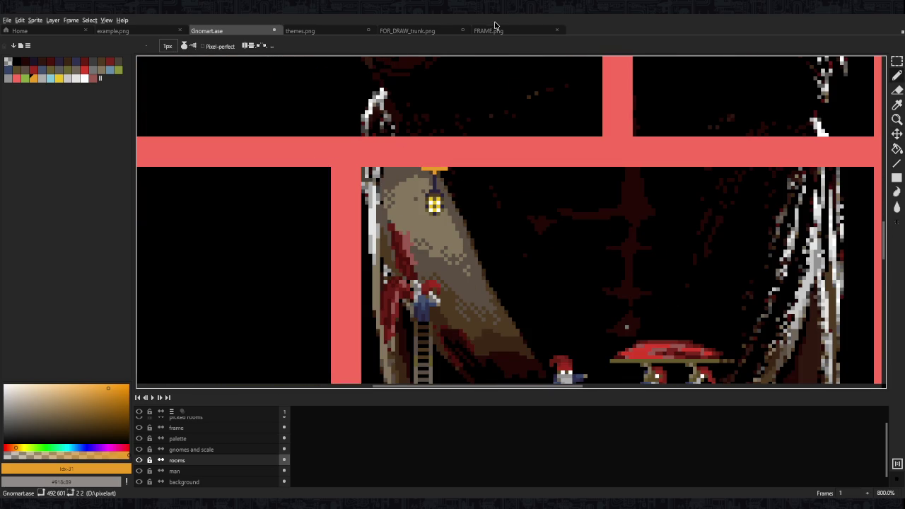
Check the themes.png reference, then return to the Gnomart document
{"action": "left_click", "coordinate": [417, 31]}
{"action": "left_click", "coordinate": [494, 31]}
{"action": "left_click", "coordinate": [321, 30]}
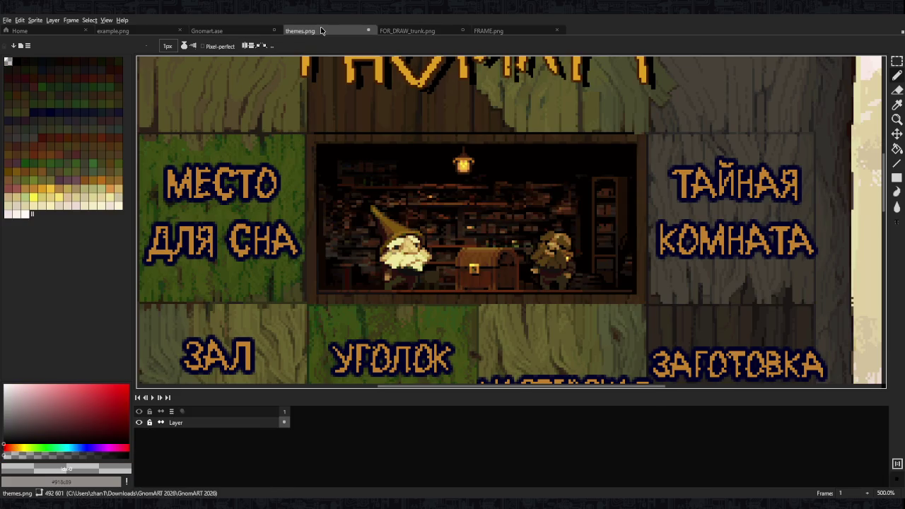
{"action": "left_click", "coordinate": [212, 31]}
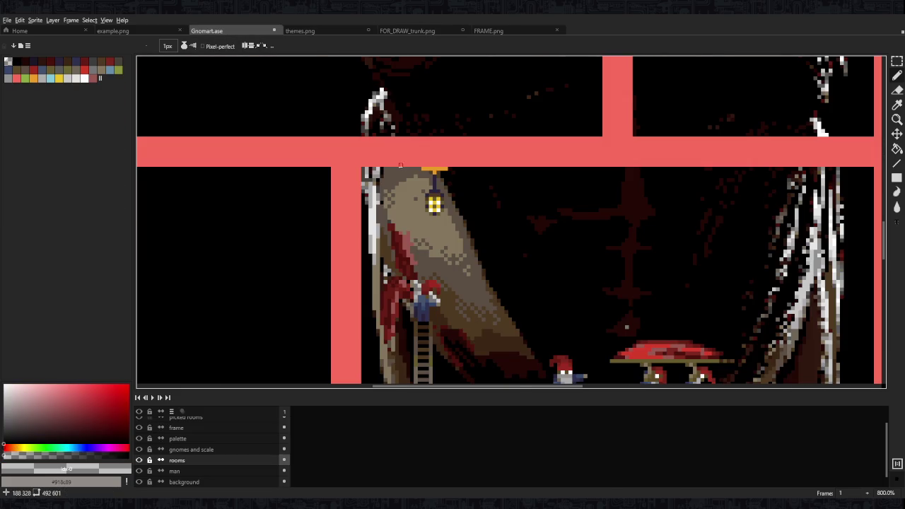
Add dark red accent pixels to the lantern stem and beside the orange bar
{"action": "scroll", "coordinate": [441, 179], "scroll_direction": "up", "scroll_amount": 8}
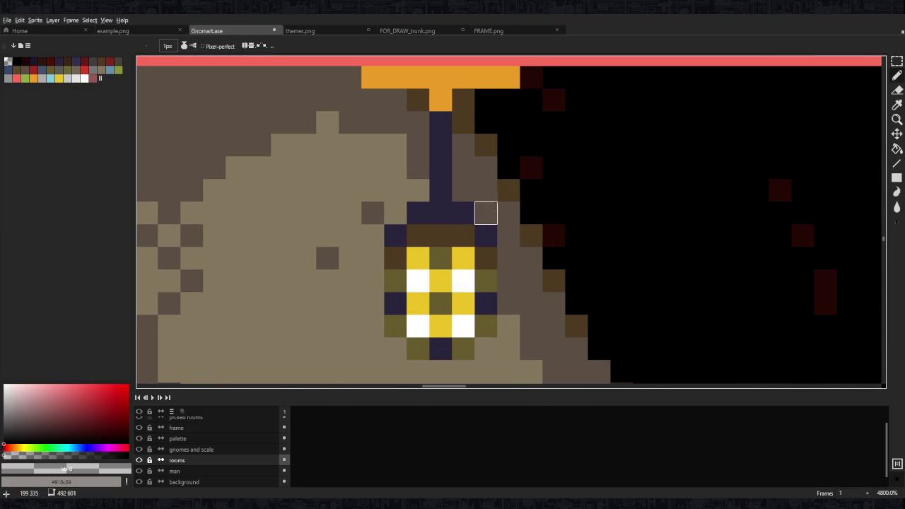
{"action": "left_click", "coordinate": [443, 80], "text": "alt"}
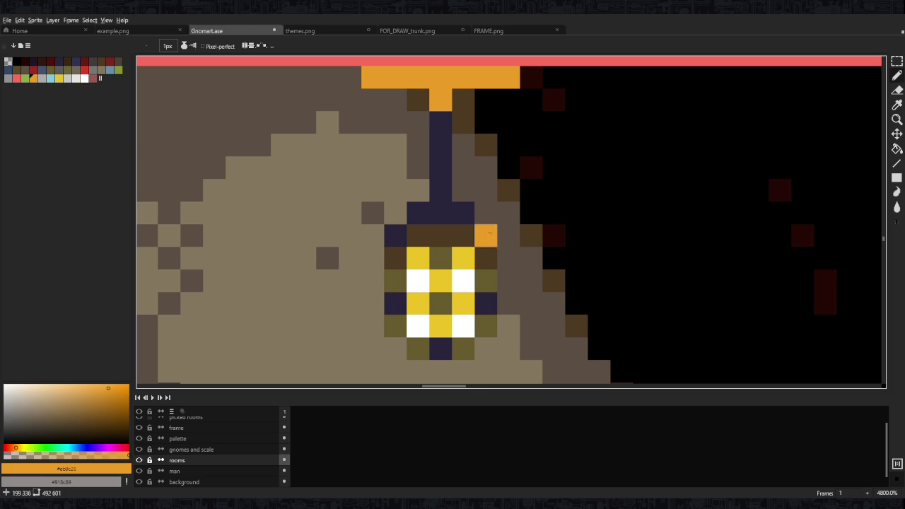
{"action": "scroll", "coordinate": [488, 236], "scroll_direction": "up", "scroll_amount": 1}
{"action": "left_click", "coordinate": [544, 272]}
{"action": "key", "text": "ctrl+z"}
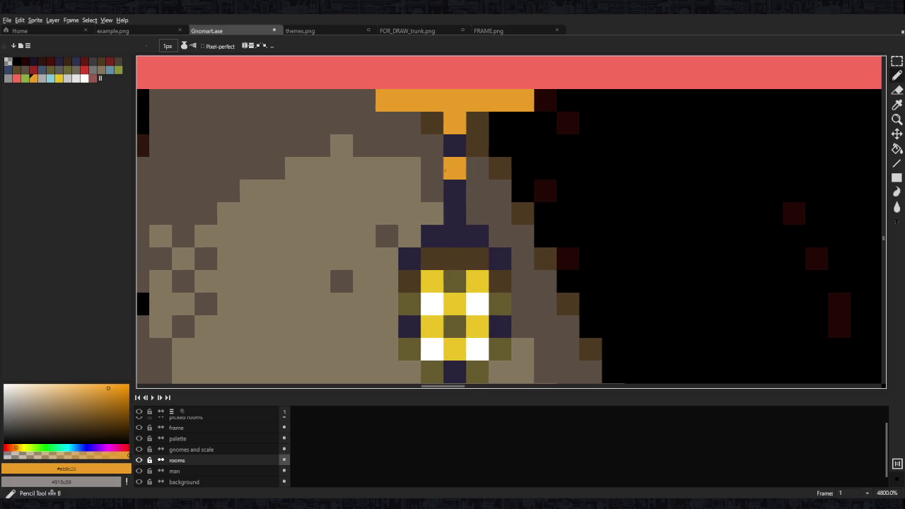
{"action": "left_click", "coordinate": [32, 70]}
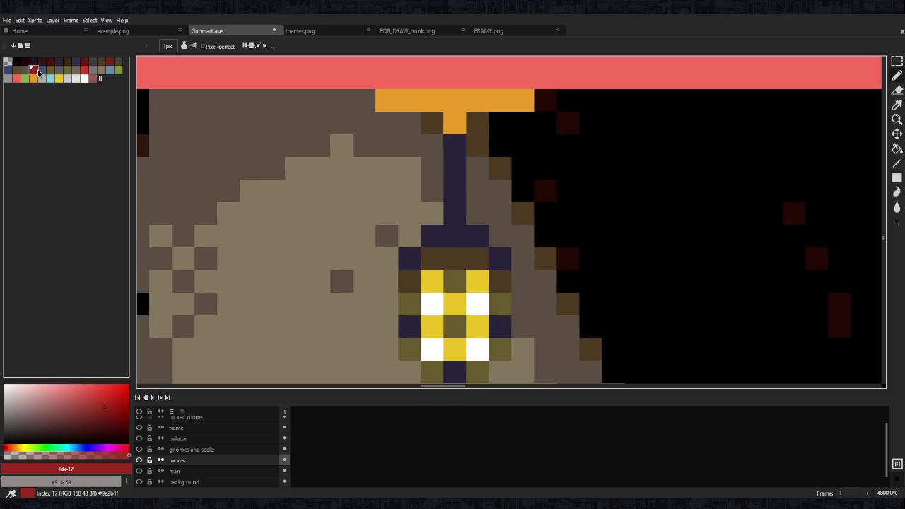
{"action": "left_click", "coordinate": [453, 146]}
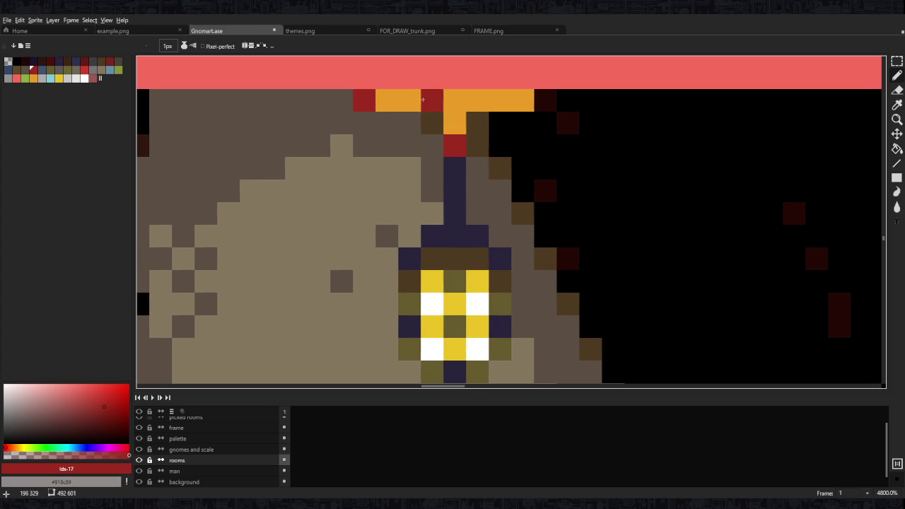
{"action": "left_click", "coordinate": [545, 100]}
Zoom out to view the whole scene and re-sample the bracket's orange
{"action": "key", "text": "3"}
{"action": "scroll", "coordinate": [510, 168], "scroll_direction": "down", "scroll_amount": 2}
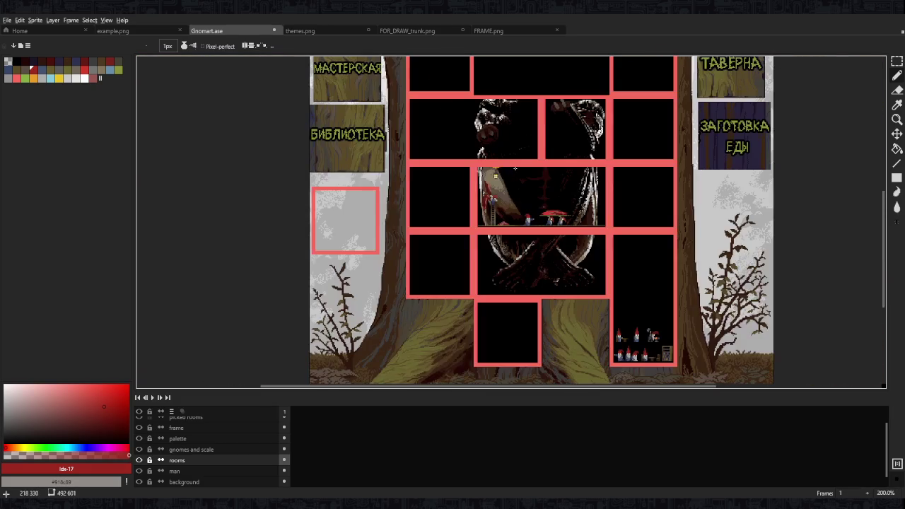
{"action": "scroll", "coordinate": [496, 175], "scroll_direction": "up", "scroll_amount": 3}
{"action": "scroll", "coordinate": [480, 191], "scroll_direction": "down", "scroll_amount": 2}
{"action": "scroll", "coordinate": [481, 177], "scroll_direction": "up", "scroll_amount": 3}
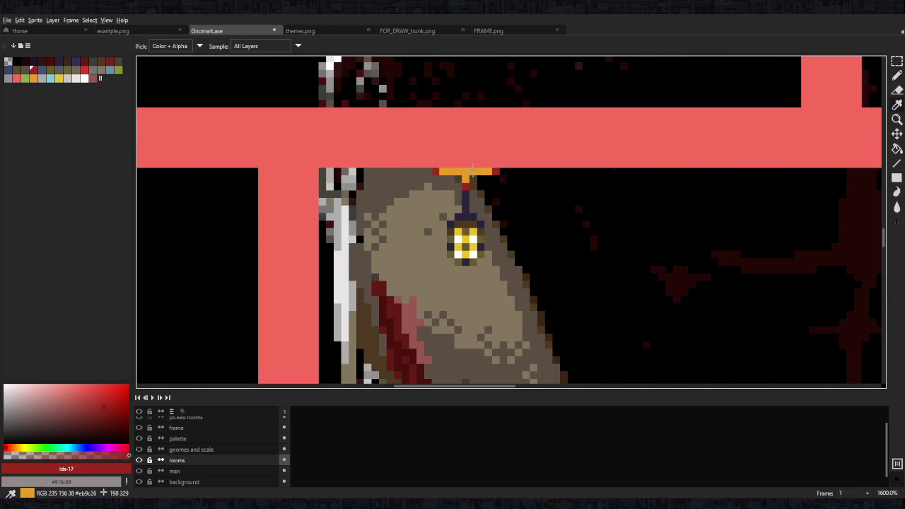
{"action": "left_click", "coordinate": [445, 171], "text": "alt"}
{"action": "scroll", "coordinate": [436, 171], "scroll_direction": "down", "scroll_amount": 3}
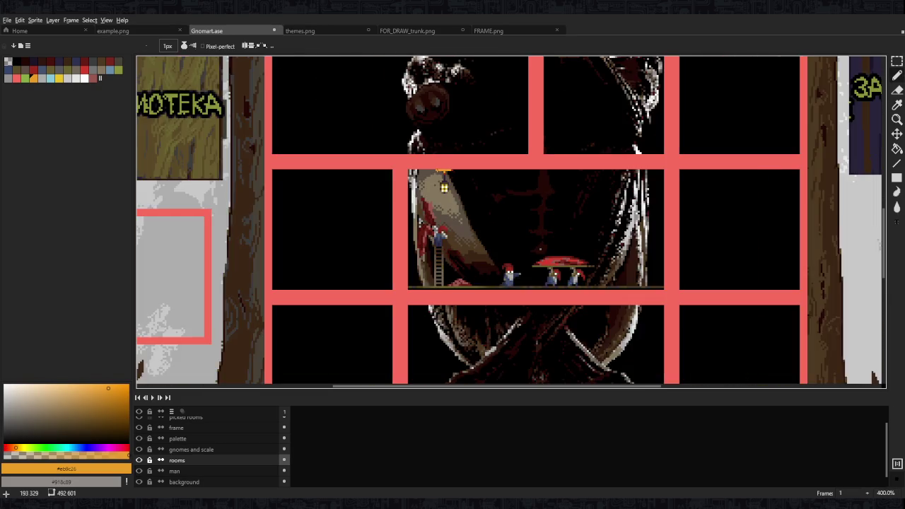
{"action": "scroll", "coordinate": [514, 254], "scroll_direction": "up", "scroll_amount": 2}
{"action": "scroll", "coordinate": [523, 255], "scroll_direction": "up", "scroll_amount": 1}
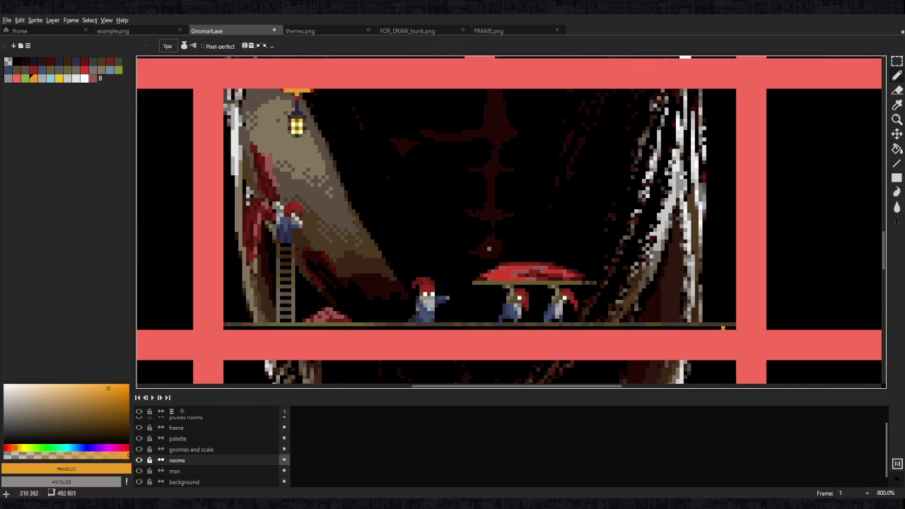
Copy the floor plank strip up to the first room's ceiling
{"action": "key", "text": "m"}
{"action": "left_click_drag", "start_coordinate": [735, 327], "coordinate": [222, 331]}
{"action": "left_click_drag", "start_coordinate": [335, 332], "coordinate": [336, 96]}
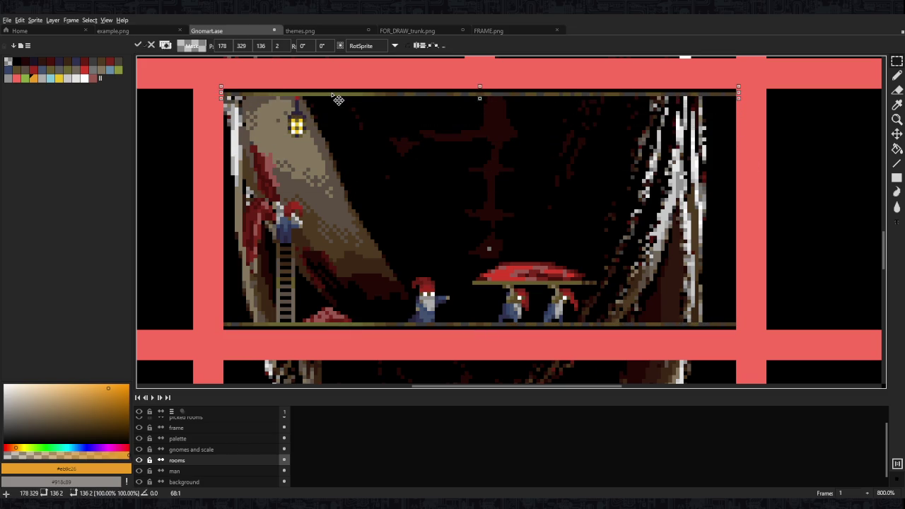
{"action": "key", "text": "Return"}
Move the lantern down by two pixels
{"action": "scroll", "coordinate": [401, 177], "scroll_direction": "up", "scroll_amount": 5}
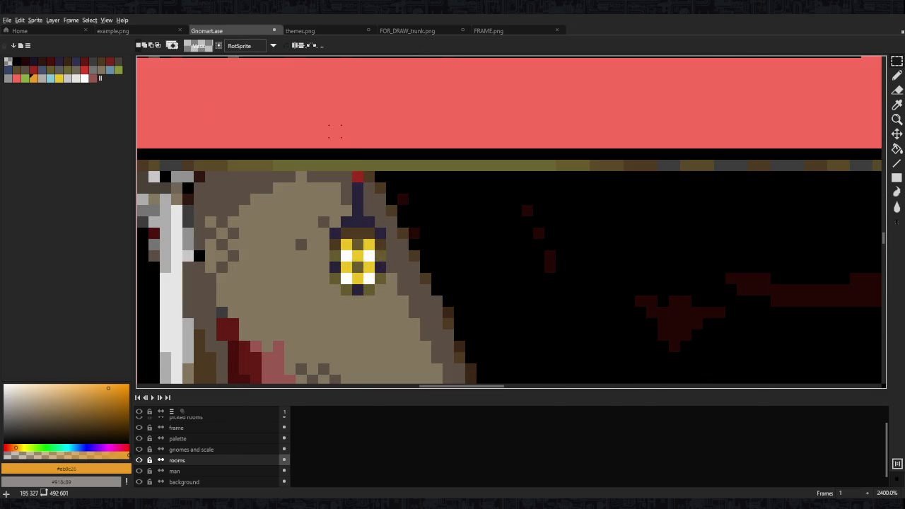
{"action": "left_click_drag", "start_coordinate": [401, 177], "coordinate": [311, 301]}
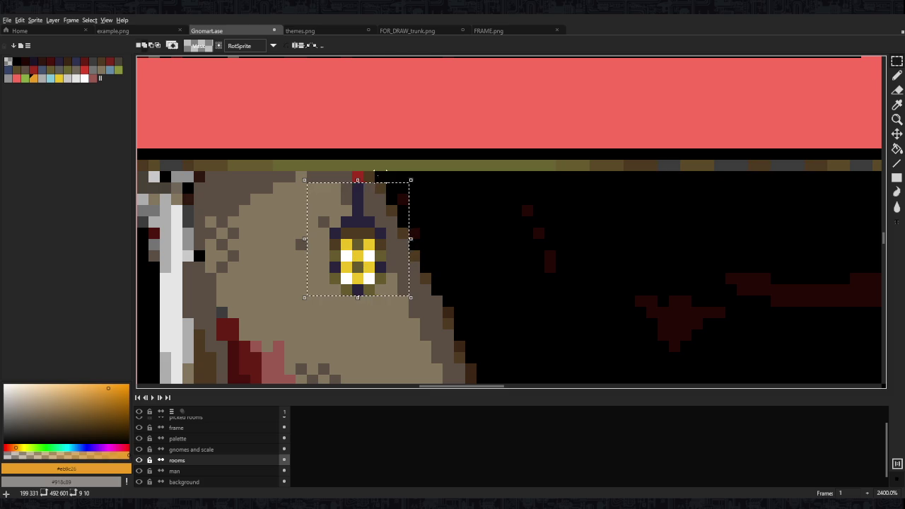
{"action": "left_click_drag", "start_coordinate": [362, 262], "coordinate": [362, 282]}
{"action": "key", "text": "Return"}
Paint an orange section along the ceiling beam with the Pencil
{"action": "key", "text": "b"}
{"action": "left_click", "coordinate": [356, 188], "text": "alt"}
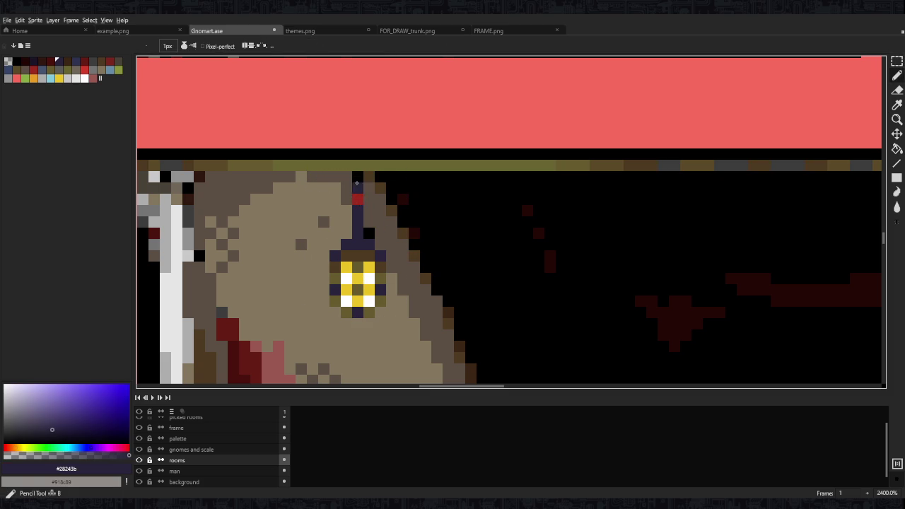
{"action": "left_click", "coordinate": [16, 78]}
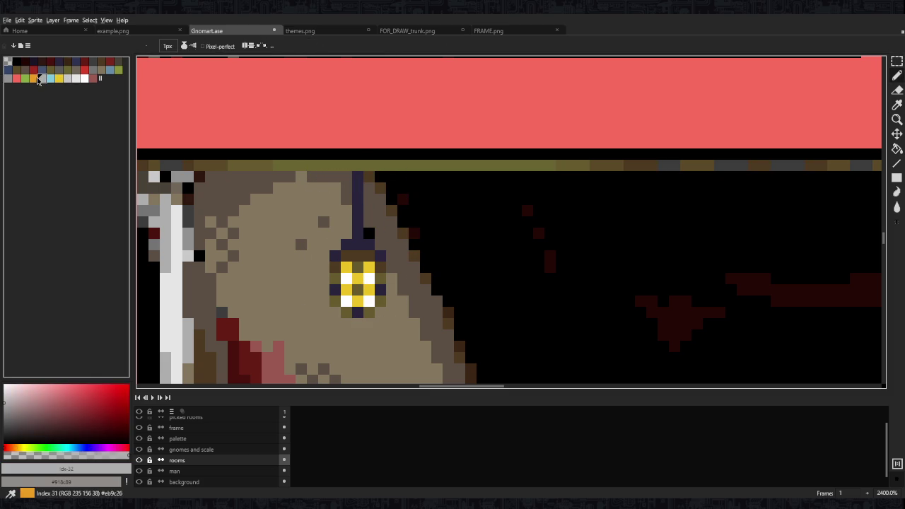
{"action": "left_click_drag", "start_coordinate": [318, 165], "coordinate": [393, 165]}
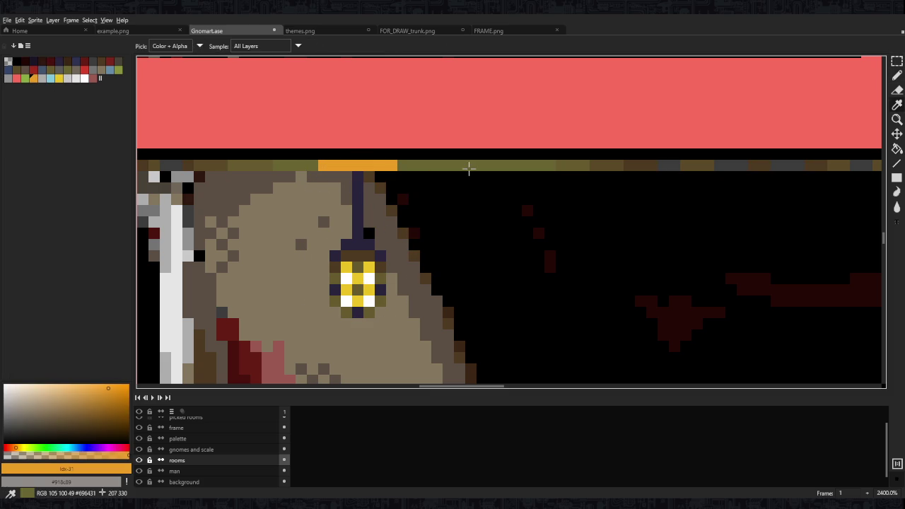
{"action": "left_click", "coordinate": [468, 165], "text": "alt"}
{"action": "left_click_drag", "start_coordinate": [461, 181], "coordinate": [499, 187]}
Repaint the orange beam section in a tan shade matching the planks
{"action": "key", "text": "alt"}
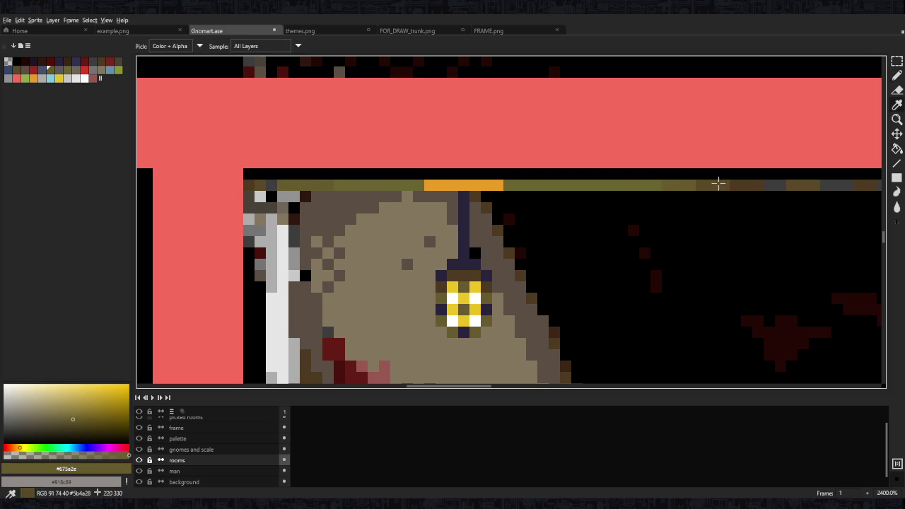
{"action": "left_click", "coordinate": [717, 183], "text": "alt"}
{"action": "left_click_drag", "start_coordinate": [474, 187], "coordinate": [408, 186]}
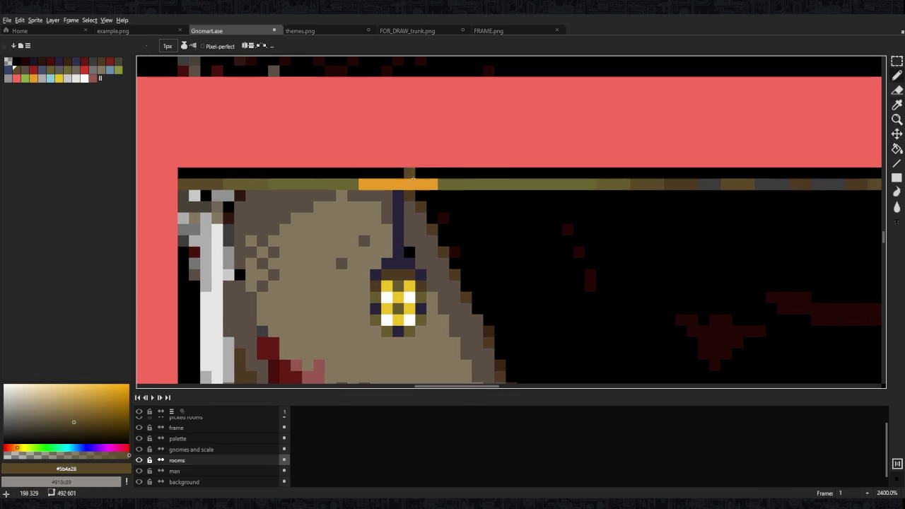
{"action": "key", "text": "alt"}
{"action": "left_click", "coordinate": [469, 184], "text": "alt"}
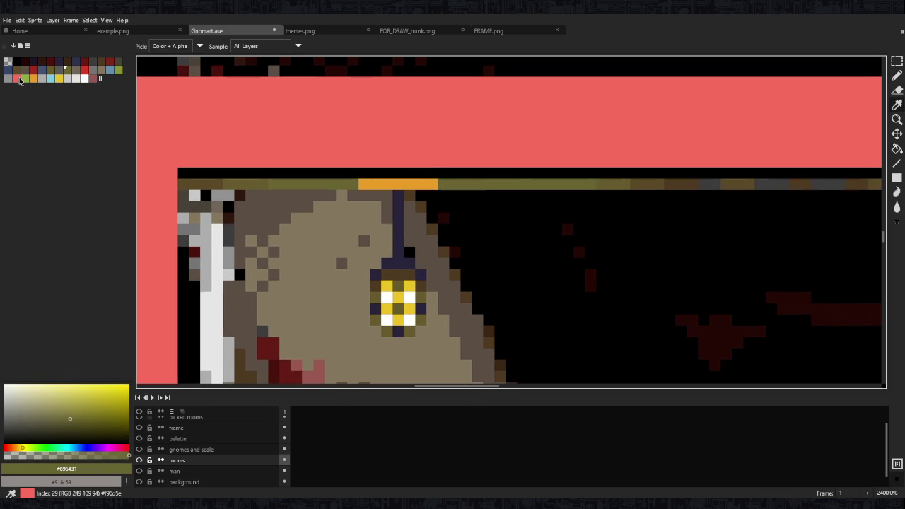
{"action": "left_click", "coordinate": [102, 70]}
{"action": "left_click_drag", "start_coordinate": [304, 184], "coordinate": [491, 184]}
{"action": "scroll", "coordinate": [415, 186], "scroll_direction": "down", "scroll_amount": 2}
{"action": "scroll", "coordinate": [415, 185], "scroll_direction": "down", "scroll_amount": 8}
{"action": "scroll", "coordinate": [424, 283], "scroll_direction": "down", "scroll_amount": 1}
{"action": "scroll", "coordinate": [453, 212], "scroll_direction": "up", "scroll_amount": 1}
{"action": "scroll", "coordinate": [464, 203], "scroll_direction": "up", "scroll_amount": 1}
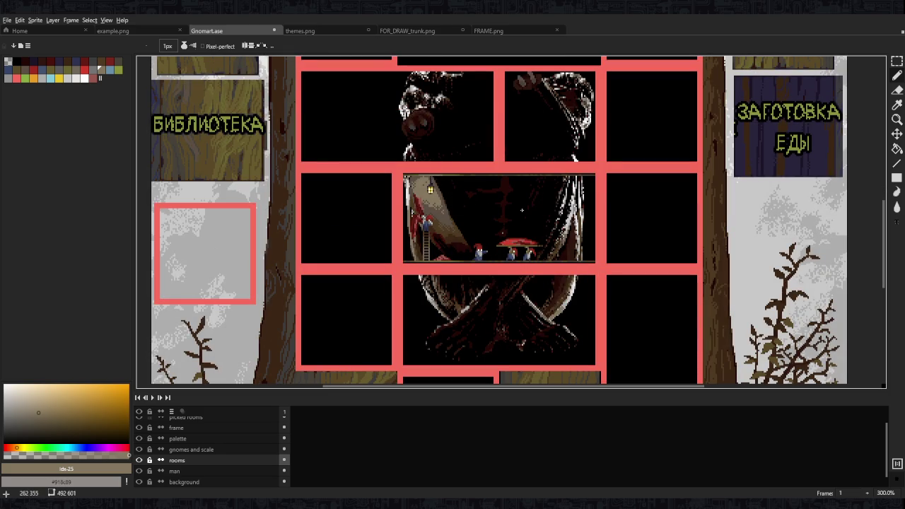
Pencil a four-pixel orange row across the top edge of the lantern
{"action": "scroll", "coordinate": [438, 187], "scroll_direction": "up", "scroll_amount": 5}
{"action": "scroll", "coordinate": [439, 187], "scroll_direction": "up", "scroll_amount": 5}
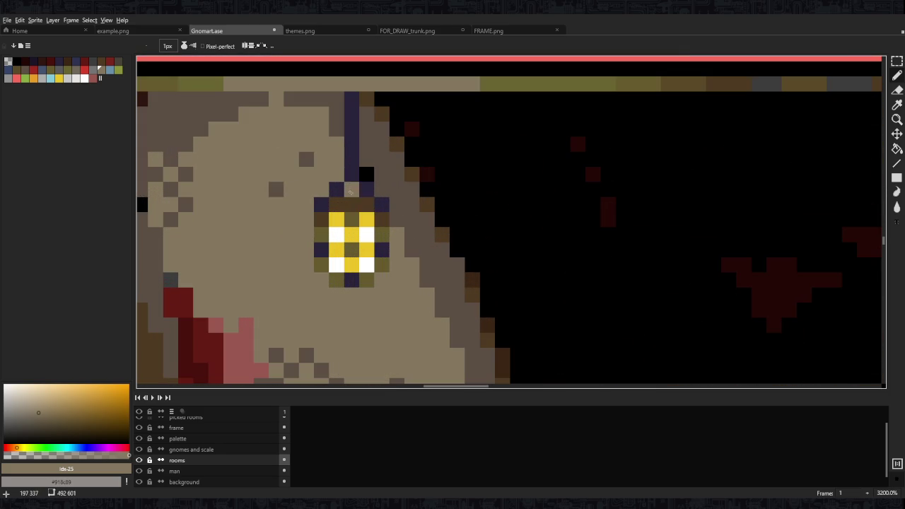
{"action": "left_click", "coordinate": [32, 78]}
{"action": "left_click", "coordinate": [336, 204]}
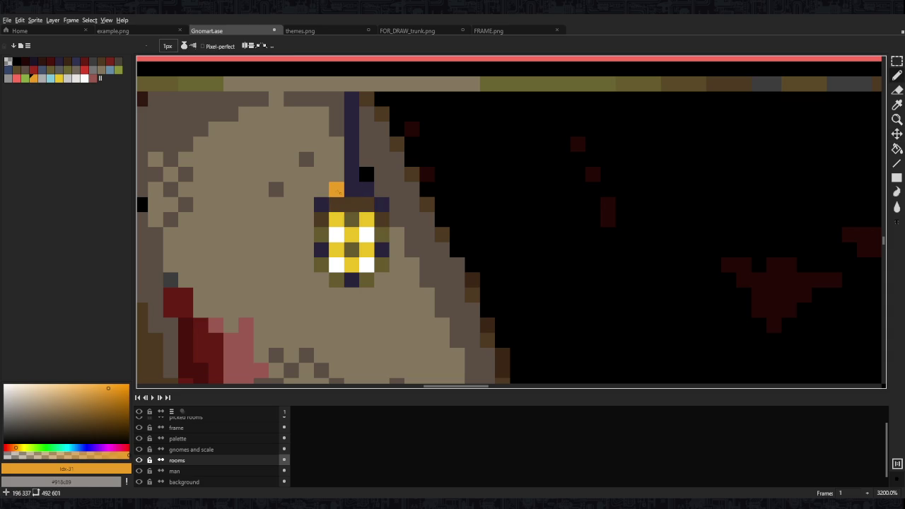
{"action": "left_click_drag", "start_coordinate": [351, 204], "coordinate": [378, 203]}
{"action": "scroll", "coordinate": [381, 204], "scroll_direction": "down", "scroll_amount": 4}
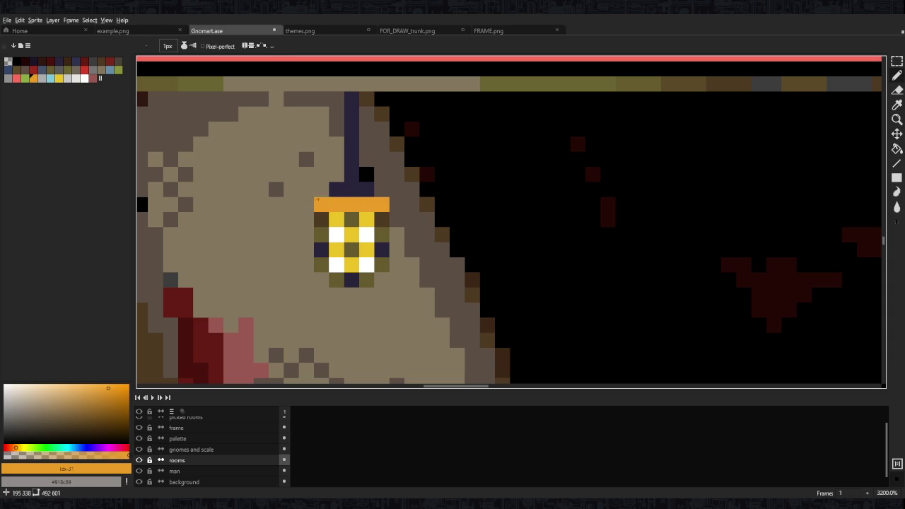
{"action": "scroll", "coordinate": [385, 198], "scroll_direction": "down", "scroll_amount": 7}
{"action": "scroll", "coordinate": [393, 184], "scroll_direction": "up", "scroll_amount": 1}
{"action": "scroll", "coordinate": [398, 173], "scroll_direction": "up", "scroll_amount": 5}
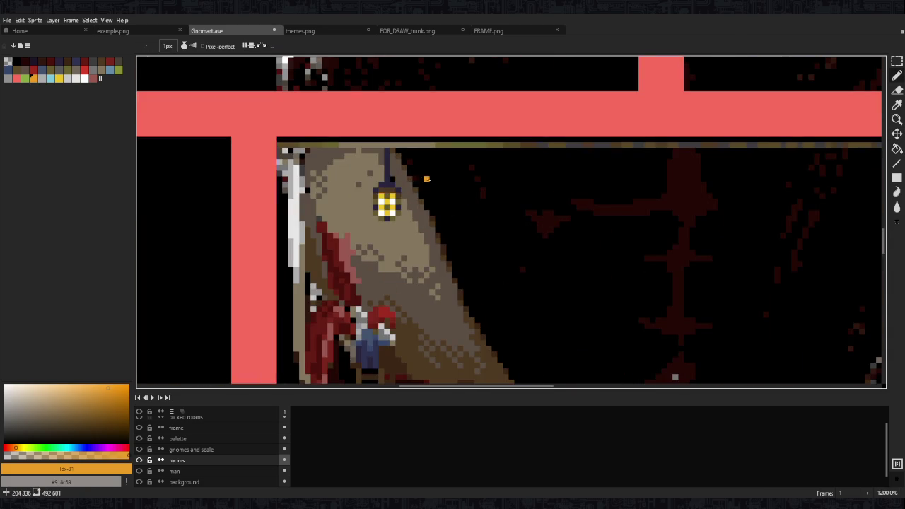
{"action": "scroll", "coordinate": [451, 181], "scroll_direction": "down", "scroll_amount": 7}
{"action": "scroll", "coordinate": [442, 219], "scroll_direction": "up", "scroll_amount": 2}
{"action": "scroll", "coordinate": [431, 212], "scroll_direction": "up", "scroll_amount": 2}
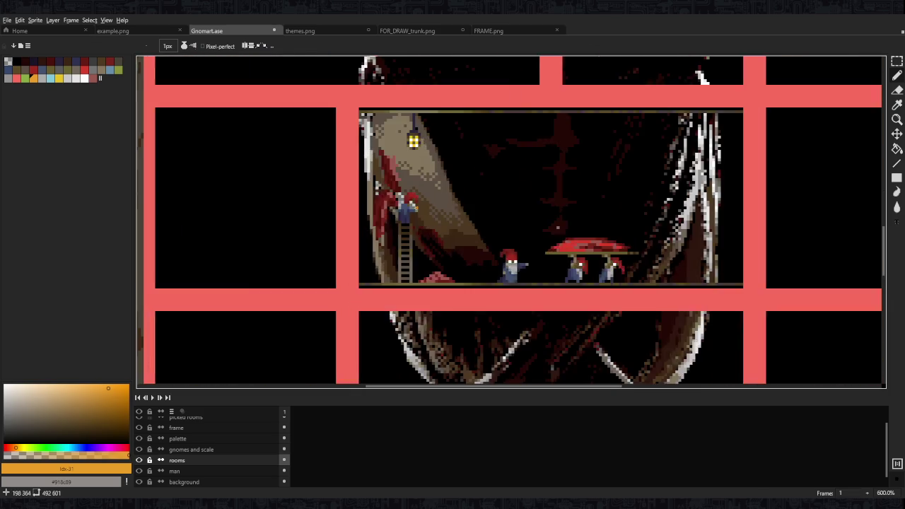
{"action": "scroll", "coordinate": [417, 208], "scroll_direction": "up", "scroll_amount": 3}
{"action": "scroll", "coordinate": [389, 198], "scroll_direction": "up", "scroll_amount": 1}
{"action": "left_click", "coordinate": [397, 254], "text": "alt"}
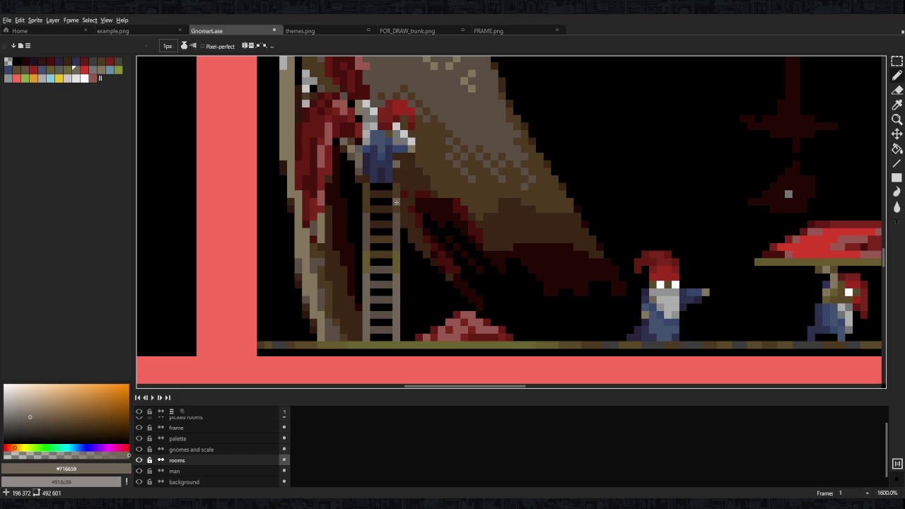
Eyedrop several ladder colours, settling on the dark brown #4f3a21
{"action": "left_click", "coordinate": [396, 256], "text": "alt"}
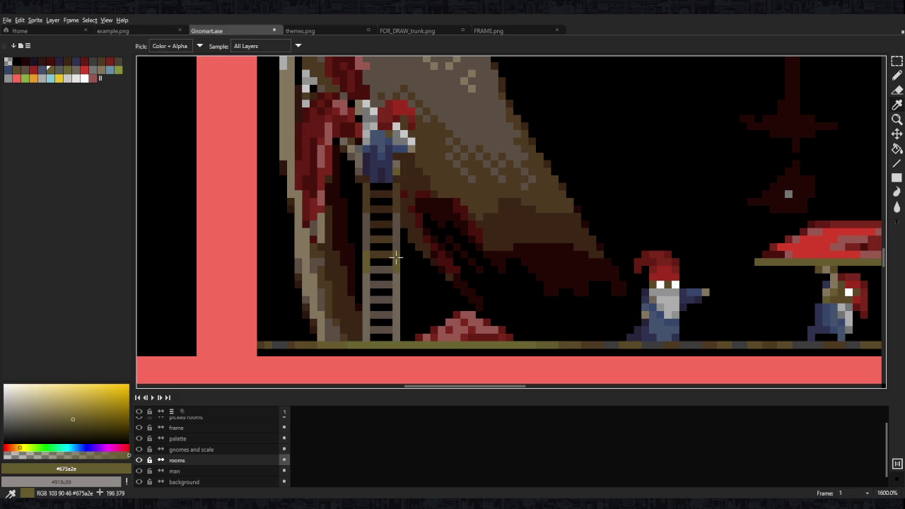
{"action": "left_click", "coordinate": [397, 185], "text": "alt"}
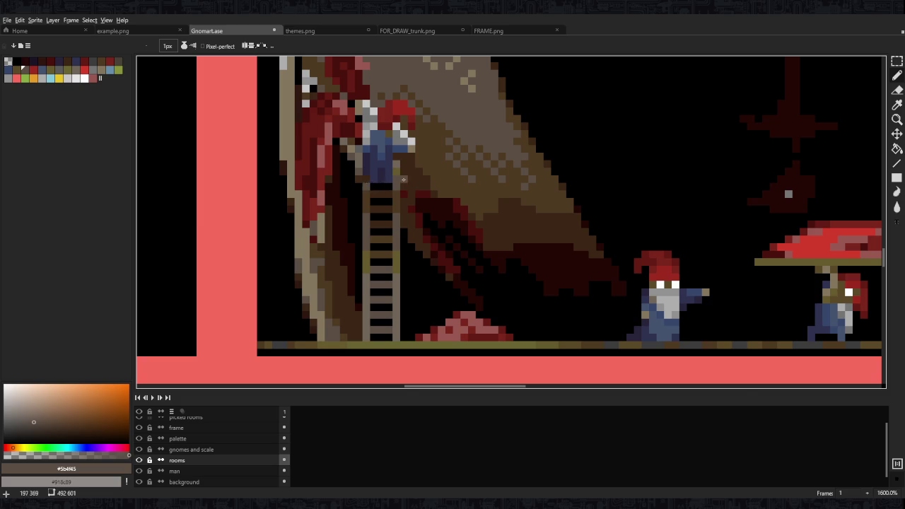
{"action": "scroll", "coordinate": [388, 182], "scroll_direction": "down", "scroll_amount": 5}
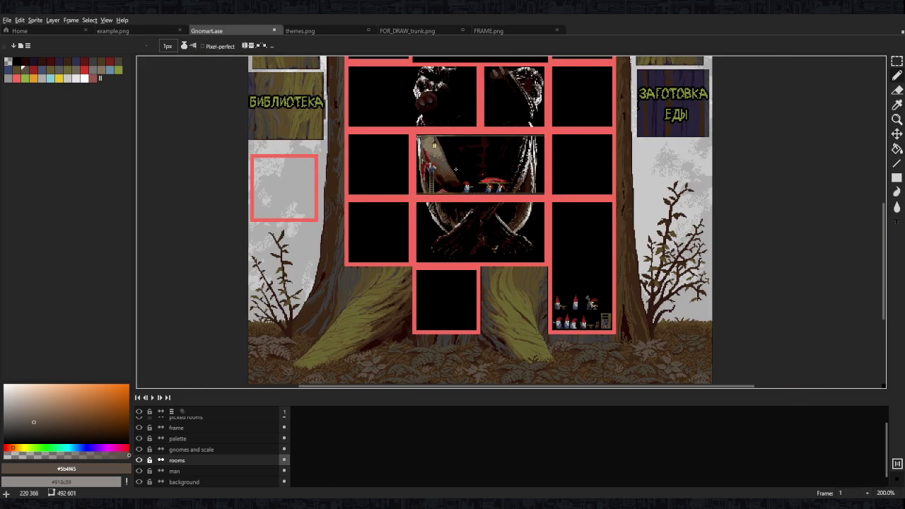
{"action": "scroll", "coordinate": [432, 167], "scroll_direction": "up", "scroll_amount": 5}
{"action": "left_click", "coordinate": [461, 224], "text": "alt"}
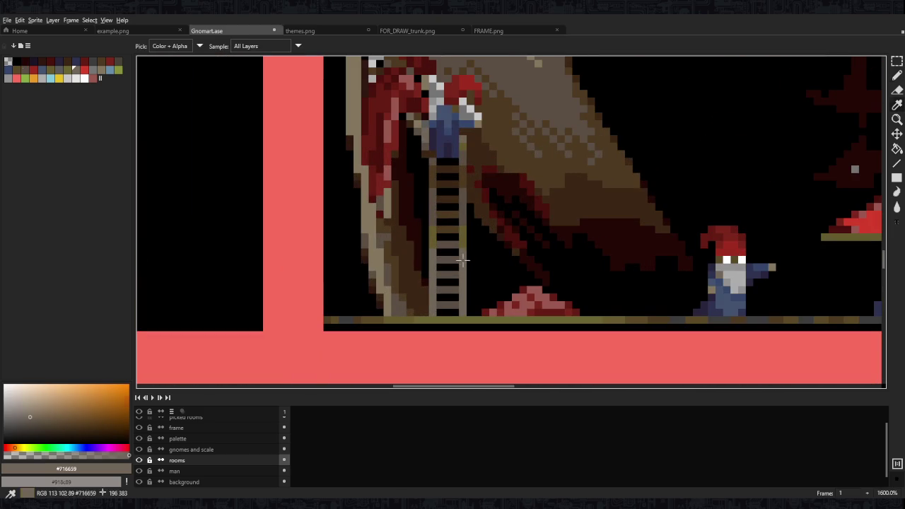
{"action": "left_click", "coordinate": [462, 225], "text": "alt"}
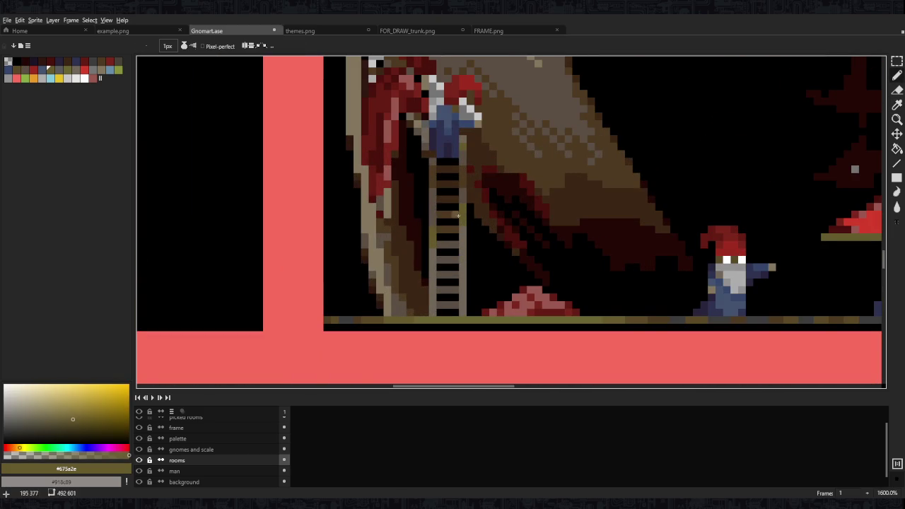
{"action": "scroll", "coordinate": [445, 222], "scroll_direction": "down", "scroll_amount": 6}
{"action": "scroll", "coordinate": [488, 205], "scroll_direction": "up", "scroll_amount": 1}
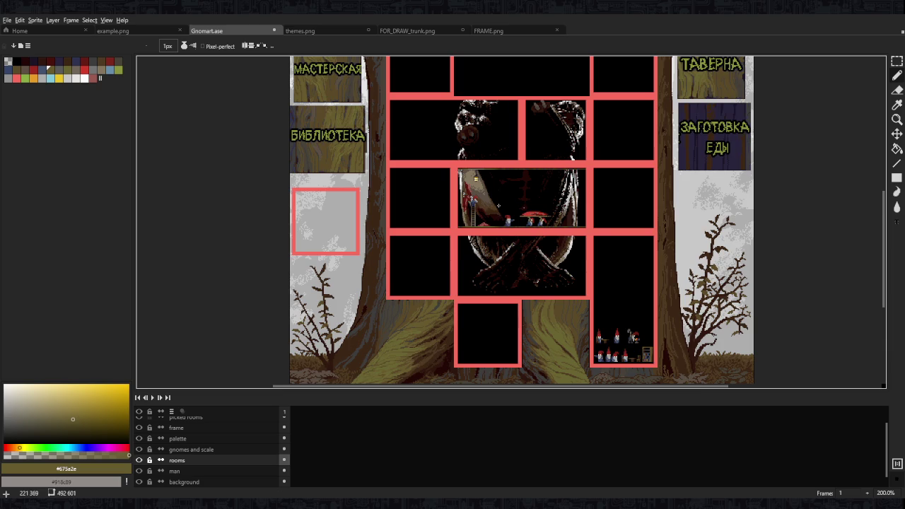
{"action": "scroll", "coordinate": [498, 206], "scroll_direction": "up", "scroll_amount": 5}
{"action": "left_click", "coordinate": [469, 236], "text": "alt"}
{"action": "left_click", "coordinate": [441, 228], "text": "alt"}
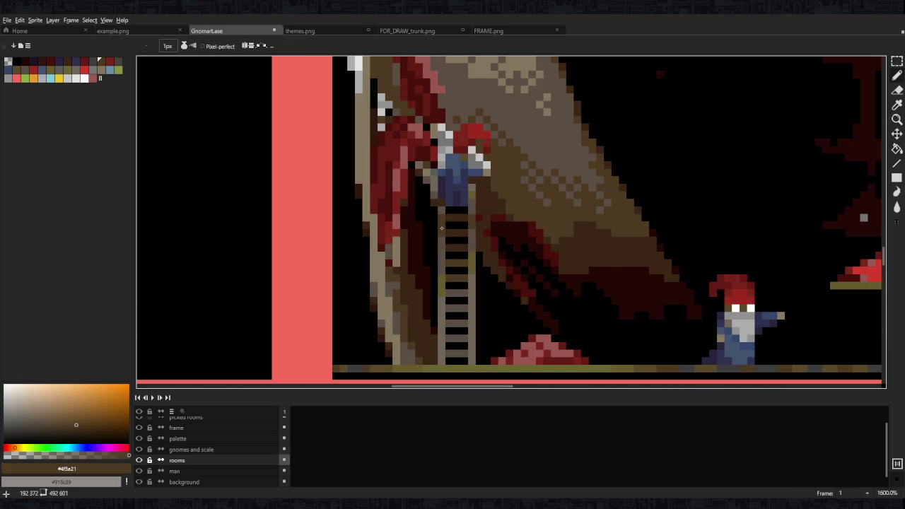
Switch back to the Pencil tool (B) for single-pixel drawing
{"action": "key", "text": "b"}
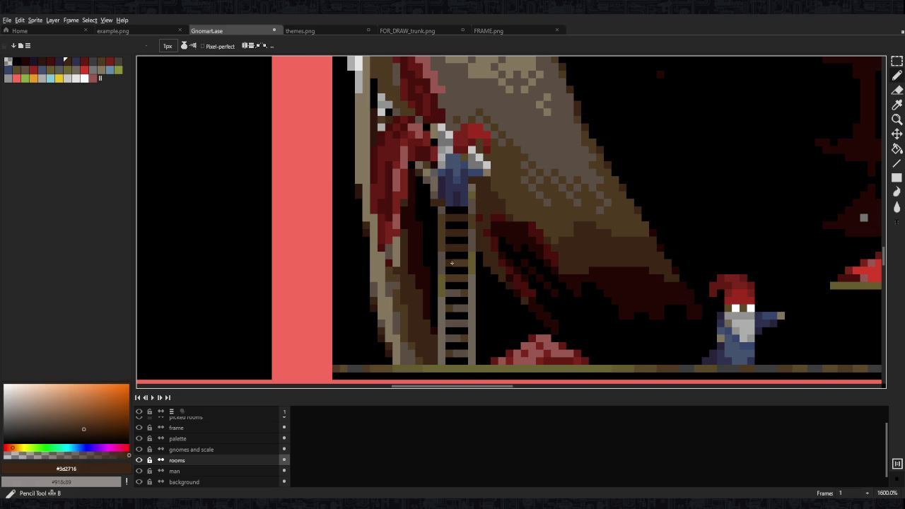
{"action": "key", "text": "b"}
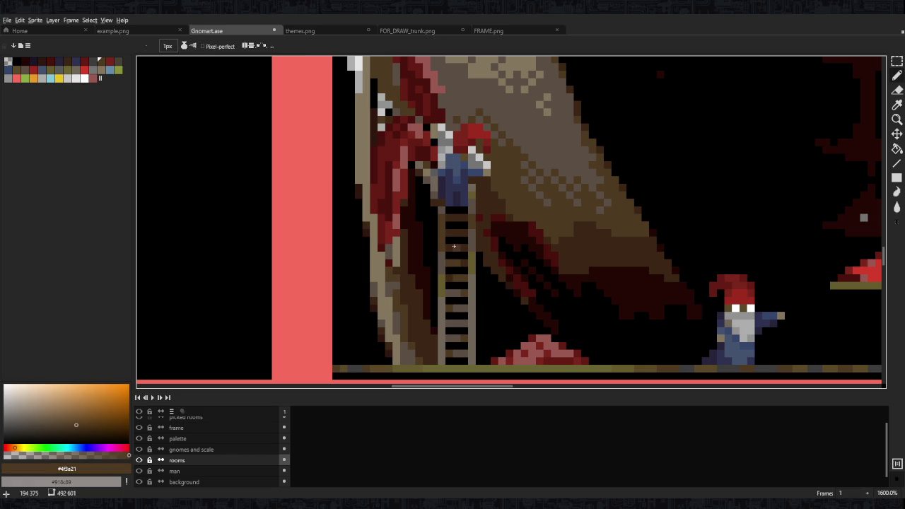
{"action": "scroll", "coordinate": [457, 216], "scroll_direction": "down", "scroll_amount": 6}
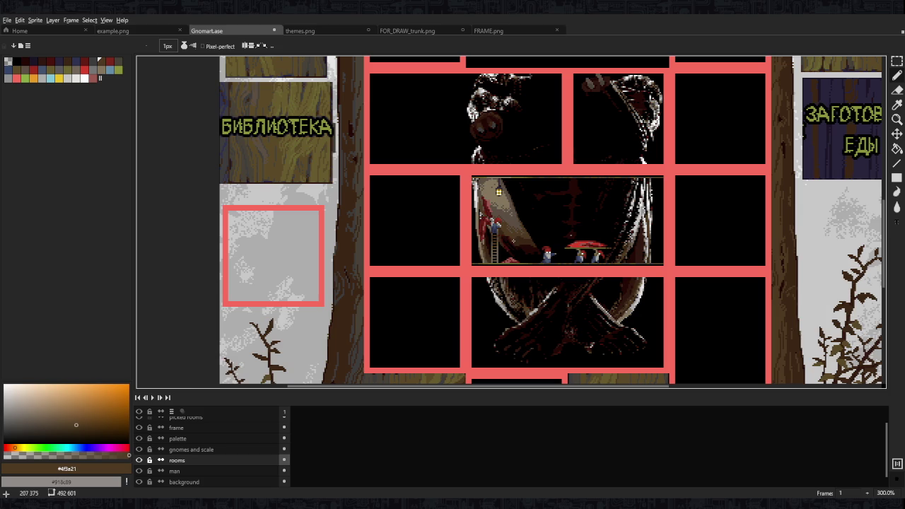
{"action": "scroll", "coordinate": [516, 241], "scroll_direction": "up", "scroll_amount": 3}
{"action": "scroll", "coordinate": [516, 241], "scroll_direction": "up", "scroll_amount": 3}
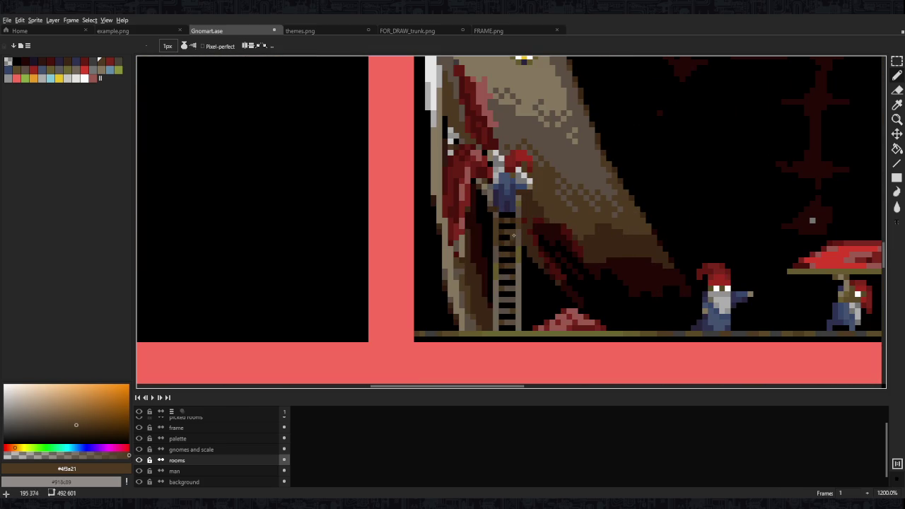
{"action": "scroll", "coordinate": [553, 258], "scroll_direction": "down", "scroll_amount": 6}
{"action": "scroll", "coordinate": [553, 258], "scroll_direction": "down", "scroll_amount": 1}
{"action": "scroll", "coordinate": [553, 258], "scroll_direction": "up", "scroll_amount": 1}
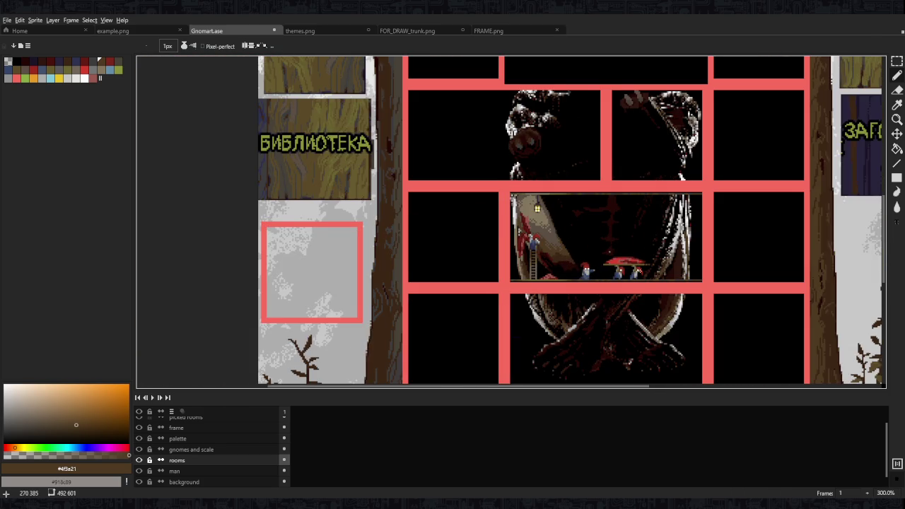
Bring up the YouTube Music mini-player over the editor and start a track playing
{"action": "scroll", "coordinate": [636, 273], "scroll_direction": "right", "scroll_amount": 2}
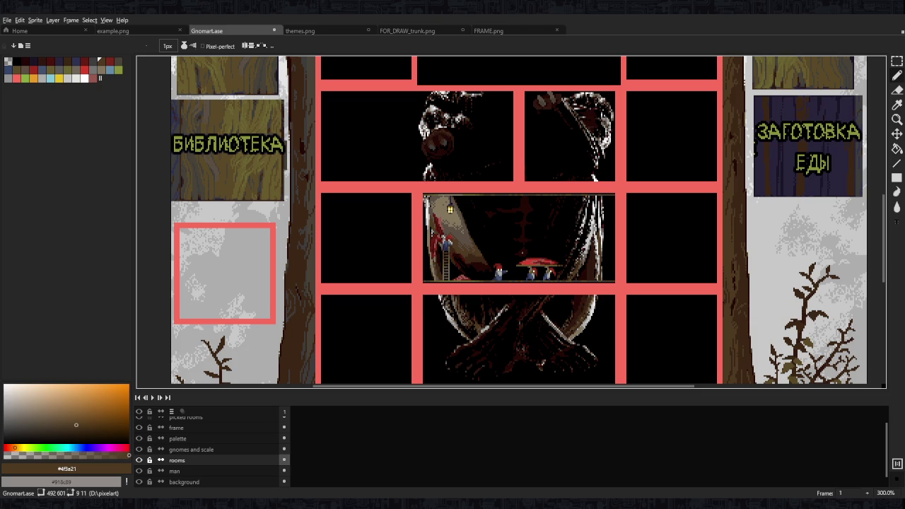
{"action": "key", "text": "alt+Tab"}
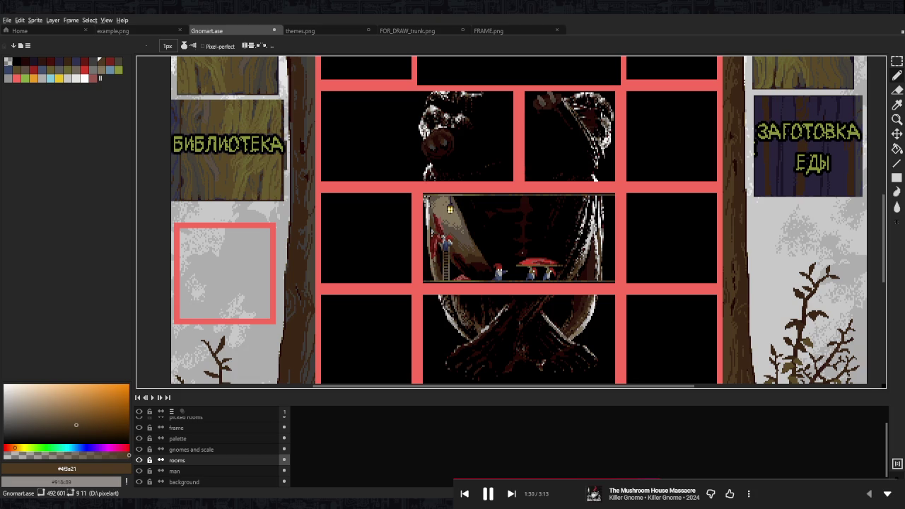
Make the man layer active and eyedrop dark brown #4f3a21 from the trunk
{"action": "scroll", "coordinate": [499, 227], "scroll_direction": "up", "scroll_amount": 1}
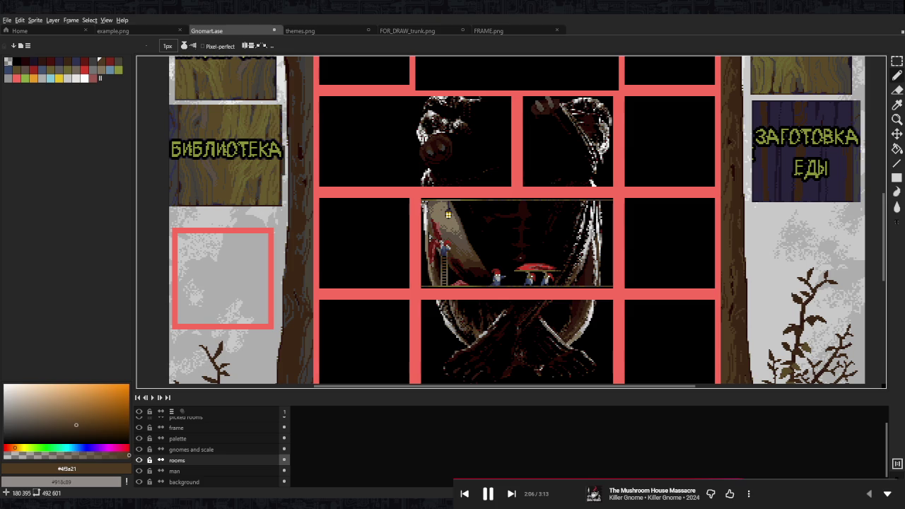
{"action": "scroll", "coordinate": [452, 283], "scroll_direction": "up", "scroll_amount": 1}
{"action": "scroll", "coordinate": [452, 283], "scroll_direction": "up", "scroll_amount": 1}
{"action": "scroll", "coordinate": [453, 283], "scroll_direction": "up", "scroll_amount": 2}
{"action": "scroll", "coordinate": [456, 284], "scroll_direction": "up", "scroll_amount": 1}
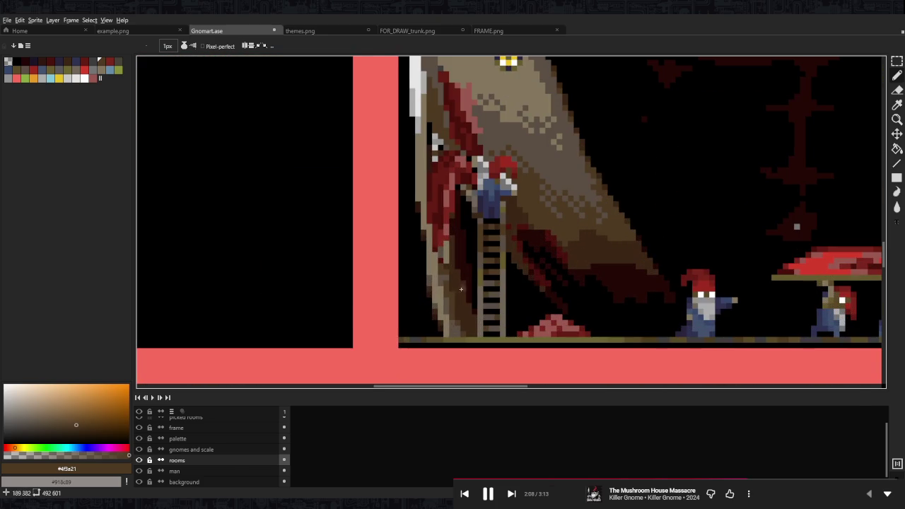
{"action": "left_click", "coordinate": [460, 292], "text": "alt"}
{"action": "scroll", "coordinate": [446, 311], "scroll_direction": "up", "scroll_amount": 1}
{"action": "scroll", "coordinate": [436, 326], "scroll_direction": "down", "scroll_amount": 2}
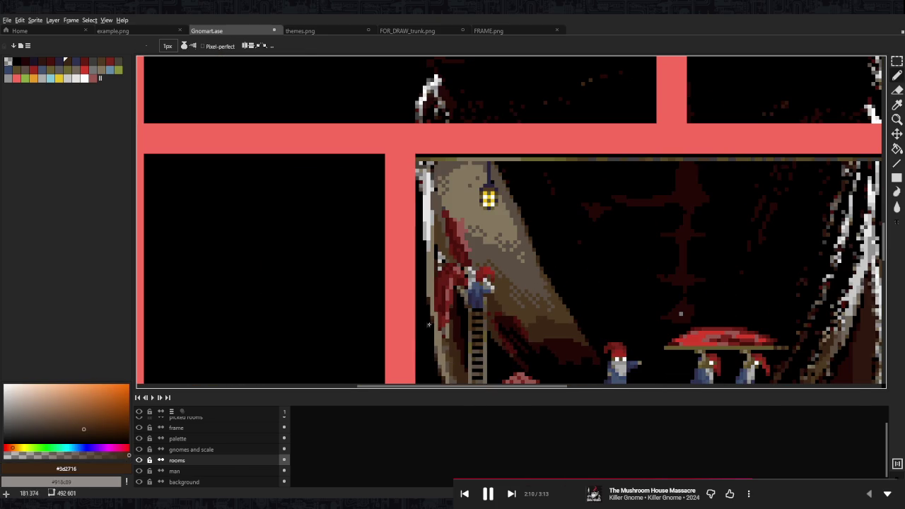
{"action": "key", "text": "alt+Down"}
{"action": "scroll", "coordinate": [443, 325], "scroll_direction": "down", "scroll_amount": 1}
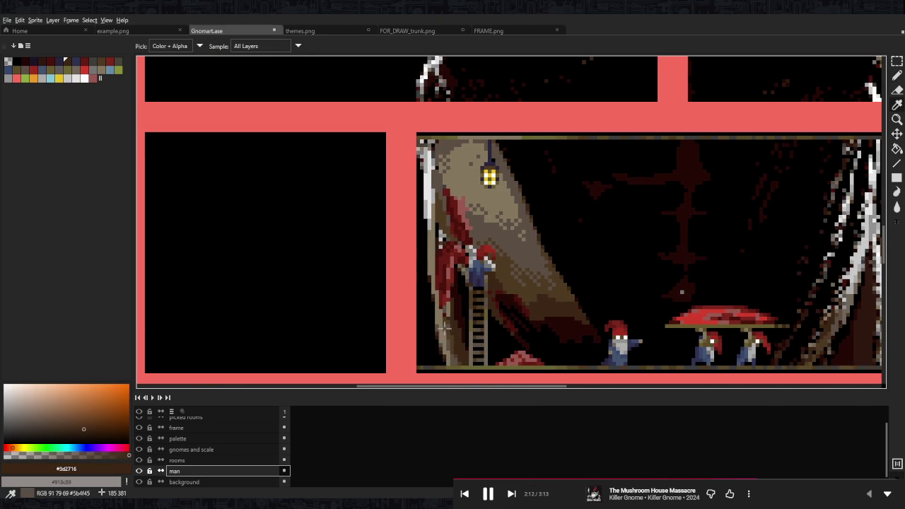
{"action": "left_click", "coordinate": [442, 326], "text": "alt"}
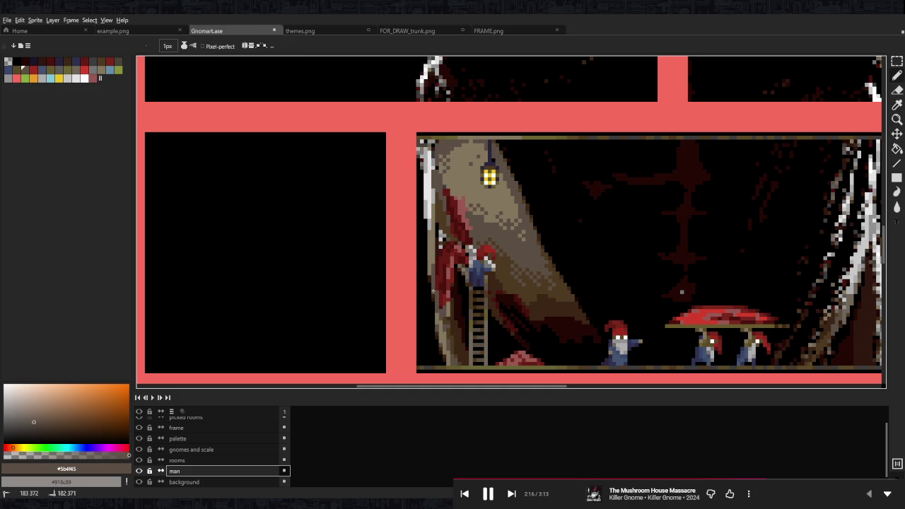
{"action": "key", "text": "alt"}
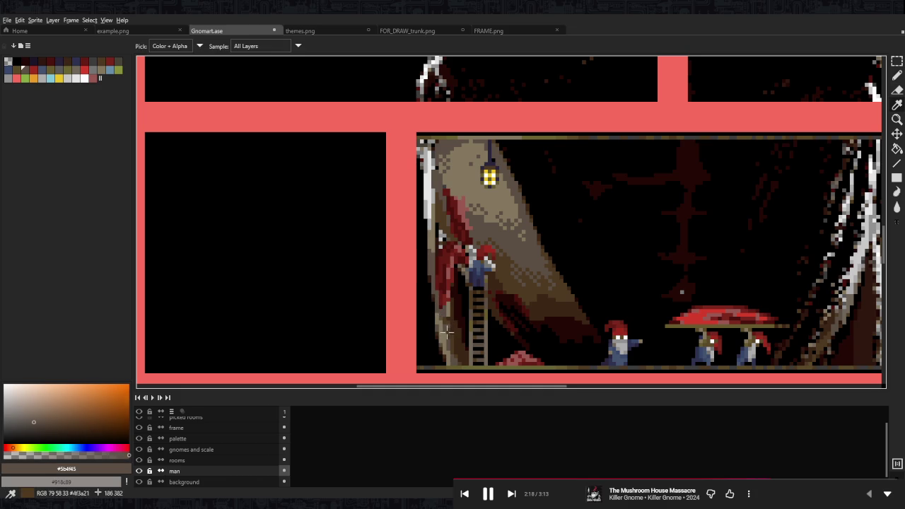
{"action": "left_click", "coordinate": [446, 331], "text": "alt"}
Shade the trunk's left edge near the lantern with #4f3a21 and #3d2716 strokes
{"action": "mouse_move", "coordinate": [428, 245]}
{"action": "left_mouse_down"}
{"action": "mouse_move", "coordinate": [430, 200]}
{"action": "mouse_move", "coordinate": [434, 211]}
{"action": "left_mouse_up"}
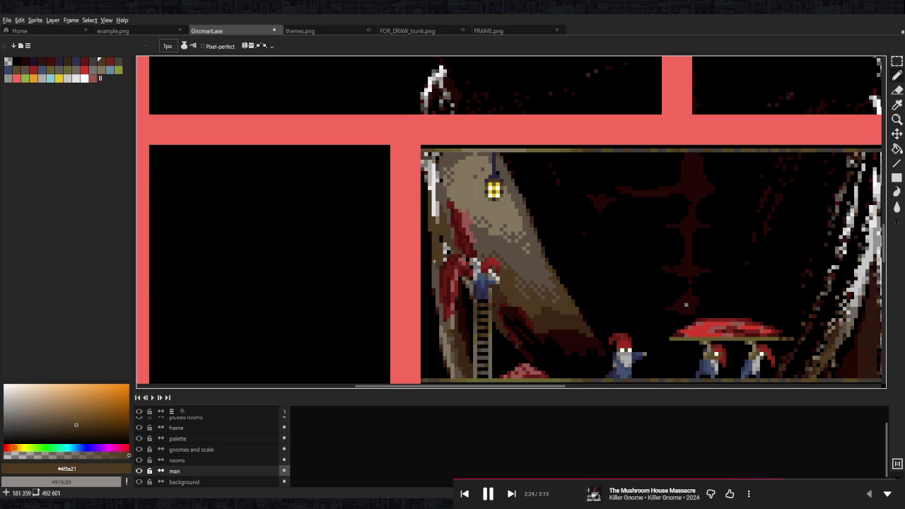
{"action": "left_click", "coordinate": [462, 345], "text": "alt"}
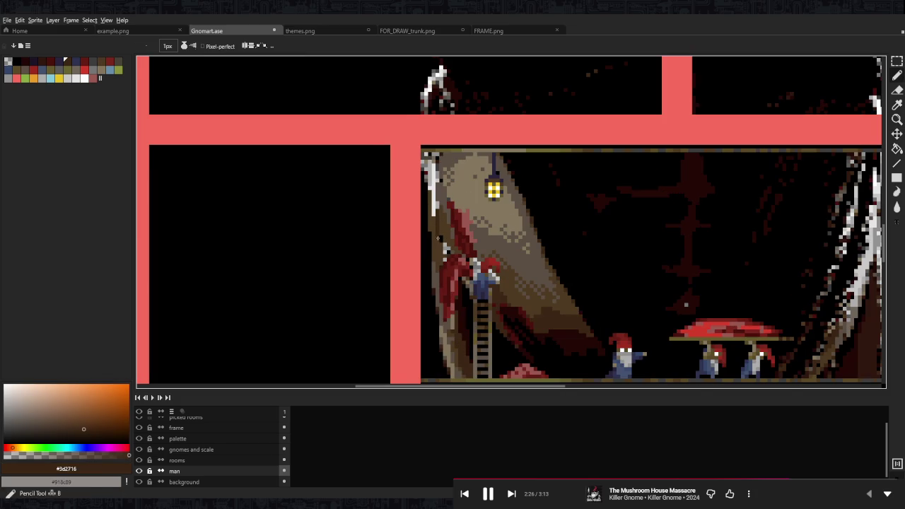
{"action": "mouse_move", "coordinate": [438, 244]}
{"action": "left_mouse_down"}
{"action": "mouse_move", "coordinate": [422, 169]}
{"action": "mouse_move", "coordinate": [413, 188]}
{"action": "left_mouse_up"}
{"action": "scroll", "coordinate": [423, 169], "scroll_direction": "up", "scroll_amount": 2}
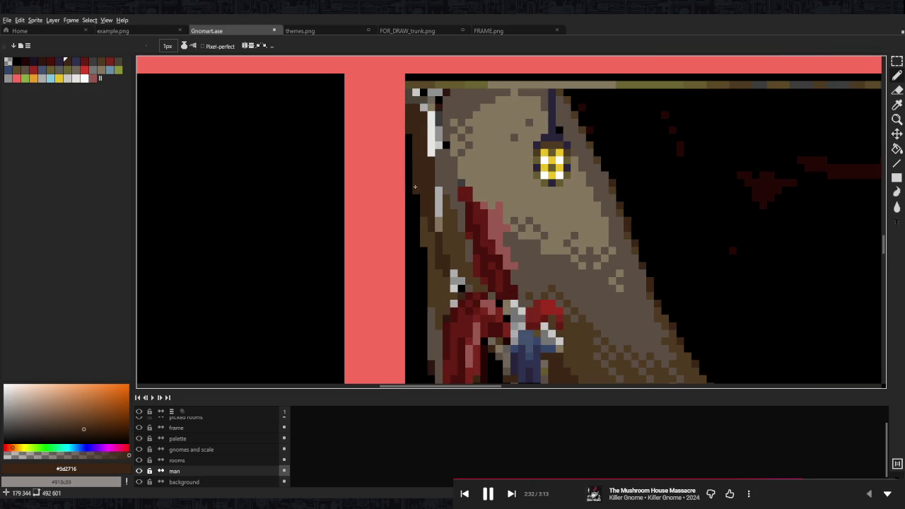
{"action": "scroll", "coordinate": [414, 187], "scroll_direction": "up", "scroll_amount": 2}
{"action": "left_click", "coordinate": [433, 161], "text": "alt"}
{"action": "left_click", "coordinate": [430, 286], "text": "alt"}
{"action": "mouse_move", "coordinate": [437, 152]}
{"action": "left_mouse_down"}
{"action": "mouse_move", "coordinate": [432, 203]}
{"action": "mouse_move", "coordinate": [454, 150]}
{"action": "left_mouse_up"}
{"action": "left_click", "coordinate": [429, 286], "text": "alt"}
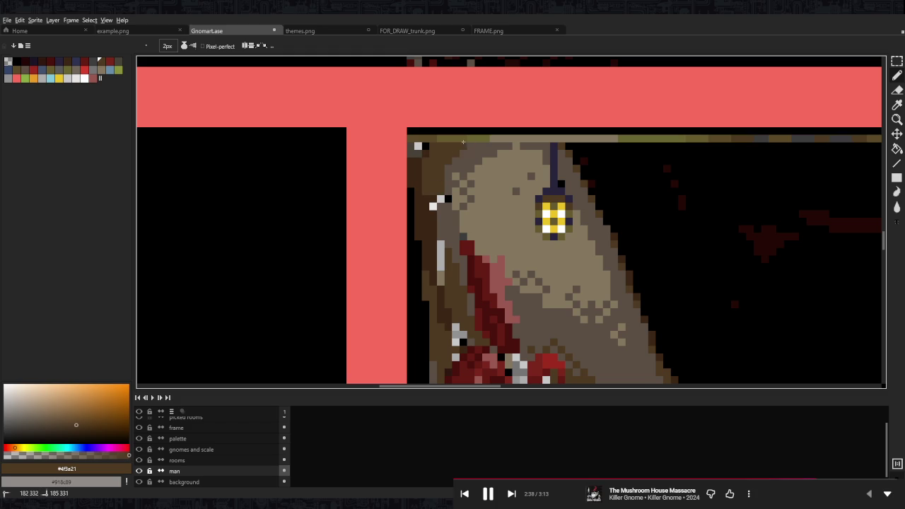
Add more #3d2716 dark brown pixels along the trunk edge and shrink the pencil to 1px
{"action": "key", "text": "alt"}
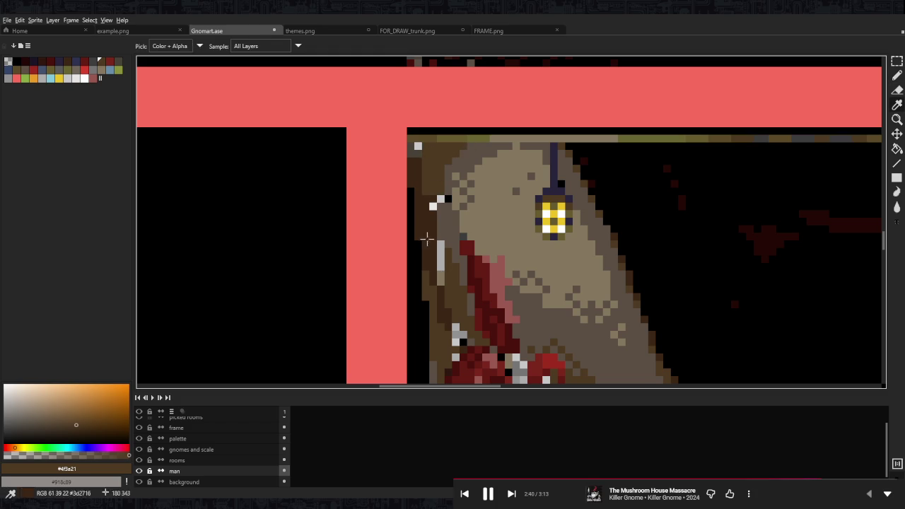
{"action": "left_click", "coordinate": [429, 245], "text": "alt"}
{"action": "left_click_drag", "start_coordinate": [433, 265], "coordinate": [438, 293]}
{"action": "scroll", "coordinate": [445, 212], "scroll_direction": "down", "scroll_amount": 1}
{"action": "scroll", "coordinate": [477, 280], "scroll_direction": "up", "scroll_amount": 1}
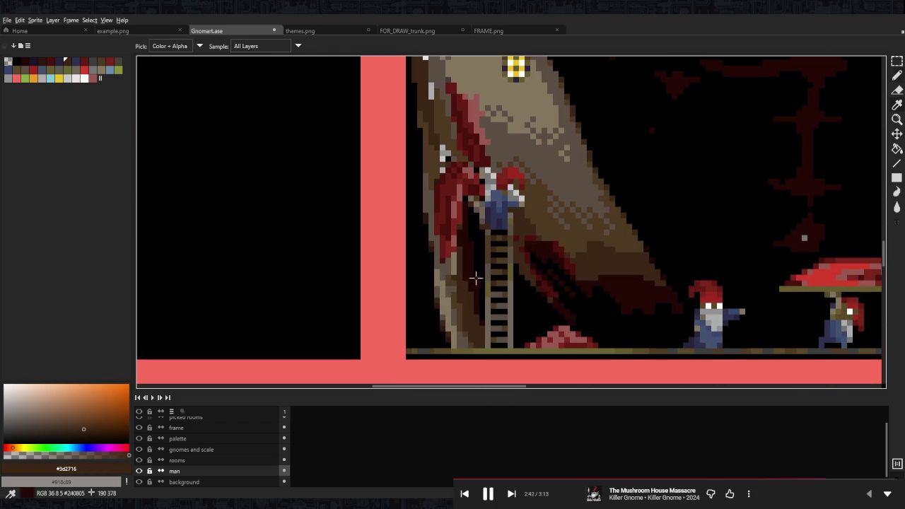
{"action": "left_click", "coordinate": [478, 280], "text": "alt"}
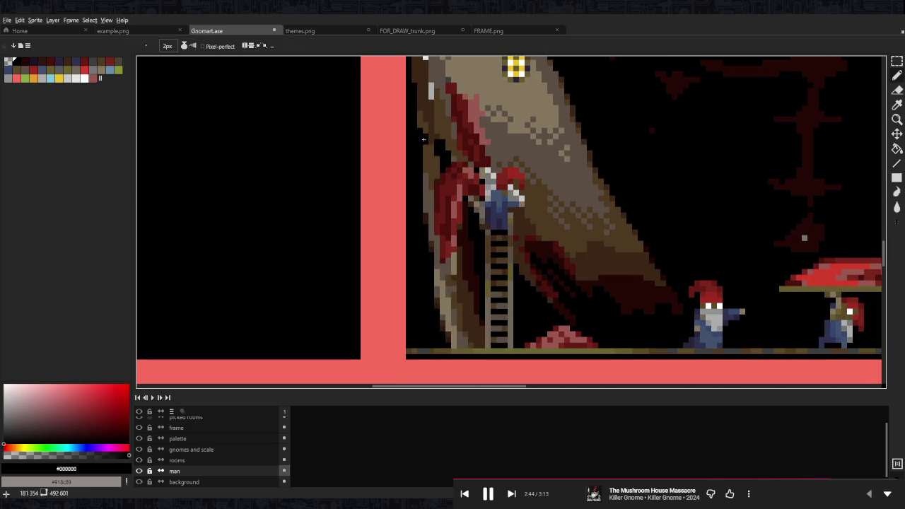
{"action": "left_click", "coordinate": [426, 146], "text": "alt"}
{"action": "scroll", "coordinate": [442, 221], "scroll_direction": "up", "scroll_amount": 1}
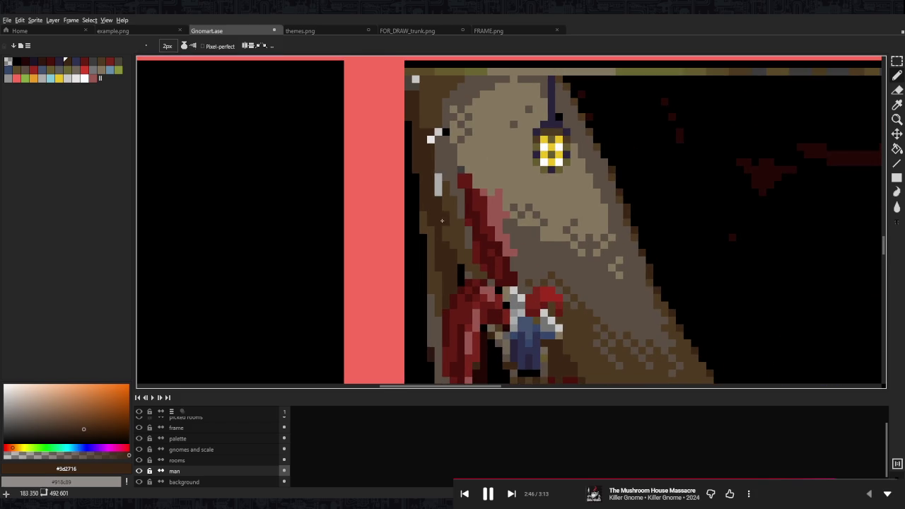
{"action": "left_click", "coordinate": [440, 212], "text": "alt"}
{"action": "left_click_drag", "start_coordinate": [437, 176], "coordinate": [456, 249]}
{"action": "left_click", "coordinate": [453, 257], "text": "alt"}
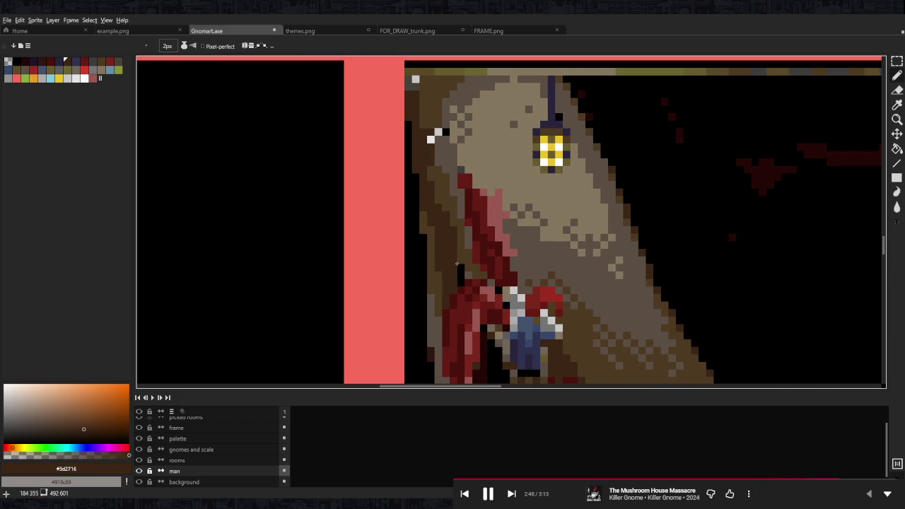
{"action": "left_click", "coordinate": [456, 265], "text": "alt"}
{"action": "key", "text": "minus"}
{"action": "scroll", "coordinate": [455, 264], "scroll_direction": "down", "scroll_amount": 3}
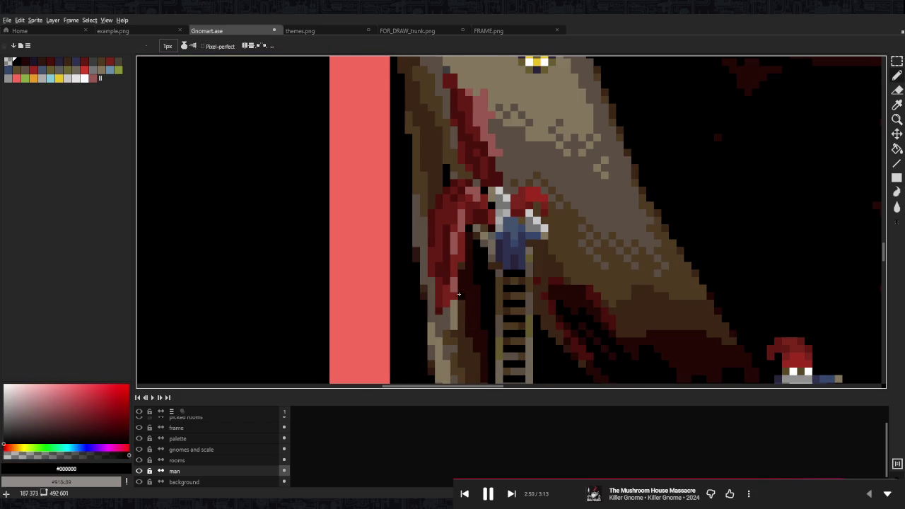
Repaint the trunk edge with very dark red-brown #240805 pixels
{"action": "left_click", "coordinate": [445, 182], "text": "alt"}
{"action": "left_click_drag", "start_coordinate": [438, 196], "coordinate": [431, 139]}
{"action": "left_click", "coordinate": [435, 135]}
{"action": "scroll", "coordinate": [431, 139], "scroll_direction": "up", "scroll_amount": 2}
{"action": "left_click_drag", "start_coordinate": [432, 221], "coordinate": [431, 188]}
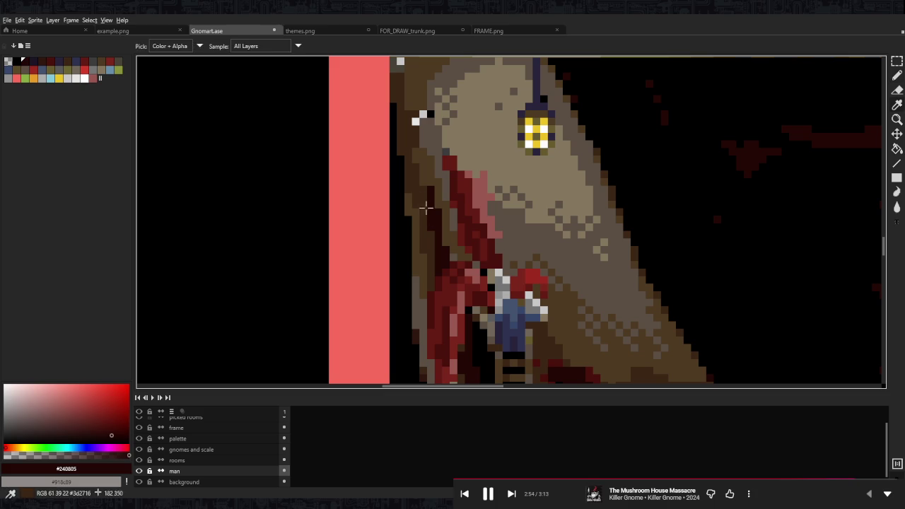
{"action": "left_click", "coordinate": [430, 217], "text": "alt"}
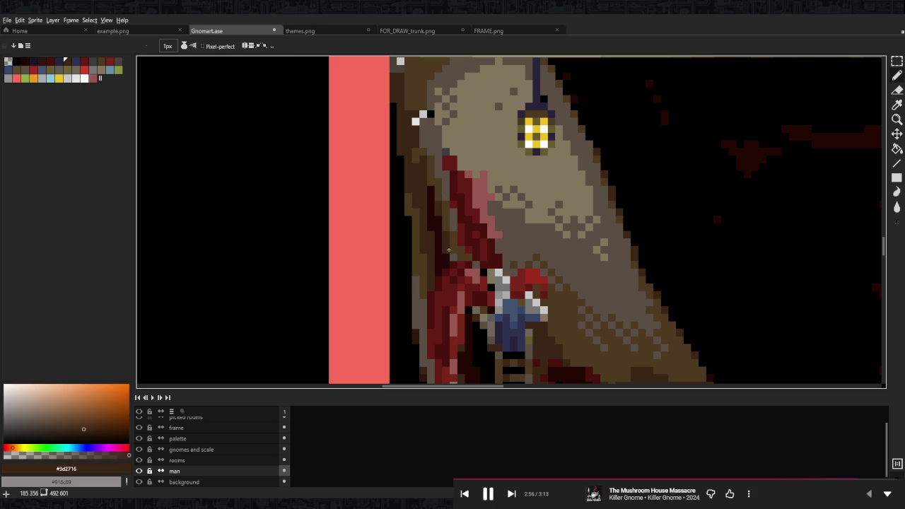
{"action": "left_click_drag", "start_coordinate": [444, 221], "coordinate": [487, 314]}
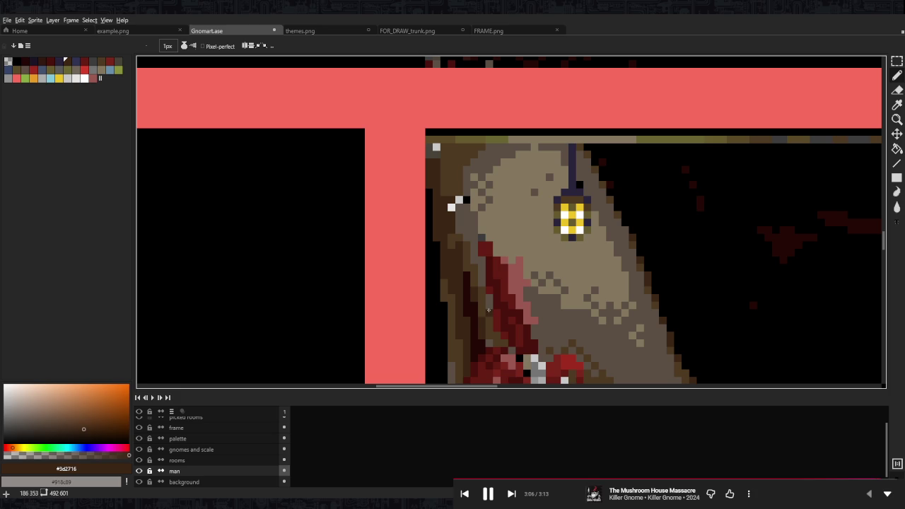
Cover the stray light pixels on the trunk with mid brown #4f3a21
{"action": "left_click", "coordinate": [460, 223], "text": "alt"}
{"action": "left_click_drag", "start_coordinate": [457, 226], "coordinate": [456, 200]}
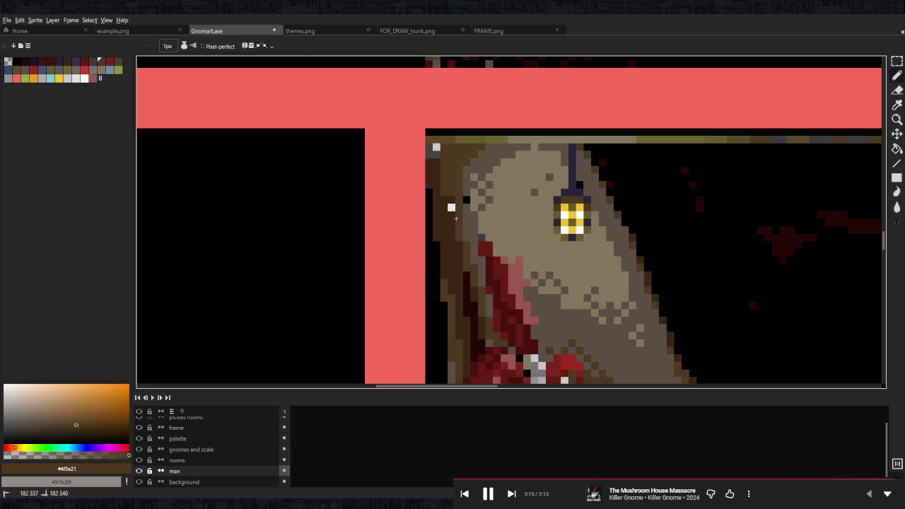
{"action": "left_click", "coordinate": [466, 182], "text": "alt"}
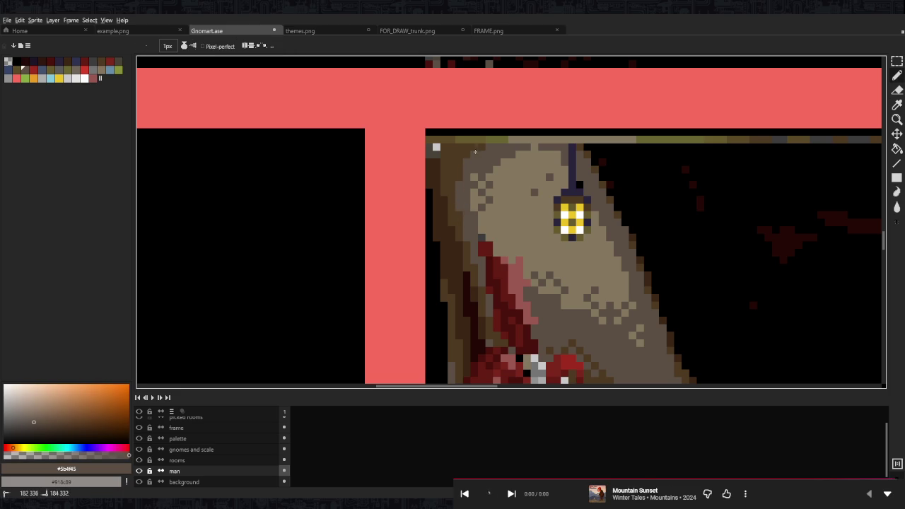
{"action": "left_click", "coordinate": [429, 154], "text": "alt"}
{"action": "left_click", "coordinate": [429, 154]}
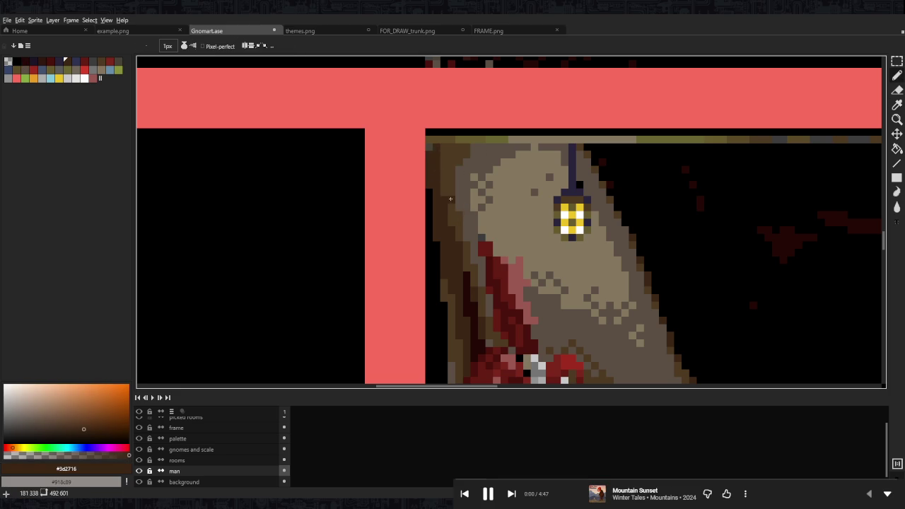
{"action": "scroll", "coordinate": [490, 208], "scroll_direction": "down", "scroll_amount": 5}
{"action": "scroll", "coordinate": [531, 223], "scroll_direction": "up", "scroll_amount": 3}
{"action": "scroll", "coordinate": [531, 223], "scroll_direction": "up", "scroll_amount": 2}
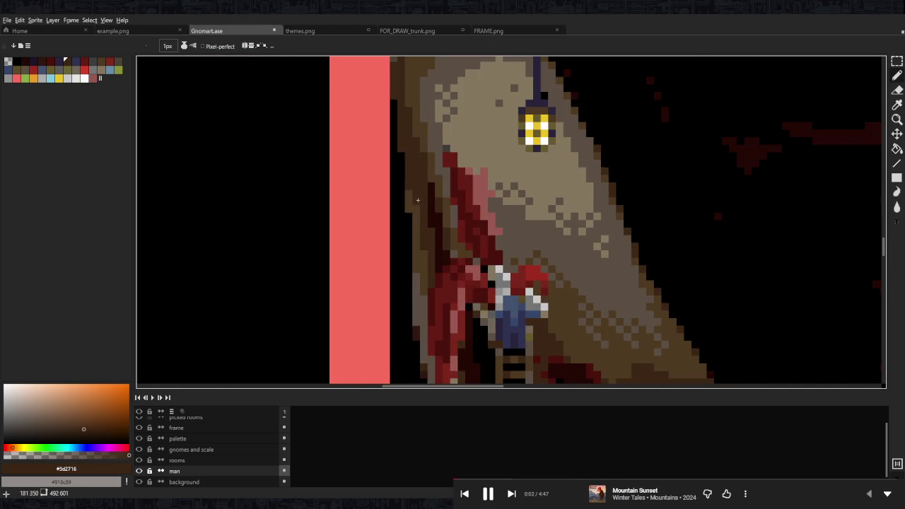
Fill the black strip left of the gnome with dark brown #2f170f
{"action": "left_click_drag", "start_coordinate": [401, 153], "coordinate": [401, 180]}
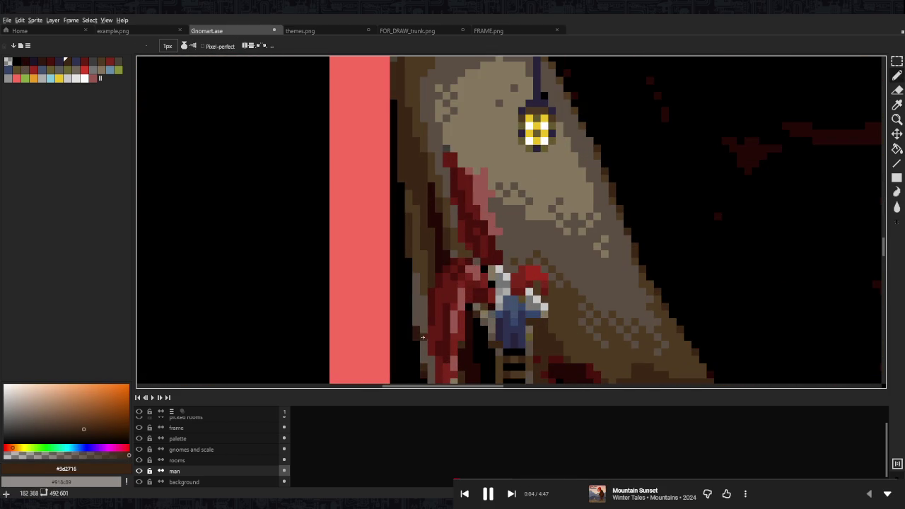
{"action": "left_click", "coordinate": [401, 246], "text": "alt"}
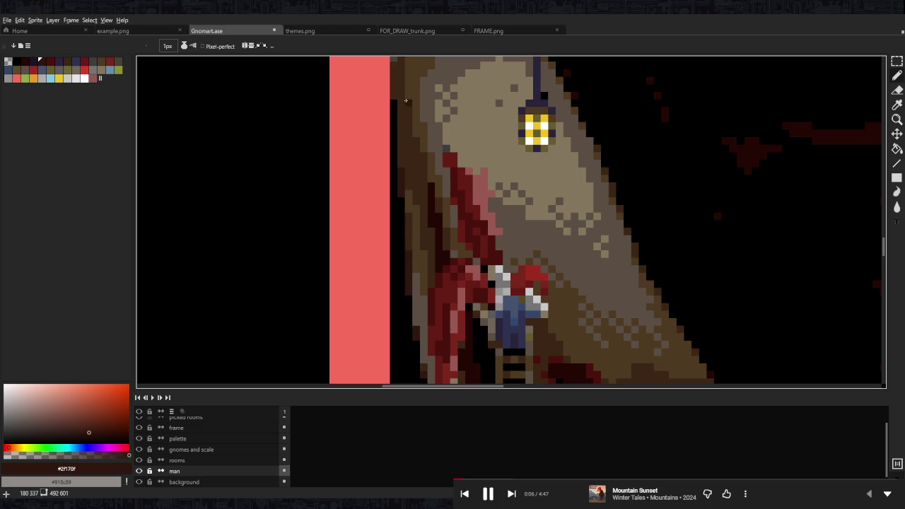
{"action": "mouse_move", "coordinate": [394, 98]}
{"action": "left_mouse_down"}
{"action": "mouse_move", "coordinate": [394, 152]}
{"action": "mouse_move", "coordinate": [424, 195]}
{"action": "left_mouse_up"}
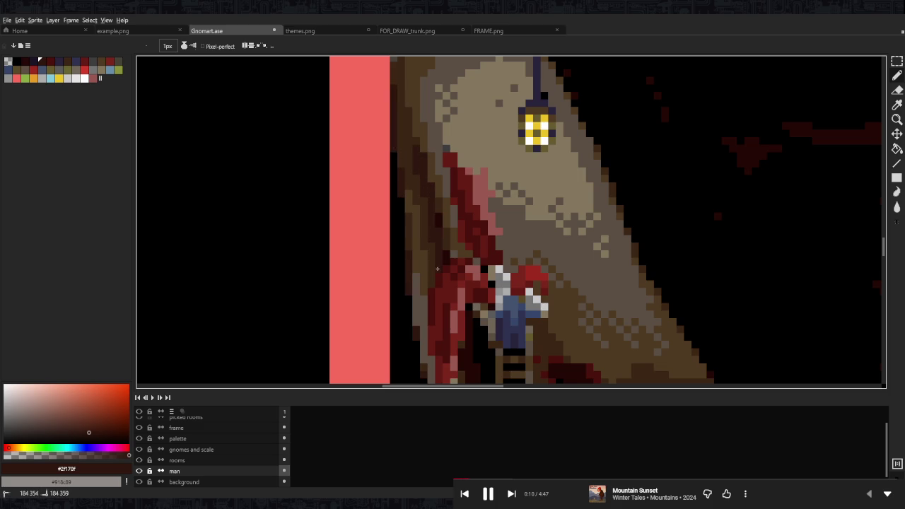
{"action": "scroll", "coordinate": [447, 261], "scroll_direction": "down", "scroll_amount": 4}
{"action": "scroll", "coordinate": [462, 212], "scroll_direction": "down", "scroll_amount": 1}
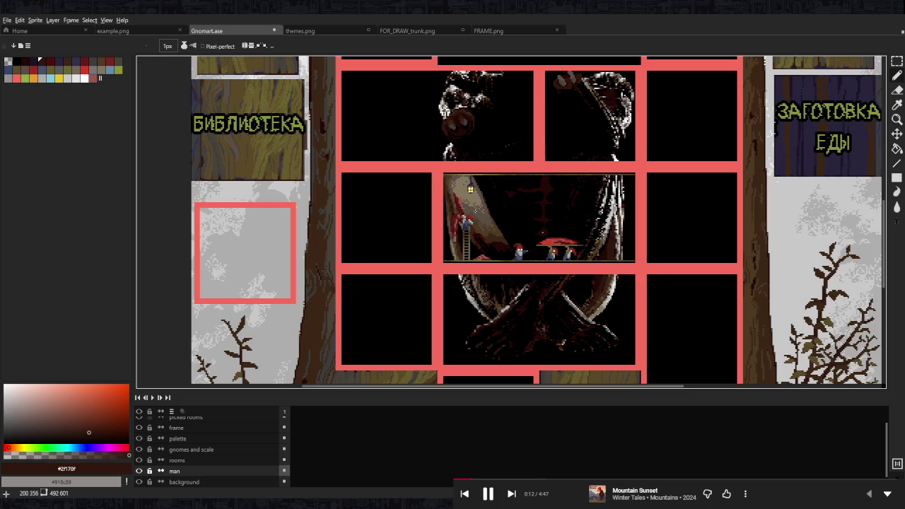
Paint #2f170f brown into the dark-red shadow under the trunk with a 2px pencil
{"action": "scroll", "coordinate": [456, 236], "scroll_direction": "up", "scroll_amount": 4}
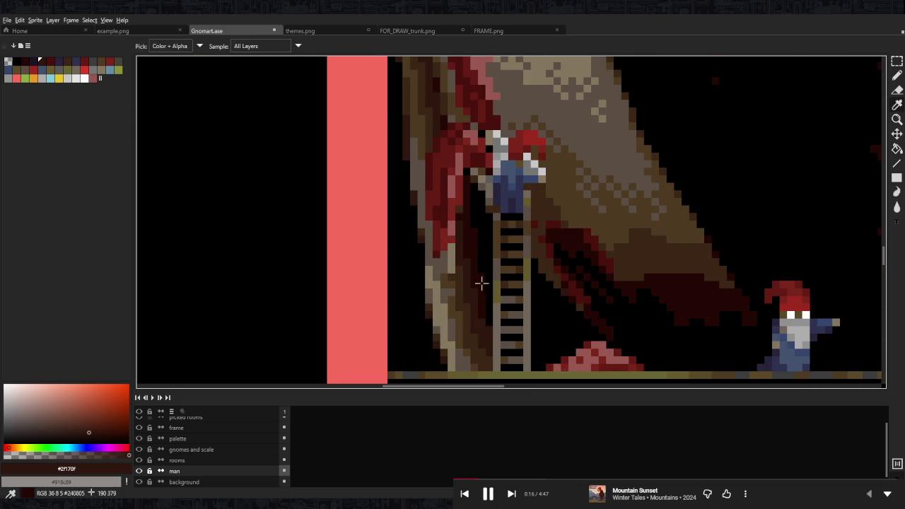
{"action": "left_click", "coordinate": [464, 204], "text": "alt"}
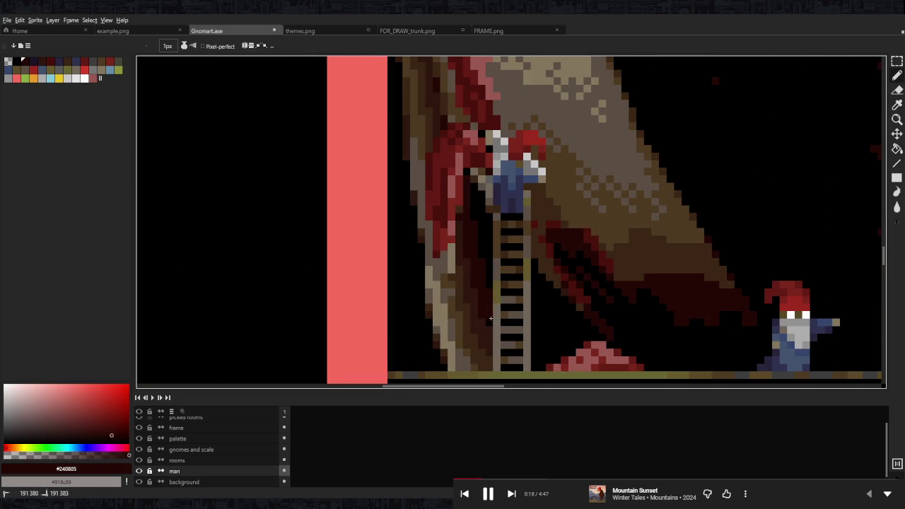
{"action": "scroll", "coordinate": [503, 272], "scroll_direction": "down", "scroll_amount": 2}
{"action": "scroll", "coordinate": [561, 314], "scroll_direction": "up", "scroll_amount": 2}
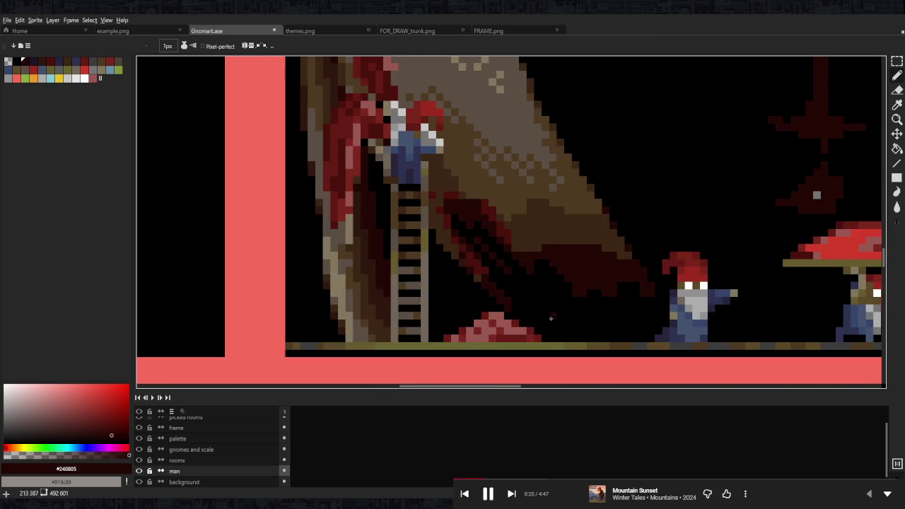
{"action": "left_click", "coordinate": [405, 287], "text": "alt"}
{"action": "scroll", "coordinate": [542, 238], "scroll_direction": "up", "scroll_amount": 2}
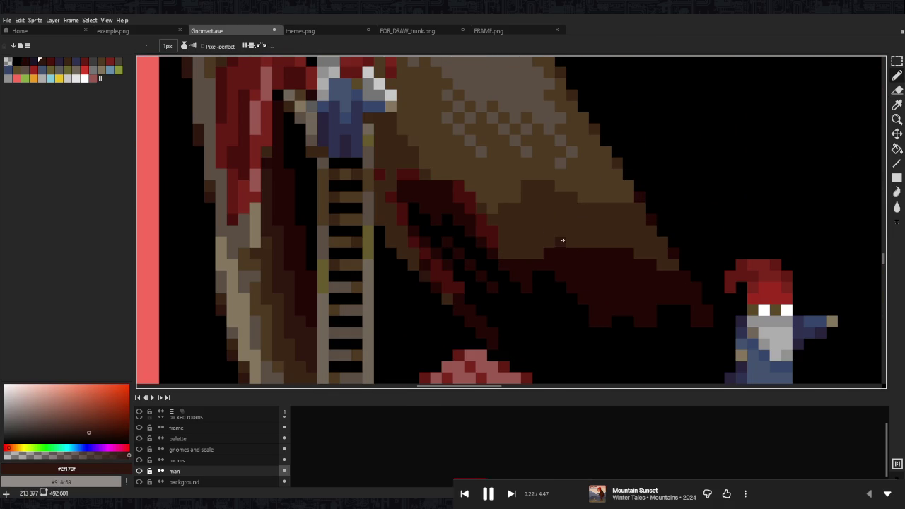
{"action": "key", "text": "plus"}
{"action": "mouse_move", "coordinate": [514, 248]}
{"action": "left_mouse_down"}
{"action": "mouse_move", "coordinate": [624, 278]}
{"action": "mouse_move", "coordinate": [672, 264]}
{"action": "mouse_move", "coordinate": [596, 221]}
{"action": "left_mouse_up"}
Add a #3d2716 patch to the trunk's shadow, then pick mid brown #4f3a21
{"action": "left_click", "coordinate": [598, 218], "text": "alt"}
{"action": "left_click_drag", "start_coordinate": [526, 232], "coordinate": [631, 262]}
{"action": "scroll", "coordinate": [593, 197], "scroll_direction": "down", "scroll_amount": 2}
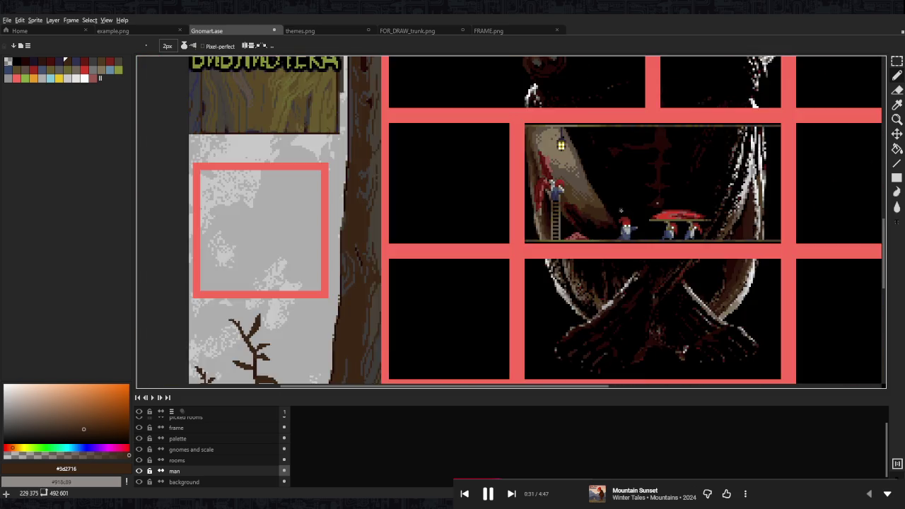
{"action": "scroll", "coordinate": [625, 211], "scroll_direction": "down", "scroll_amount": 3}
{"action": "scroll", "coordinate": [624, 211], "scroll_direction": "up", "scroll_amount": 5}
{"action": "left_click", "coordinate": [604, 220], "text": "alt"}
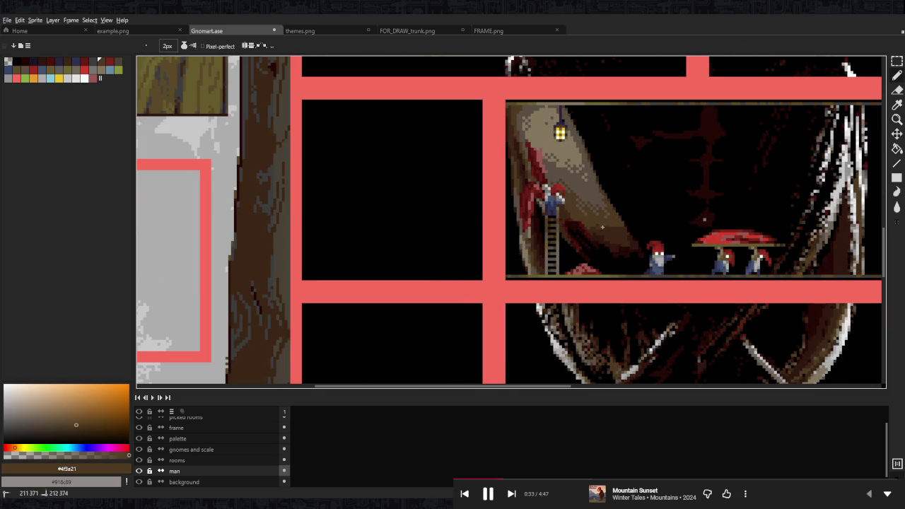
Pan and zoom across the centre room to review the shadow, then select the rooms layer
{"action": "scroll", "coordinate": [609, 225], "scroll_direction": "down", "scroll_amount": 3}
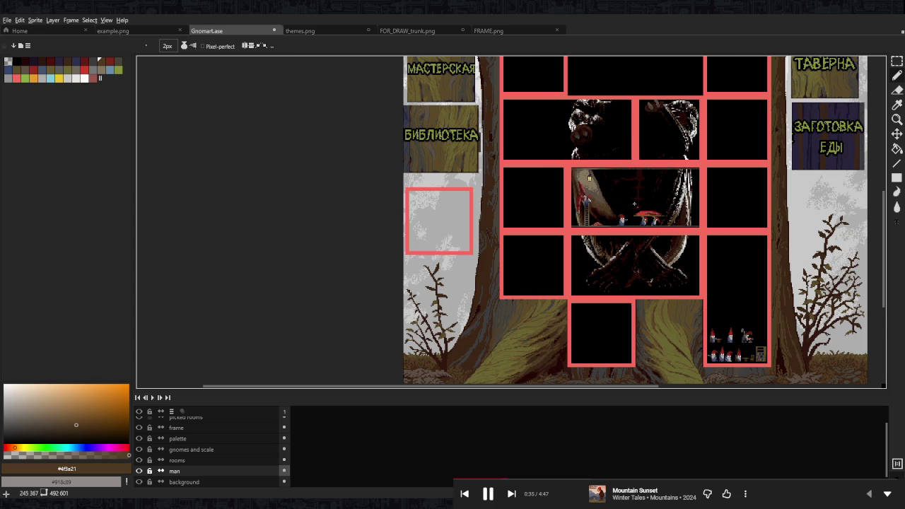
{"action": "scroll", "coordinate": [622, 206], "scroll_direction": "up", "scroll_amount": 1}
{"action": "scroll", "coordinate": [597, 188], "scroll_direction": "up", "scroll_amount": 2}
{"action": "left_click_drag", "start_coordinate": [611, 185], "coordinate": [515, 225]}
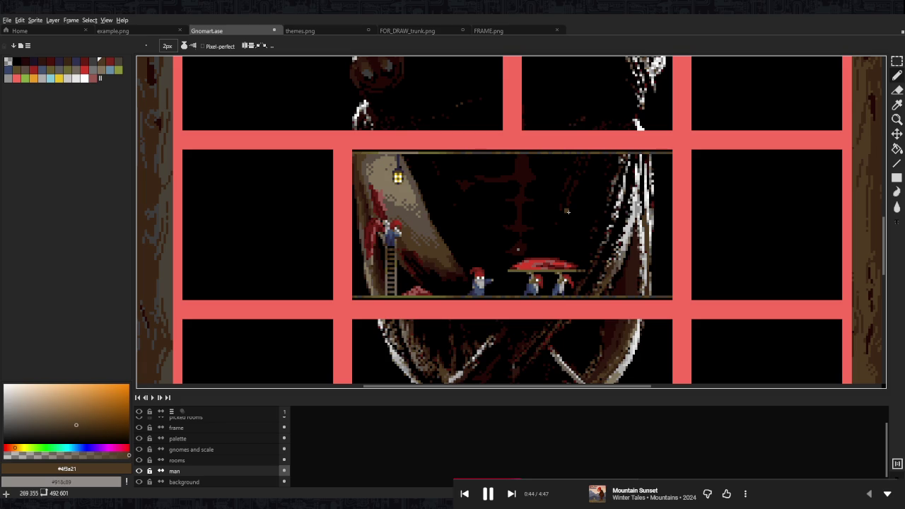
{"action": "scroll", "coordinate": [567, 218], "scroll_direction": "right", "scroll_amount": 2}
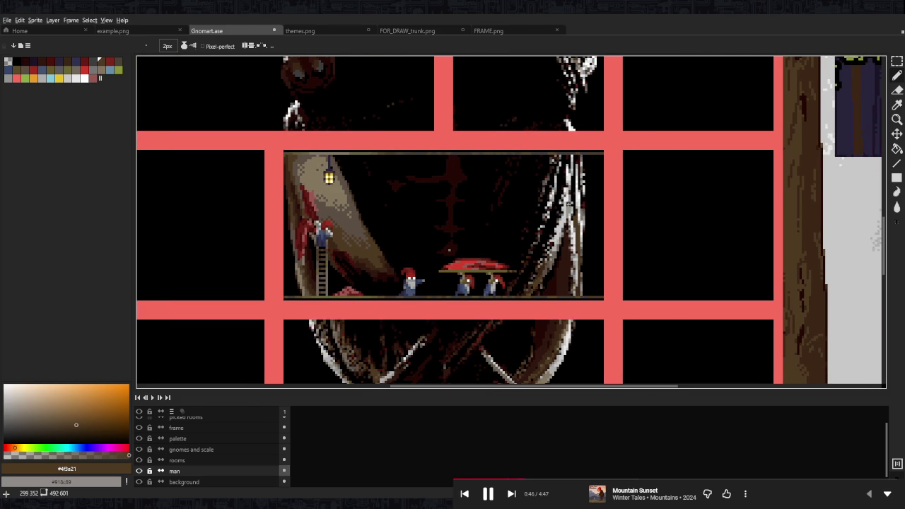
{"action": "scroll", "coordinate": [569, 205], "scroll_direction": "down", "scroll_amount": 1}
{"action": "scroll", "coordinate": [479, 188], "scroll_direction": "down", "scroll_amount": 1}
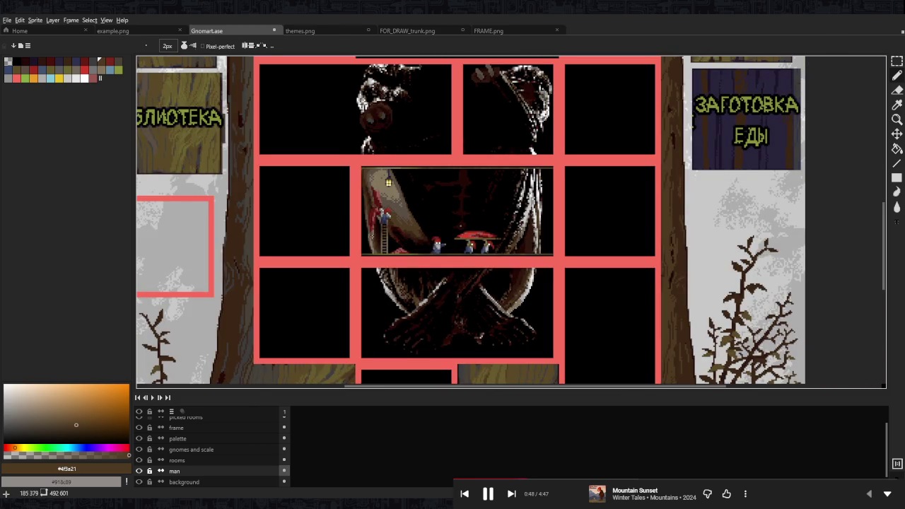
{"action": "scroll", "coordinate": [451, 246], "scroll_direction": "left", "scroll_amount": 2}
{"action": "scroll", "coordinate": [509, 279], "scroll_direction": "up", "scroll_amount": 1}
{"action": "scroll", "coordinate": [509, 279], "scroll_direction": "down", "scroll_amount": 2}
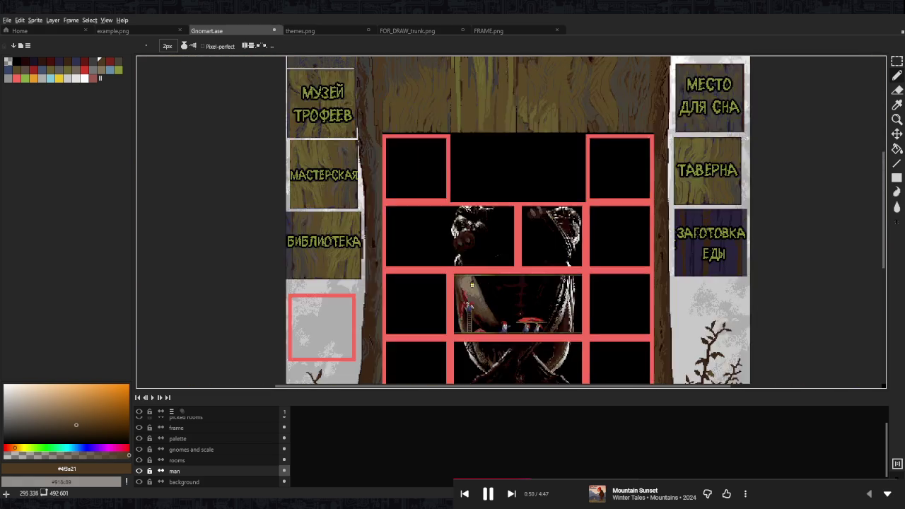
{"action": "scroll", "coordinate": [562, 328], "scroll_direction": "up", "scroll_amount": 2}
{"action": "scroll", "coordinate": [562, 329], "scroll_direction": "up", "scroll_amount": 1}
{"action": "left_click", "coordinate": [191, 449]}
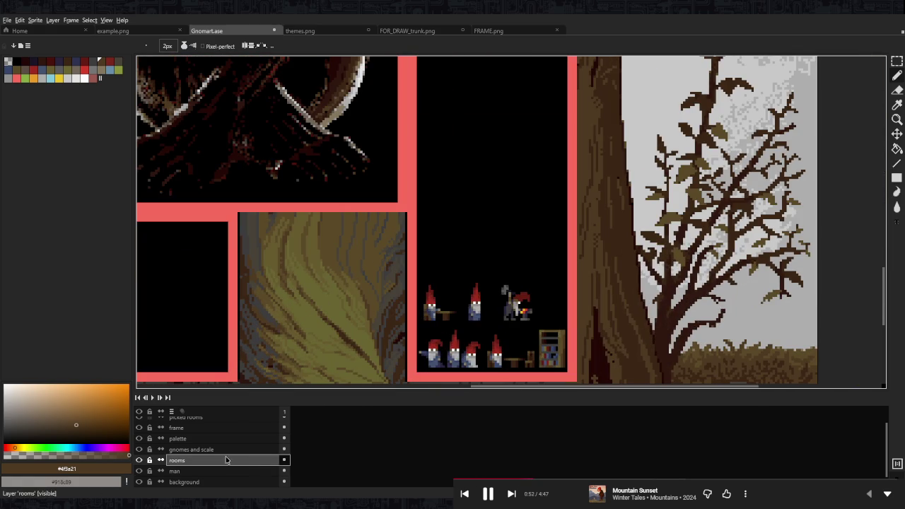
Marquee-select the bookshelf in the gnome room, then deselect it
{"action": "scroll", "coordinate": [580, 346], "scroll_direction": "up", "scroll_amount": 2}
{"action": "scroll", "coordinate": [523, 339], "scroll_direction": "down", "scroll_amount": 1}
{"action": "key", "text": "m"}
{"action": "left_click_drag", "start_coordinate": [550, 264], "coordinate": [500, 351]}
{"action": "left_click", "coordinate": [499, 351]}
{"action": "scroll", "coordinate": [653, 269], "scroll_direction": "down", "scroll_amount": 3}
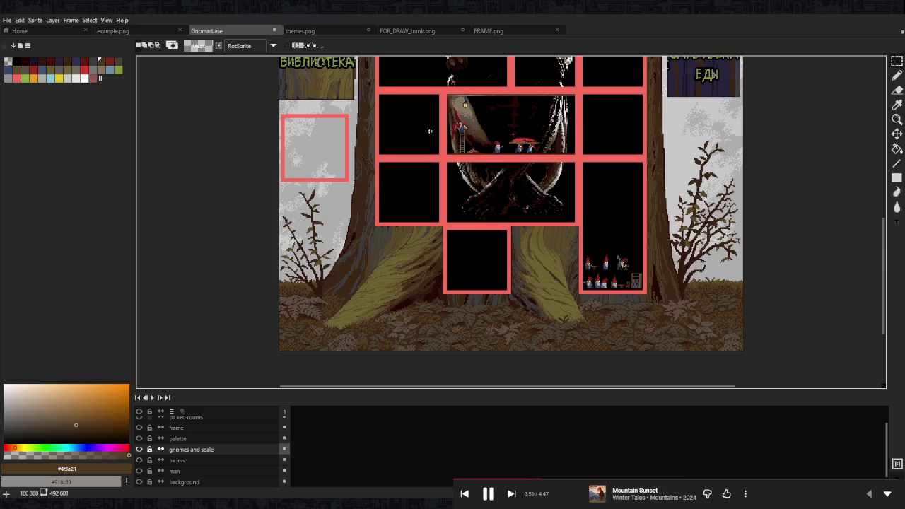
{"action": "scroll", "coordinate": [474, 187], "scroll_direction": "up", "scroll_amount": 3}
{"action": "scroll", "coordinate": [474, 187], "scroll_direction": "up", "scroll_amount": 3}
{"action": "scroll", "coordinate": [523, 228], "scroll_direction": "up", "scroll_amount": 1}
{"action": "scroll", "coordinate": [460, 256], "scroll_direction": "down", "scroll_amount": 2}
Paste two bookshelf copies into the room, then undo both pastes
{"action": "key", "text": "ctrl+v"}
{"action": "mouse_move", "coordinate": [502, 276]}
{"action": "left_mouse_down"}
{"action": "mouse_move", "coordinate": [525, 207]}
{"action": "mouse_move", "coordinate": [548, 175]}
{"action": "left_mouse_up"}
{"action": "key", "text": "Return"}
{"action": "scroll", "coordinate": [523, 184], "scroll_direction": "up", "scroll_amount": 1}
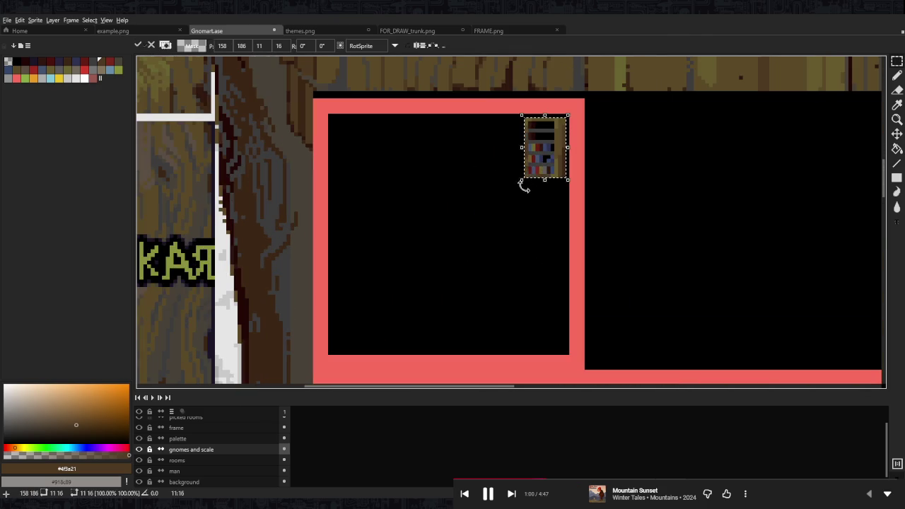
{"action": "scroll", "coordinate": [527, 231], "scroll_direction": "up", "scroll_amount": 1}
{"action": "scroll", "coordinate": [524, 226], "scroll_direction": "down", "scroll_amount": 1}
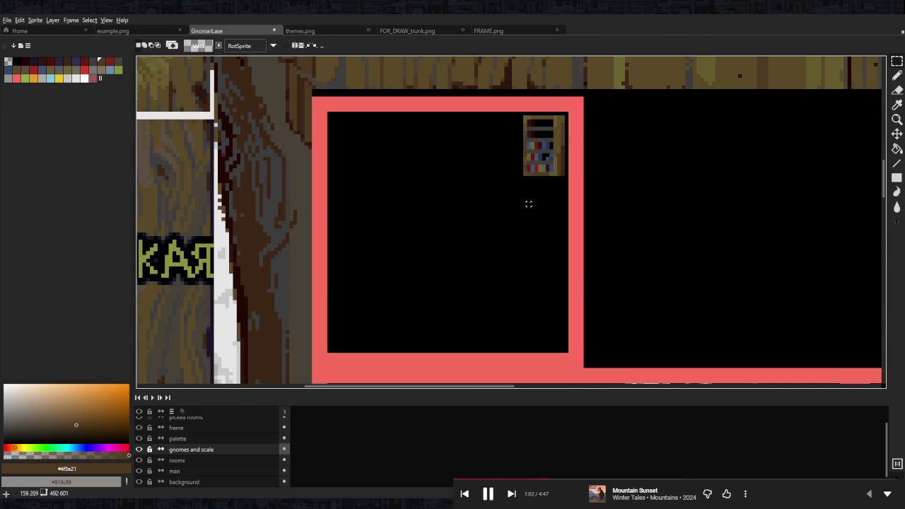
{"action": "key", "text": "ctrl+v"}
{"action": "left_click_drag", "start_coordinate": [524, 211], "coordinate": [361, 166]}
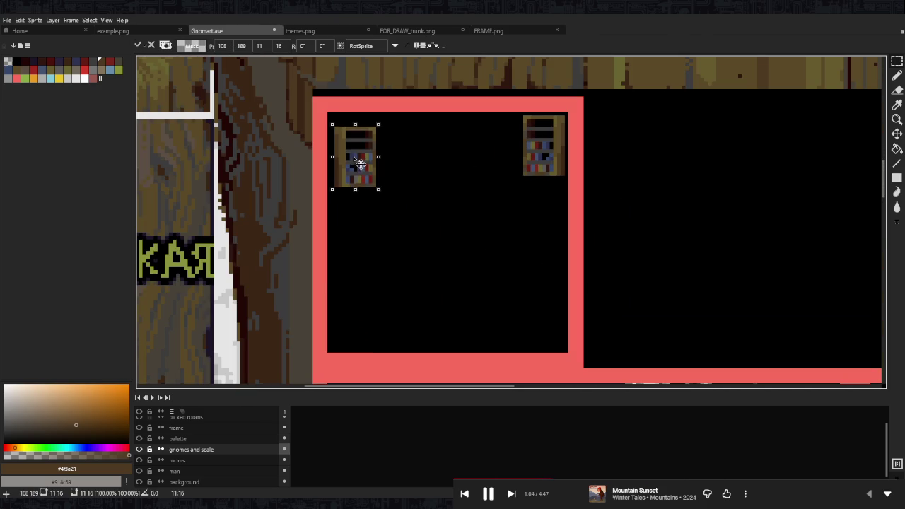
{"action": "left_click_drag", "start_coordinate": [570, 109], "coordinate": [524, 177]}
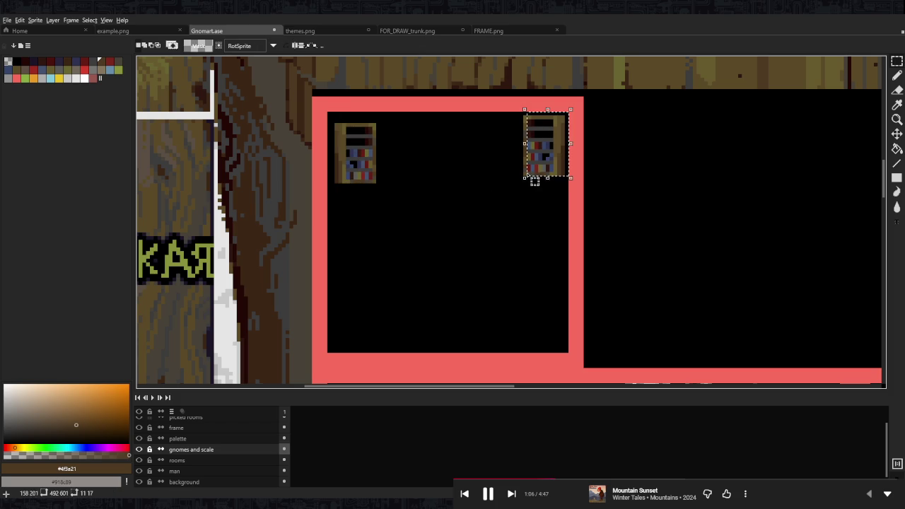
{"action": "key", "text": "ctrl+z"}
{"action": "key", "text": "ctrl+z"}
{"action": "key", "text": "ctrl+z"}
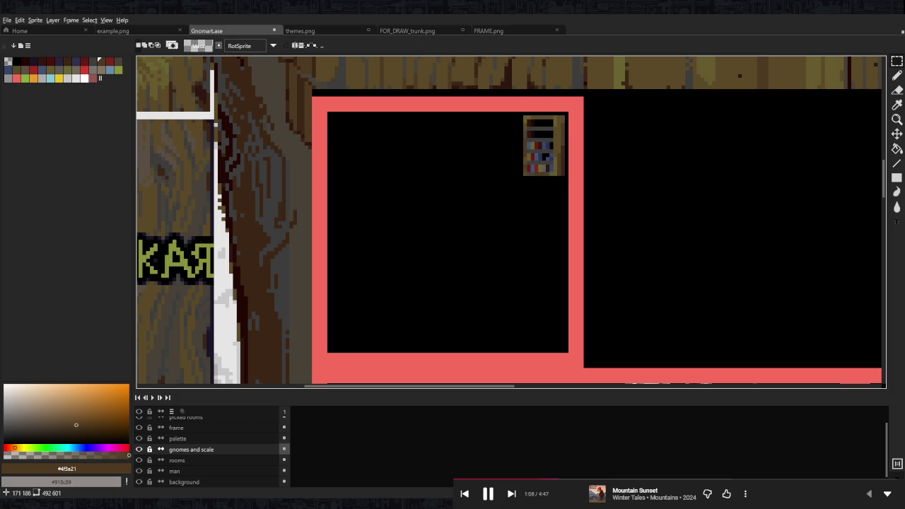
{"action": "key", "text": "ctrl+z"}
{"action": "key", "text": "ctrl+z"}
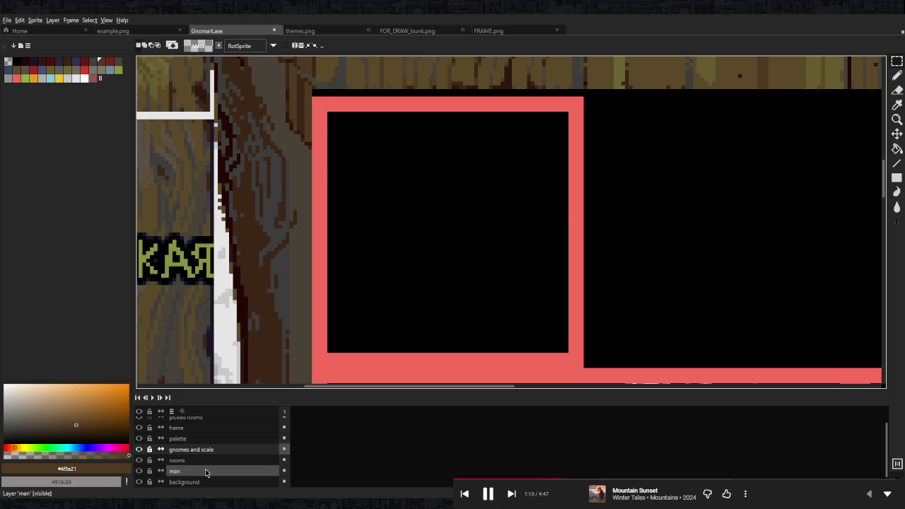
Paste the bookshelf onto the rooms layer and commit it in the room's upper middle
{"action": "left_click", "coordinate": [210, 462]}
{"action": "key", "text": "ctrl+v"}
{"action": "left_click_drag", "start_coordinate": [545, 181], "coordinate": [541, 350]}
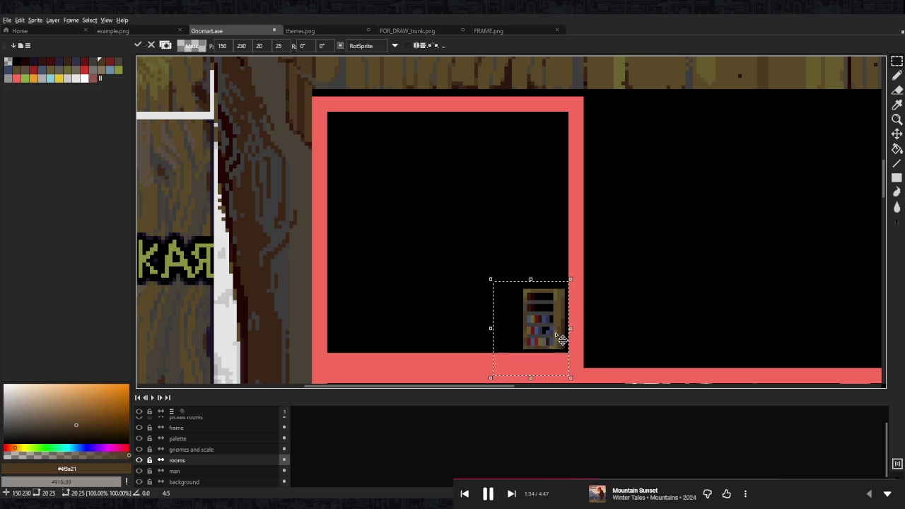
{"action": "left_click_drag", "start_coordinate": [564, 339], "coordinate": [493, 277]}
{"action": "key", "text": "Return"}
Draw a dark brown floor line along the bottom of the bookshelf room
{"action": "scroll", "coordinate": [540, 275], "scroll_direction": "down", "scroll_amount": 3}
{"action": "scroll", "coordinate": [529, 325], "scroll_direction": "up", "scroll_amount": 1}
{"action": "scroll", "coordinate": [529, 325], "scroll_direction": "up", "scroll_amount": 3}
{"action": "scroll", "coordinate": [528, 325], "scroll_direction": "up", "scroll_amount": 2}
{"action": "key", "text": "i"}
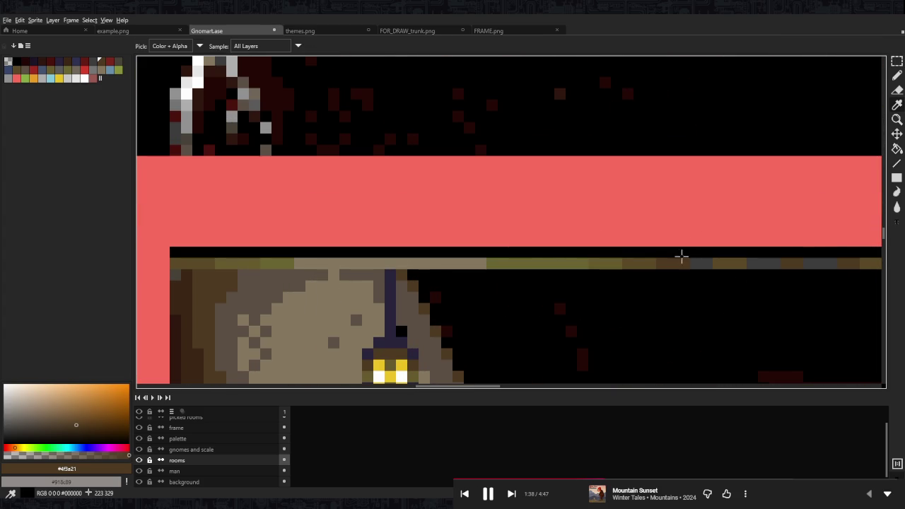
{"action": "key", "text": "m"}
{"action": "scroll", "coordinate": [677, 260], "scroll_direction": "down", "scroll_amount": 3}
{"action": "scroll", "coordinate": [601, 343], "scroll_direction": "up", "scroll_amount": 2}
{"action": "scroll", "coordinate": [417, 168], "scroll_direction": "up", "scroll_amount": 2}
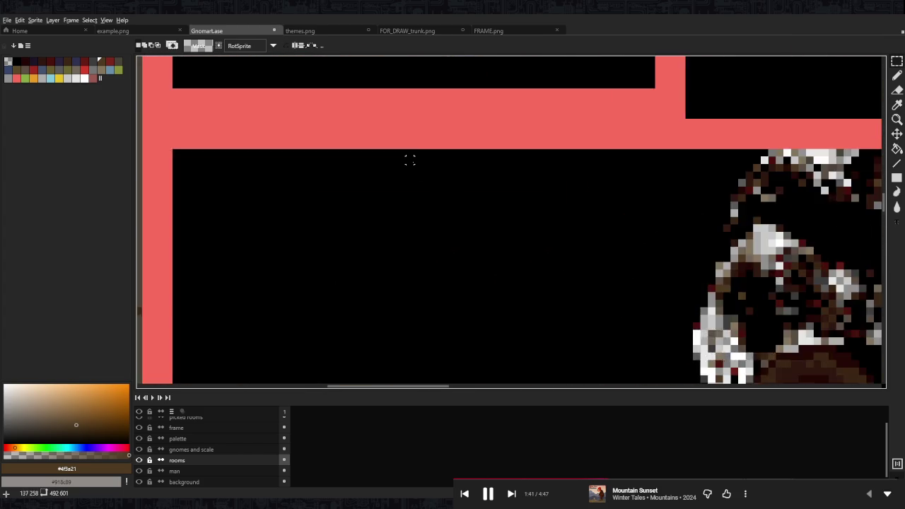
{"action": "scroll", "coordinate": [417, 167], "scroll_direction": "down", "scroll_amount": 2}
{"action": "key", "text": "b"}
{"action": "scroll", "coordinate": [539, 275], "scroll_direction": "up", "scroll_amount": 1}
{"action": "scroll", "coordinate": [435, 305], "scroll_direction": "down", "scroll_amount": 1}
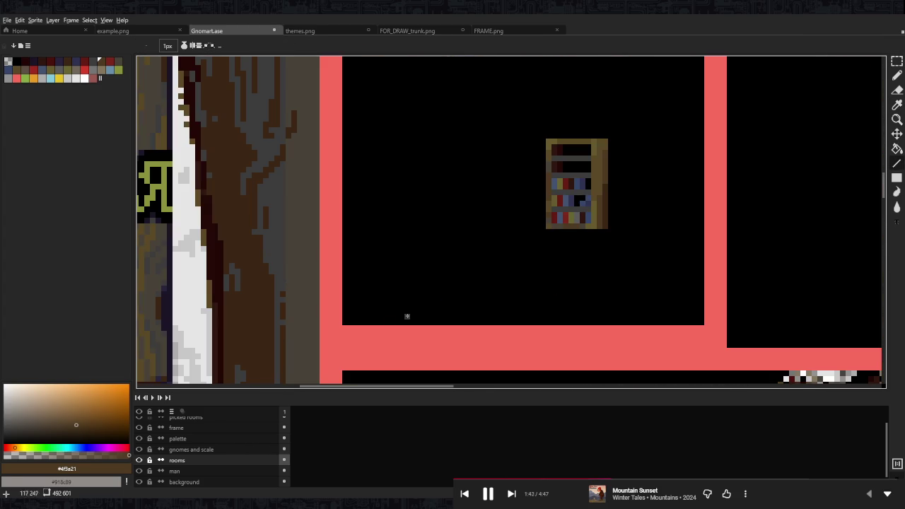
{"action": "left_click_drag", "start_coordinate": [345, 317], "coordinate": [703, 317]}
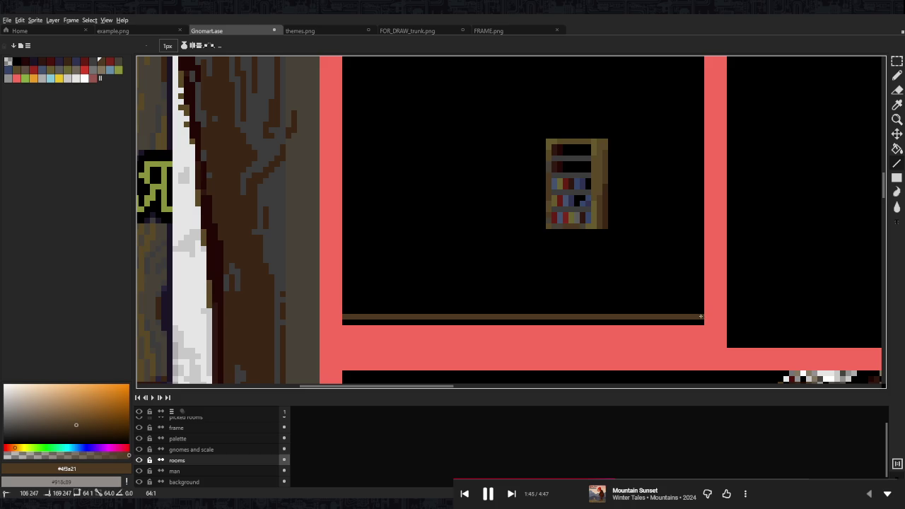
Draw a matching thin brown line along the top edge of the bookshelf room
{"action": "scroll", "coordinate": [638, 197], "scroll_direction": "up", "scroll_amount": 3}
{"action": "left_click_drag", "start_coordinate": [716, 157], "coordinate": [359, 156]}
{"action": "scroll", "coordinate": [417, 181], "scroll_direction": "down", "scroll_amount": 2}
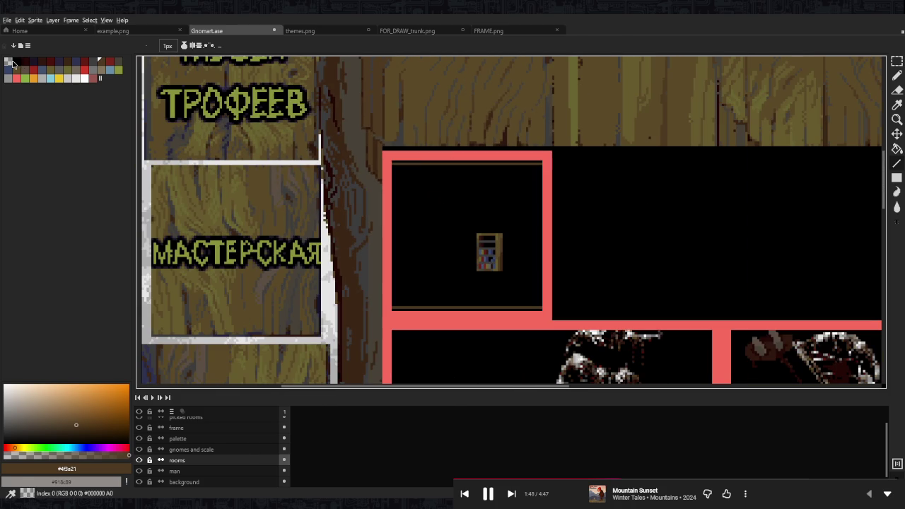
{"action": "left_click", "coordinate": [15, 61]}
{"action": "scroll", "coordinate": [363, 192], "scroll_direction": "up", "scroll_amount": 3}
{"action": "left_click_drag", "start_coordinate": [340, 198], "coordinate": [683, 196]}
Scroll down the canvas and make the gnomes and scale layer active
{"action": "scroll", "coordinate": [678, 219], "scroll_direction": "down", "scroll_amount": 1}
{"action": "scroll", "coordinate": [636, 254], "scroll_direction": "down", "scroll_amount": 5}
{"action": "scroll", "coordinate": [608, 283], "scroll_direction": "down", "scroll_amount": 3}
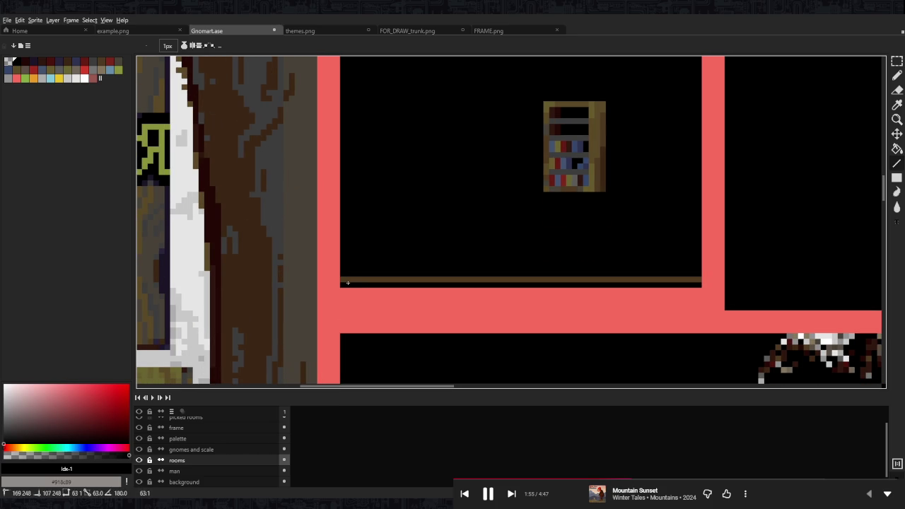
{"action": "scroll", "coordinate": [567, 218], "scroll_direction": "down", "scroll_amount": 1}
{"action": "scroll", "coordinate": [537, 212], "scroll_direction": "down", "scroll_amount": 2}
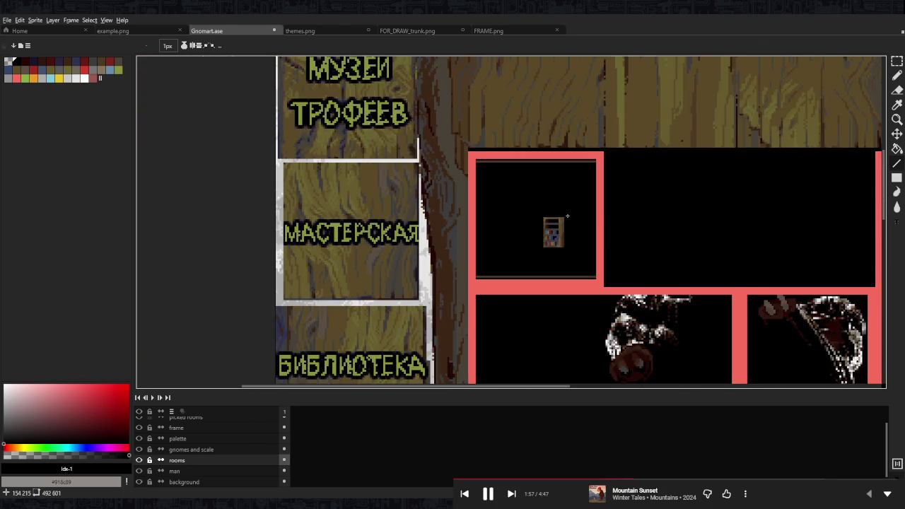
{"action": "scroll", "coordinate": [443, 111], "scroll_direction": "up", "scroll_amount": 1}
{"action": "scroll", "coordinate": [443, 112], "scroll_direction": "down", "scroll_amount": 2}
{"action": "left_click", "coordinate": [191, 449]}
{"action": "scroll", "coordinate": [495, 212], "scroll_direction": "up", "scroll_amount": 3}
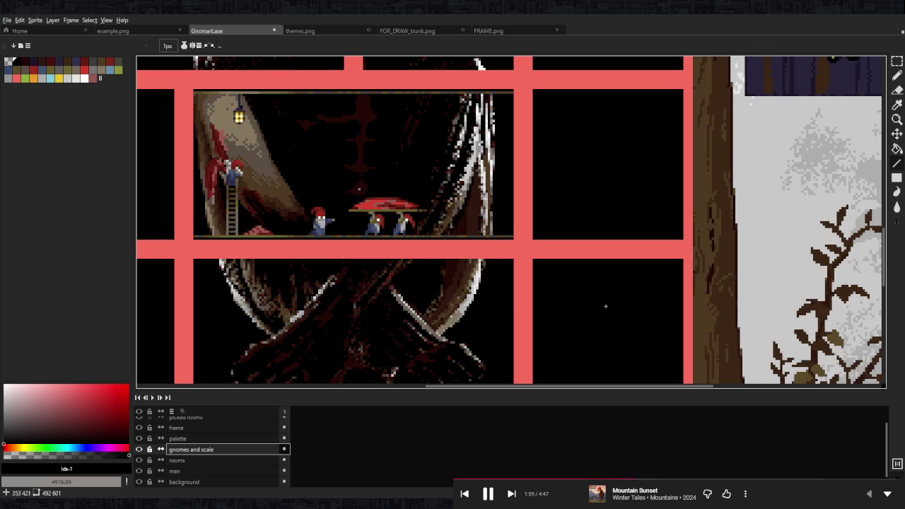
Select and copy the two top-left gnomes, one seated at a table
{"action": "left_click_drag", "start_coordinate": [591, 260], "coordinate": [506, 138]}
{"action": "scroll", "coordinate": [506, 137], "scroll_direction": "up", "scroll_amount": 2}
{"action": "scroll", "coordinate": [519, 253], "scroll_direction": "up", "scroll_amount": 2}
{"action": "key", "text": "v"}
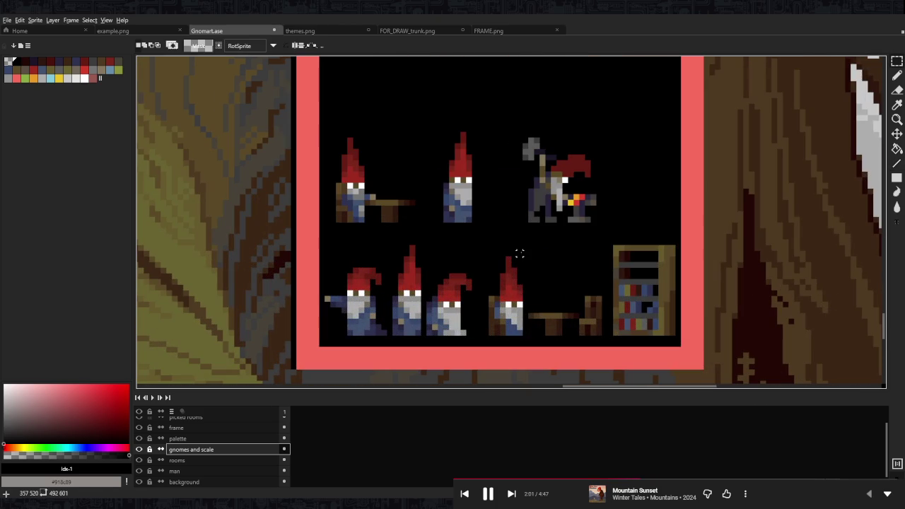
{"action": "left_click", "coordinate": [548, 293], "text": "ctrl"}
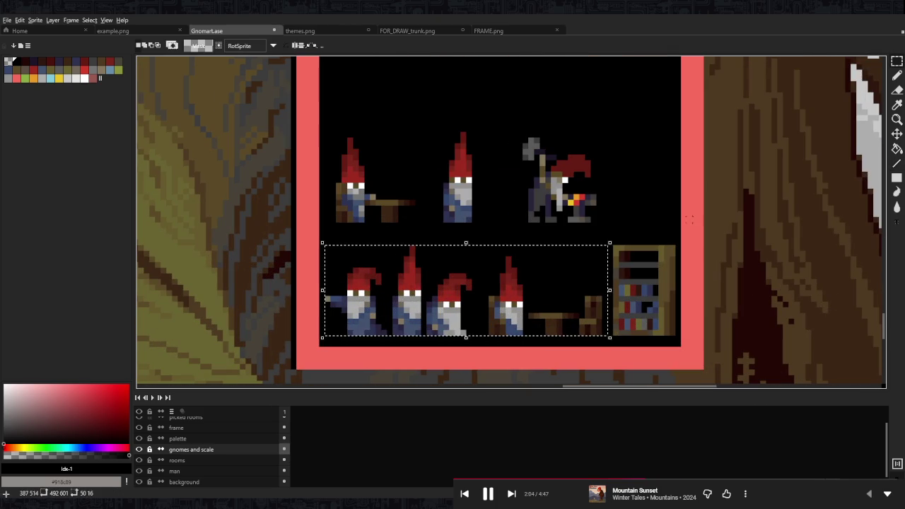
{"action": "scroll", "coordinate": [687, 219], "scroll_direction": "down", "scroll_amount": 3}
{"action": "scroll", "coordinate": [611, 204], "scroll_direction": "up", "scroll_amount": 2}
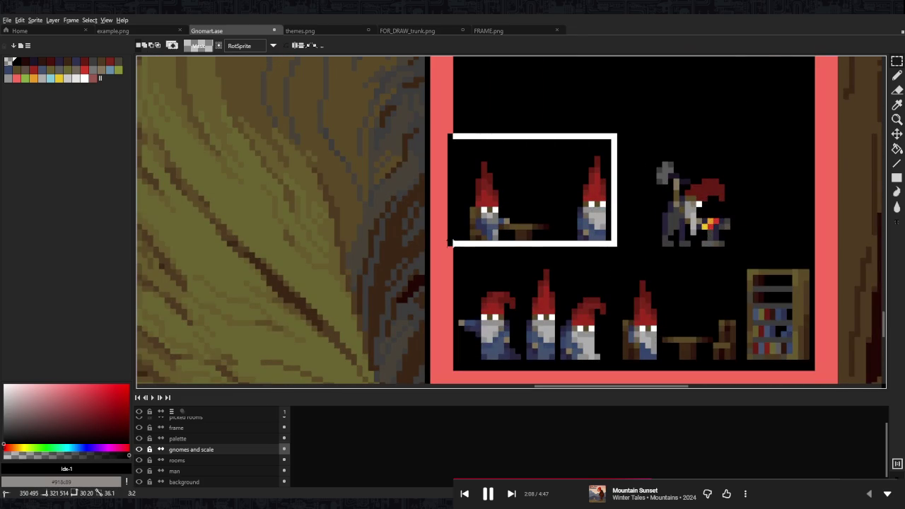
{"action": "left_click", "coordinate": [594, 212], "text": "ctrl"}
{"action": "key", "text": "ctrl+d"}
Paste the gnomes onto the rooms layer at the floor's left and shift the bookshelf right
{"action": "scroll", "coordinate": [636, 234], "scroll_direction": "down", "scroll_amount": 4}
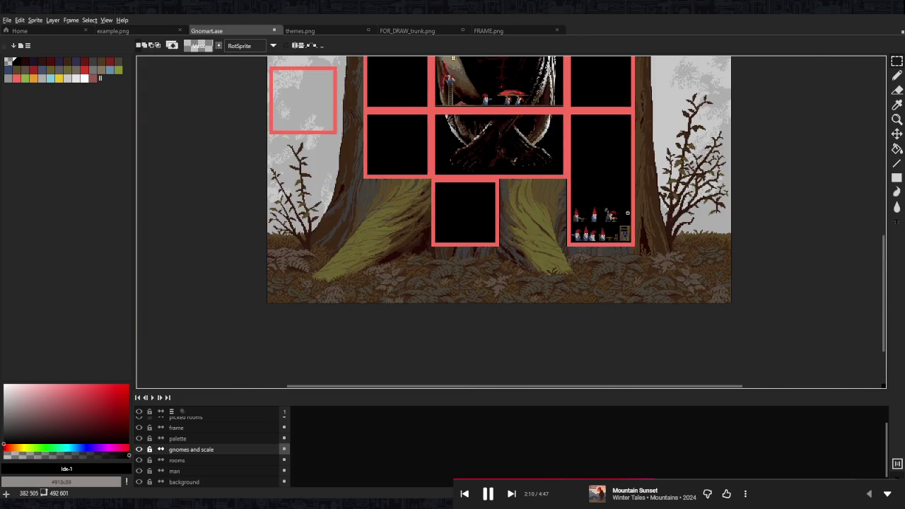
{"action": "scroll", "coordinate": [460, 120], "scroll_direction": "up", "scroll_amount": 2}
{"action": "scroll", "coordinate": [459, 120], "scroll_direction": "up", "scroll_amount": 2}
{"action": "scroll", "coordinate": [460, 120], "scroll_direction": "up", "scroll_amount": 1}
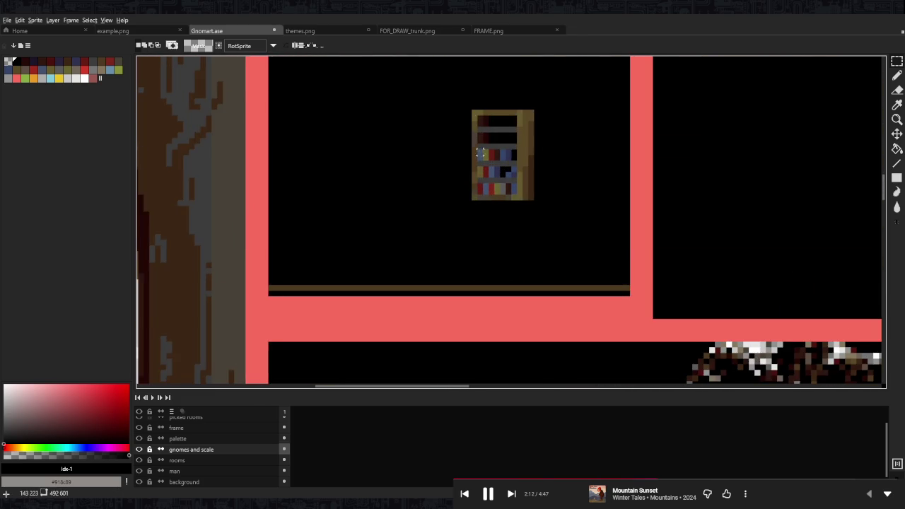
{"action": "scroll", "coordinate": [460, 120], "scroll_direction": "up", "scroll_amount": 1}
{"action": "left_click", "coordinate": [222, 460]}
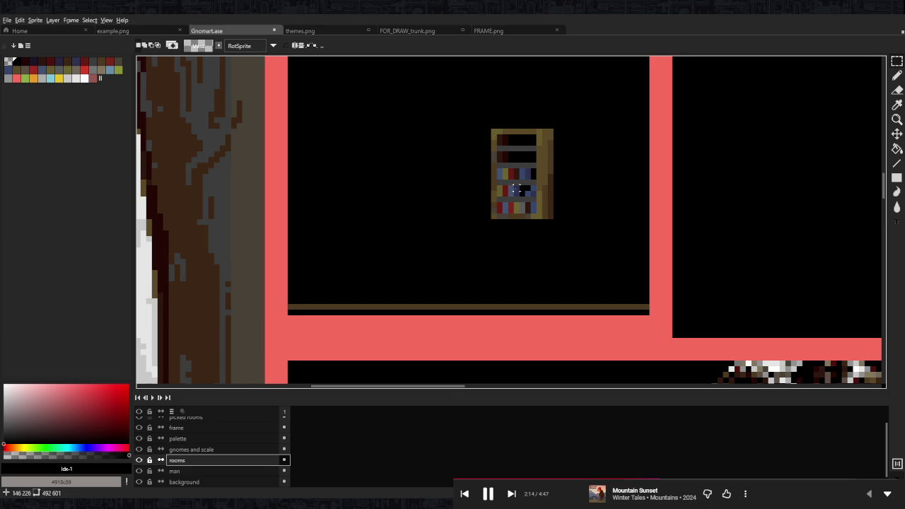
{"action": "key", "text": "ctrl+v"}
{"action": "mouse_move", "coordinate": [583, 226]}
{"action": "left_mouse_down"}
{"action": "mouse_move", "coordinate": [366, 285]}
{"action": "mouse_move", "coordinate": [377, 296]}
{"action": "left_mouse_up"}
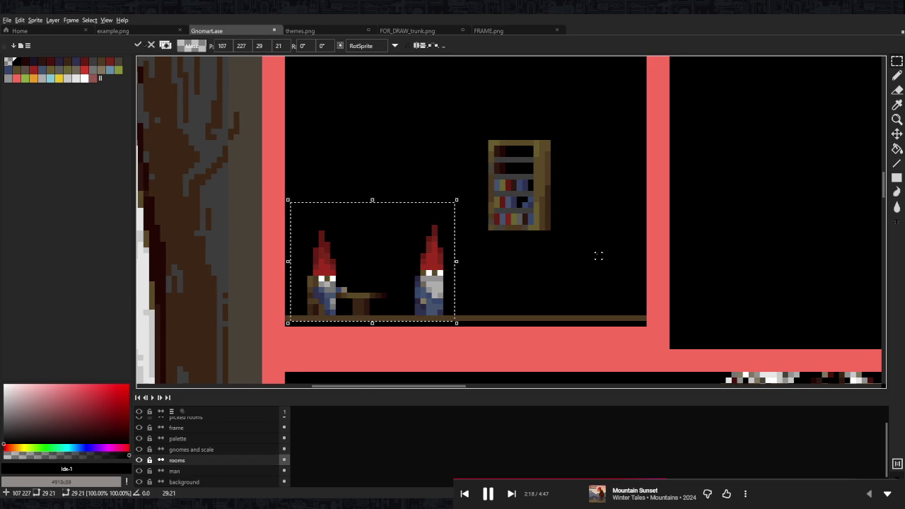
{"action": "left_click_drag", "start_coordinate": [586, 123], "coordinate": [470, 238]}
{"action": "left_click_drag", "start_coordinate": [508, 213], "coordinate": [600, 293]}
Commit the bookshelf, raise it about 20 px and commit again
{"action": "key", "text": "Return"}
{"action": "scroll", "coordinate": [653, 202], "scroll_direction": "down", "scroll_amount": 3}
{"action": "scroll", "coordinate": [653, 202], "scroll_direction": "down", "scroll_amount": 1}
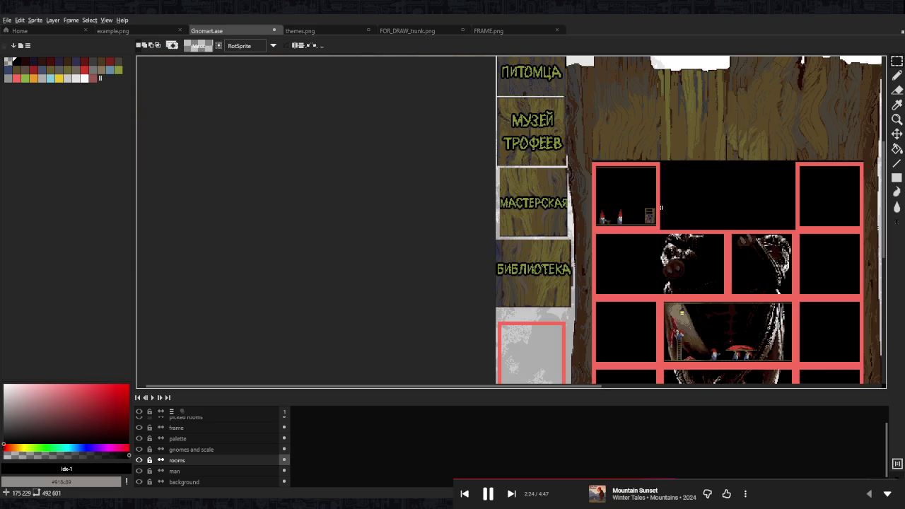
{"action": "scroll", "coordinate": [648, 212], "scroll_direction": "up", "scroll_amount": 5}
{"action": "left_click_drag", "start_coordinate": [628, 272], "coordinate": [627, 259]}
{"action": "key", "text": "Return"}
{"action": "scroll", "coordinate": [654, 230], "scroll_direction": "down", "scroll_amount": 2}
{"action": "scroll", "coordinate": [657, 228], "scroll_direction": "down", "scroll_amount": 1}
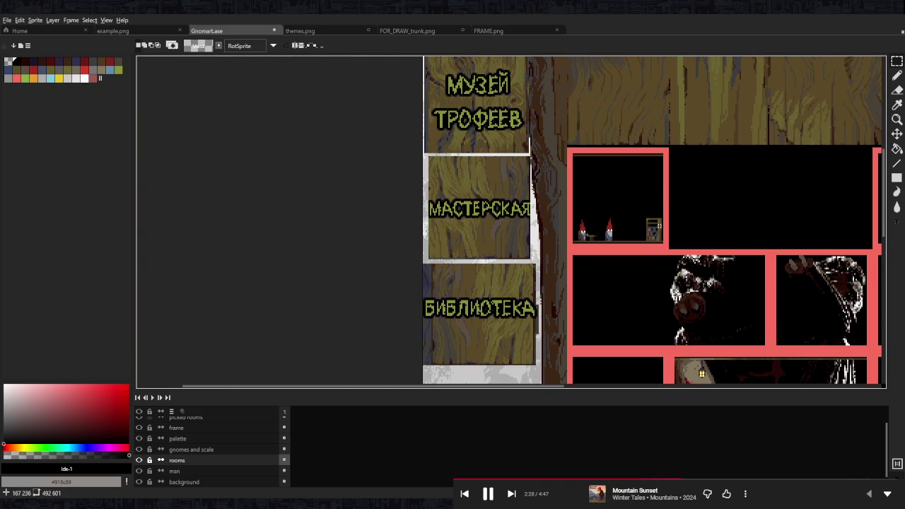
{"action": "scroll", "coordinate": [681, 230], "scroll_direction": "up", "scroll_amount": 1}
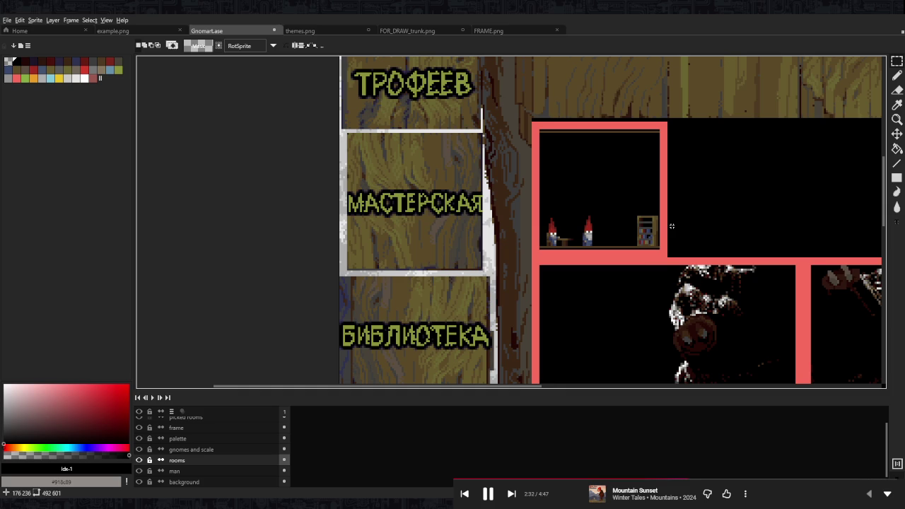
{"action": "scroll", "coordinate": [668, 225], "scroll_direction": "up", "scroll_amount": 1}
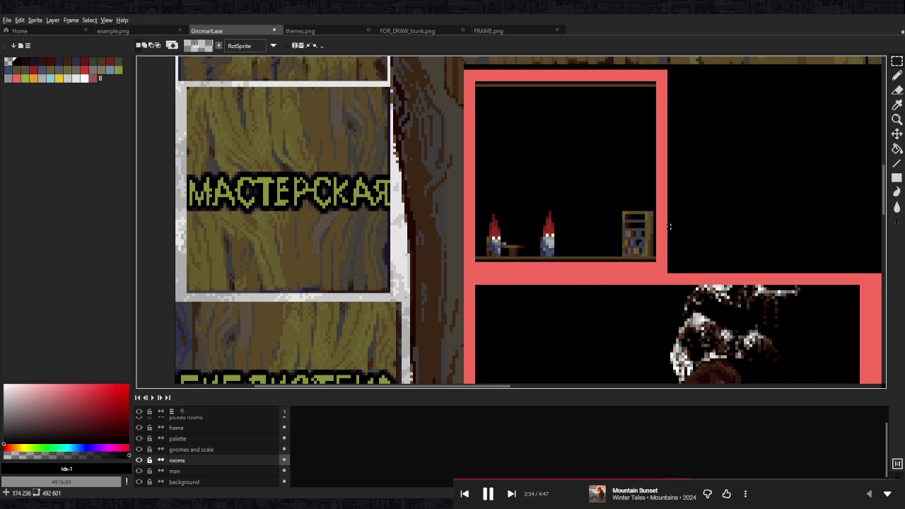
{"action": "scroll", "coordinate": [669, 226], "scroll_direction": "down", "scroll_amount": 2}
{"action": "scroll", "coordinate": [560, 202], "scroll_direction": "down", "scroll_amount": 3}
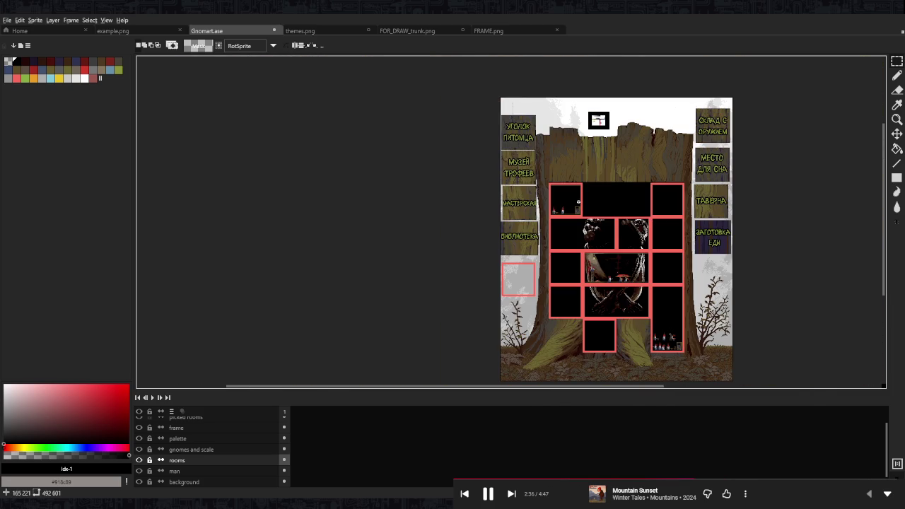
{"action": "scroll", "coordinate": [574, 203], "scroll_direction": "up", "scroll_amount": 4}
{"action": "scroll", "coordinate": [526, 248], "scroll_direction": "up", "scroll_amount": 1}
Flip the gnomes and shift them right, placing the bookshelf at the floor's left end
{"action": "mouse_move", "coordinate": [615, 216]}
{"action": "left_mouse_down"}
{"action": "mouse_move", "coordinate": [562, 281]}
{"action": "mouse_move", "coordinate": [493, 179]}
{"action": "mouse_move", "coordinate": [461, 156]}
{"action": "left_mouse_up"}
{"action": "left_click_drag", "start_coordinate": [378, 202], "coordinate": [513, 284]}
{"action": "key", "text": "shift+h"}
{"action": "left_click_drag", "start_coordinate": [468, 264], "coordinate": [553, 264]}
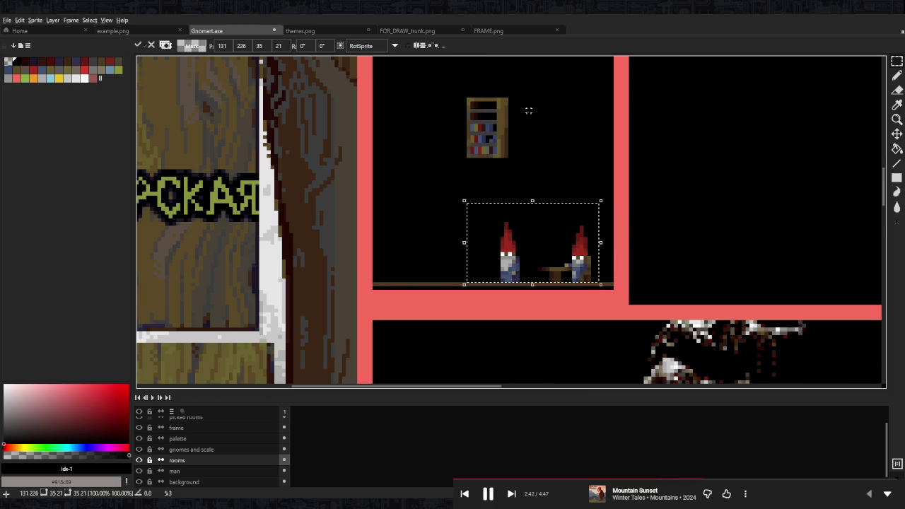
{"action": "left_click_drag", "start_coordinate": [523, 82], "coordinate": [438, 184]}
{"action": "left_click_drag", "start_coordinate": [498, 160], "coordinate": [423, 278]}
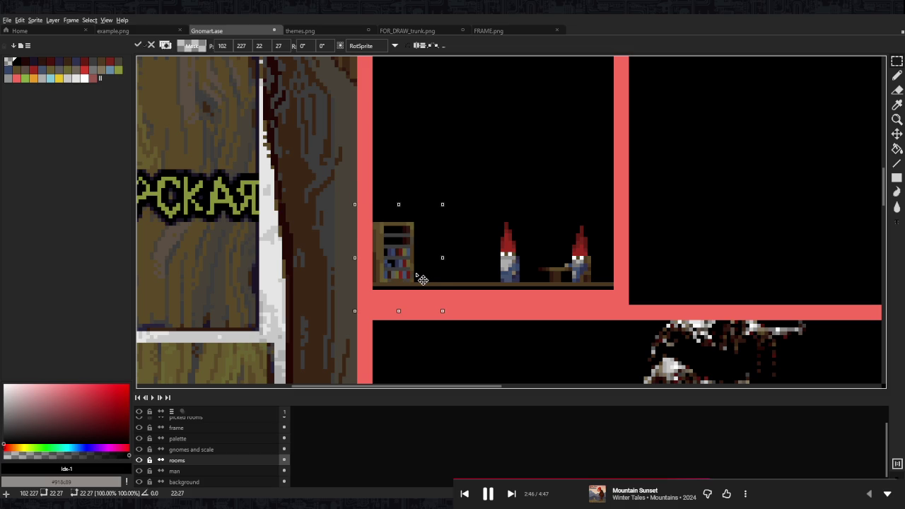
{"action": "key", "text": "Return"}
{"action": "scroll", "coordinate": [430, 175], "scroll_direction": "up", "scroll_amount": 1}
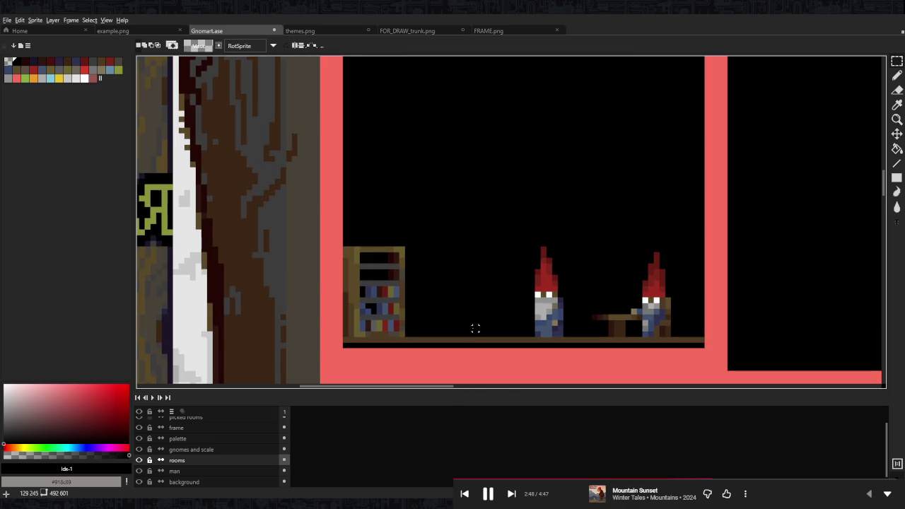
{"action": "scroll", "coordinate": [374, 283], "scroll_direction": "up", "scroll_amount": 2}
{"action": "key", "text": "b"}
{"action": "left_click", "coordinate": [394, 297], "text": "alt"}
Paint thin dark-red and blue book spines on the bookshelf with a 1 px pencil
{"action": "left_click", "coordinate": [363, 264]}
{"action": "key", "text": "ctrl+z"}
{"action": "key", "text": "minus"}
{"action": "mouse_move", "coordinate": [360, 258]}
{"action": "left_mouse_down"}
{"action": "mouse_move", "coordinate": [359, 270]}
{"action": "mouse_move", "coordinate": [382, 275]}
{"action": "left_mouse_up"}
{"action": "left_click_drag", "start_coordinate": [408, 254], "coordinate": [408, 269]}
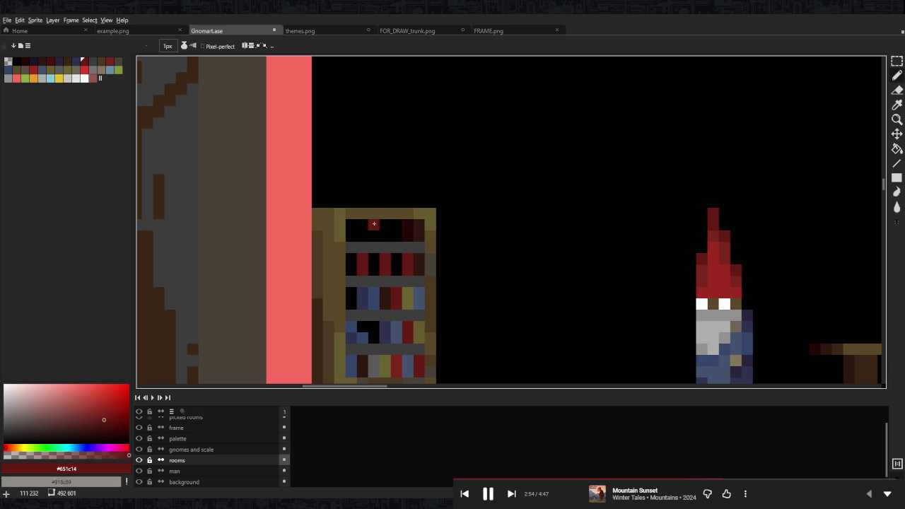
{"action": "left_click", "coordinate": [387, 329], "text": "alt"}
{"action": "mouse_move", "coordinate": [385, 225]}
{"action": "left_mouse_down"}
{"action": "mouse_move", "coordinate": [384, 236]}
{"action": "mouse_move", "coordinate": [359, 232]}
{"action": "left_mouse_up"}
Fill the second and fourth shelf gaps with brown spines sampled from the bookshelf
{"action": "left_click", "coordinate": [324, 338], "text": "alt"}
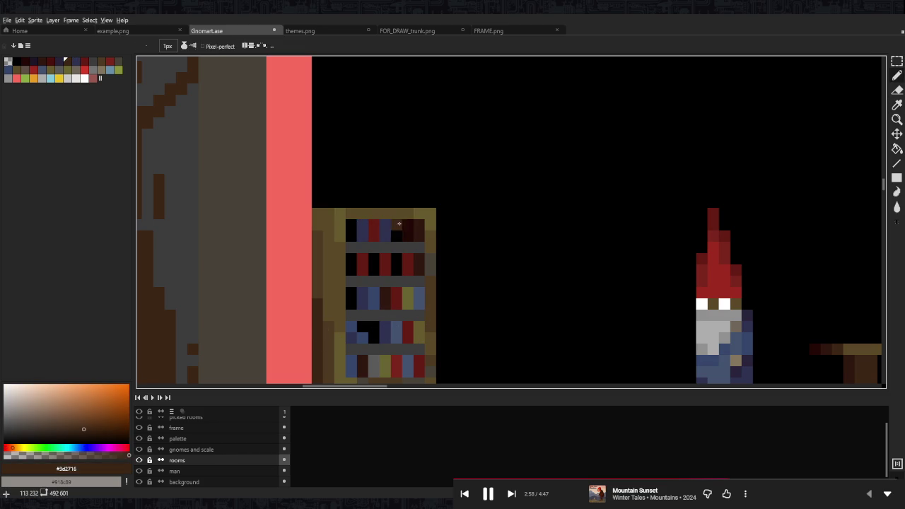
{"action": "mouse_move", "coordinate": [351, 271]}
{"action": "left_mouse_down"}
{"action": "mouse_move", "coordinate": [351, 256]}
{"action": "mouse_move", "coordinate": [396, 273]}
{"action": "left_mouse_up"}
{"action": "left_click", "coordinate": [382, 298], "text": "alt"}
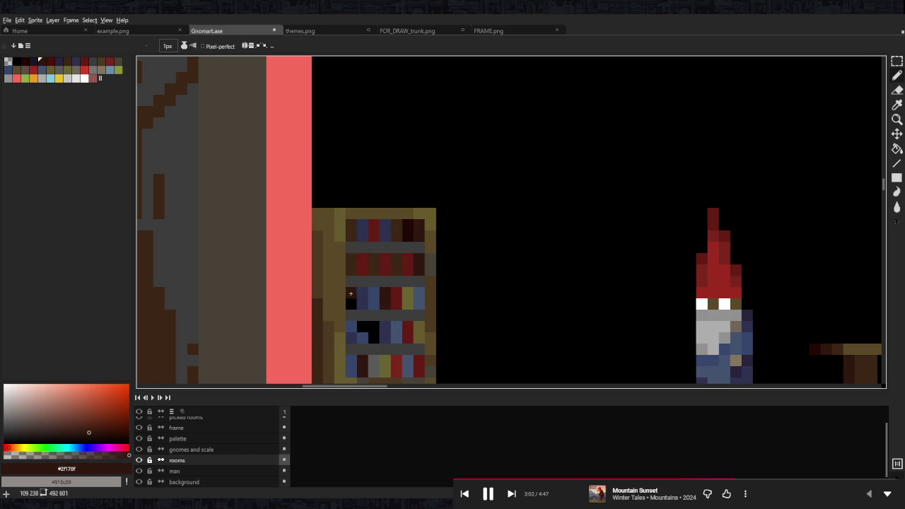
{"action": "left_click_drag", "start_coordinate": [374, 327], "coordinate": [373, 338]}
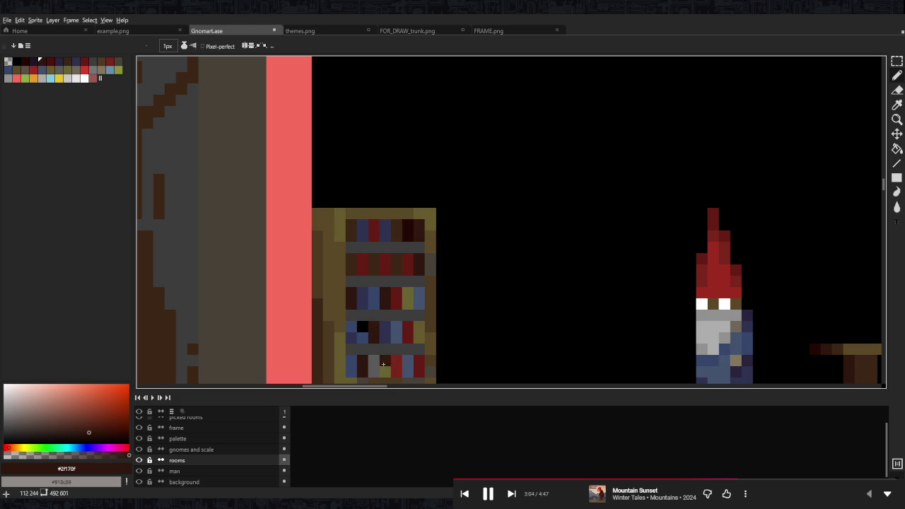
{"action": "left_click", "coordinate": [452, 188], "text": "alt"}
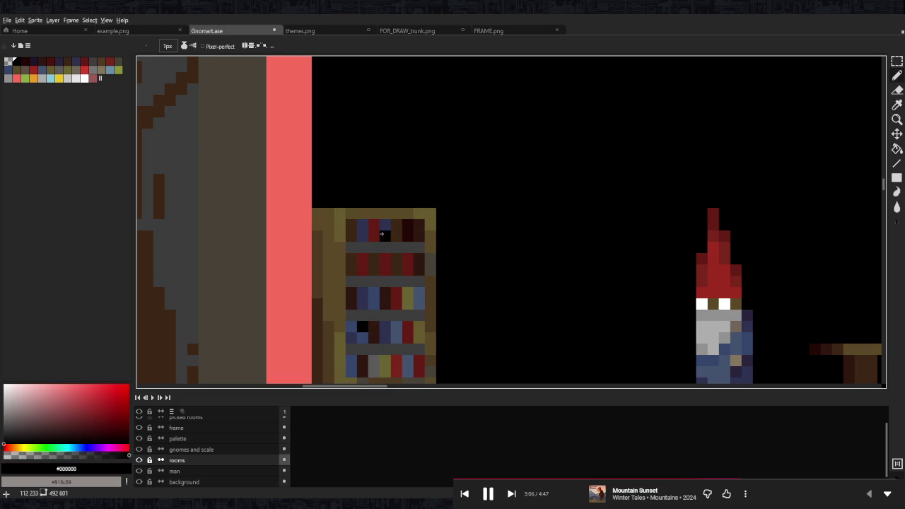
Add olive and orange book pixels to the bookshelf from the palette
{"action": "scroll", "coordinate": [480, 221], "scroll_direction": "down", "scroll_amount": 5}
{"action": "scroll", "coordinate": [471, 242], "scroll_direction": "up", "scroll_amount": 5}
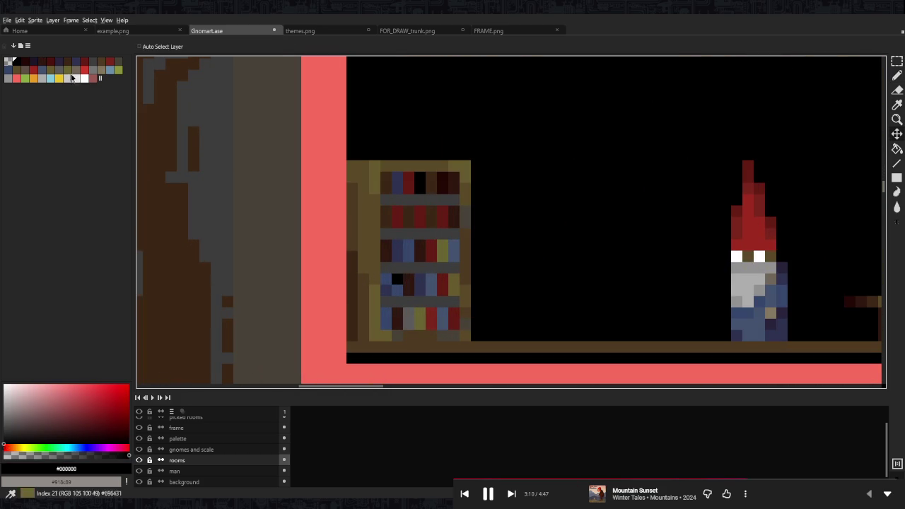
{"action": "left_click", "coordinate": [27, 78]}
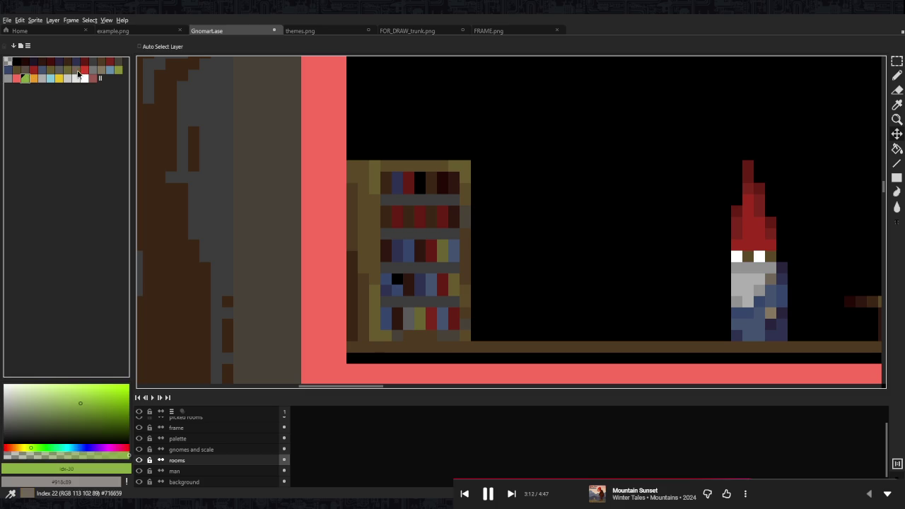
{"action": "left_click", "coordinate": [50, 70]}
{"action": "key", "text": "b"}
{"action": "left_click", "coordinate": [443, 222]}
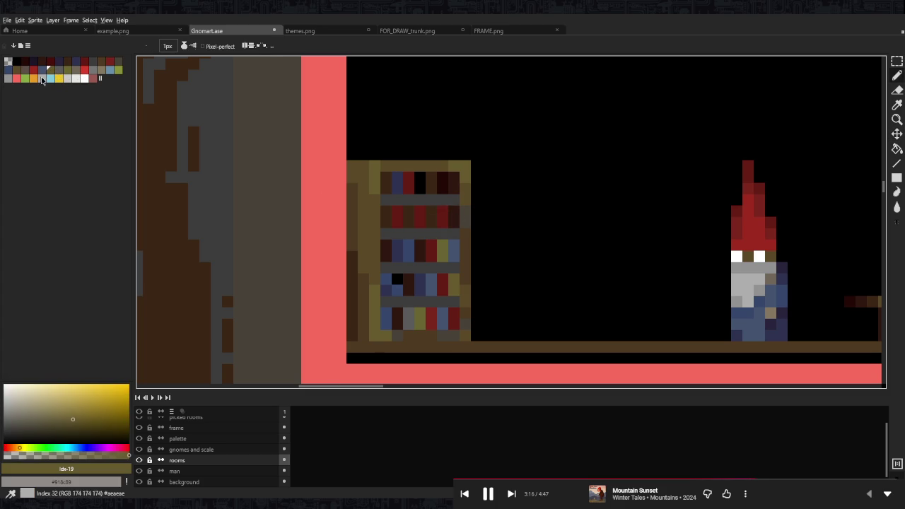
{"action": "left_click", "coordinate": [33, 78]}
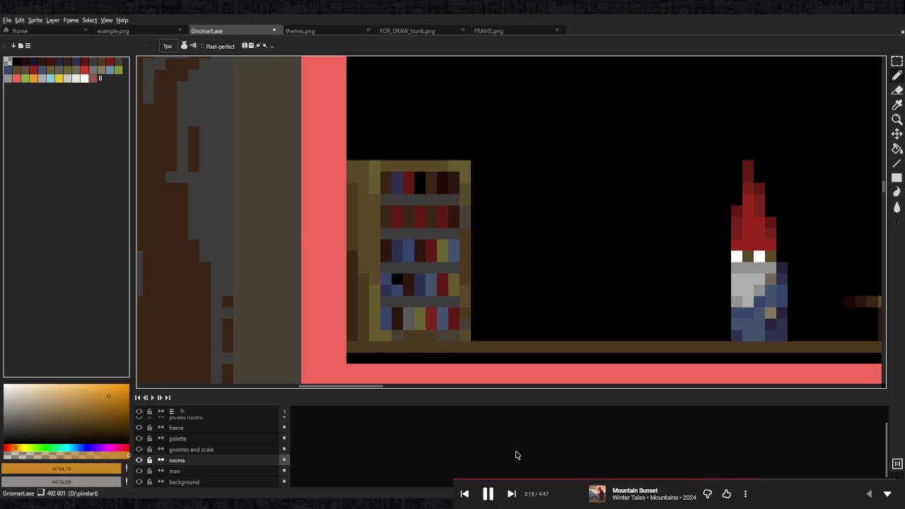
{"action": "left_click", "coordinate": [420, 212]}
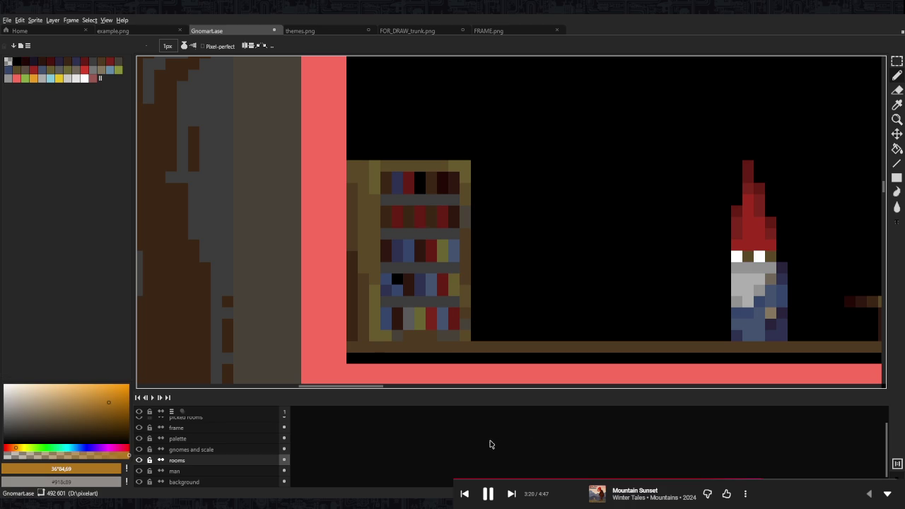
{"action": "left_click", "coordinate": [420, 211]}
{"action": "scroll", "coordinate": [419, 222], "scroll_direction": "down", "scroll_amount": 5}
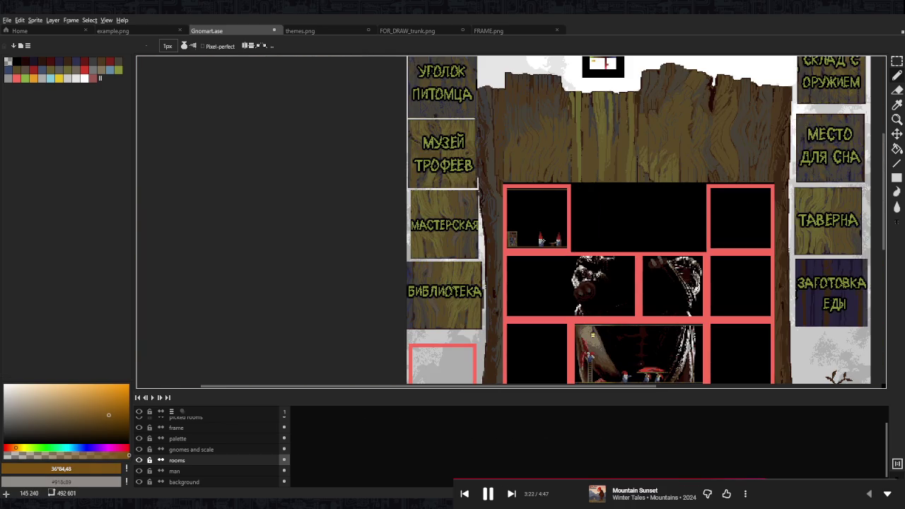
Zoom around the room layout and reorder the palette swatches with Ctrl+Z
{"action": "scroll", "coordinate": [518, 240], "scroll_direction": "up", "scroll_amount": 2}
{"action": "scroll", "coordinate": [518, 242], "scroll_direction": "up", "scroll_amount": 3}
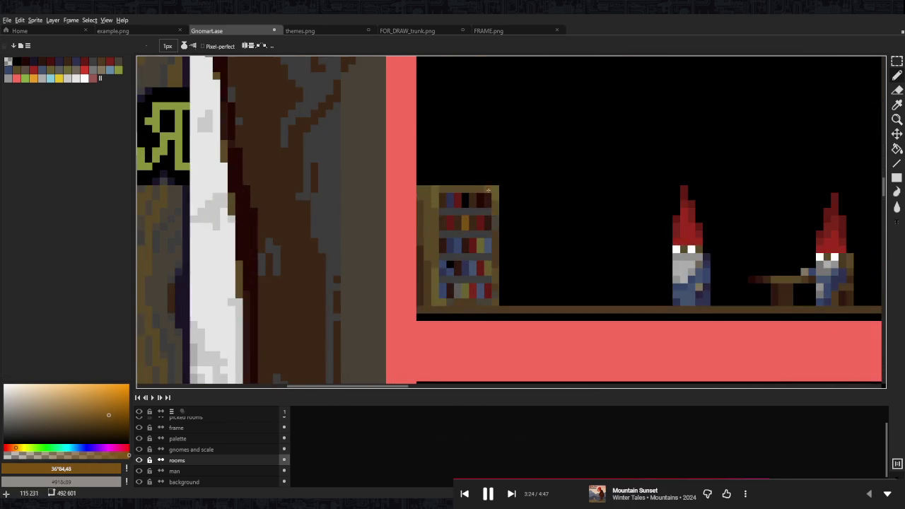
{"action": "scroll", "coordinate": [481, 187], "scroll_direction": "down", "scroll_amount": 2}
{"action": "scroll", "coordinate": [495, 191], "scroll_direction": "down", "scroll_amount": 2}
{"action": "scroll", "coordinate": [672, 177], "scroll_direction": "up", "scroll_amount": 3}
{"action": "scroll", "coordinate": [672, 172], "scroll_direction": "up", "scroll_amount": 2}
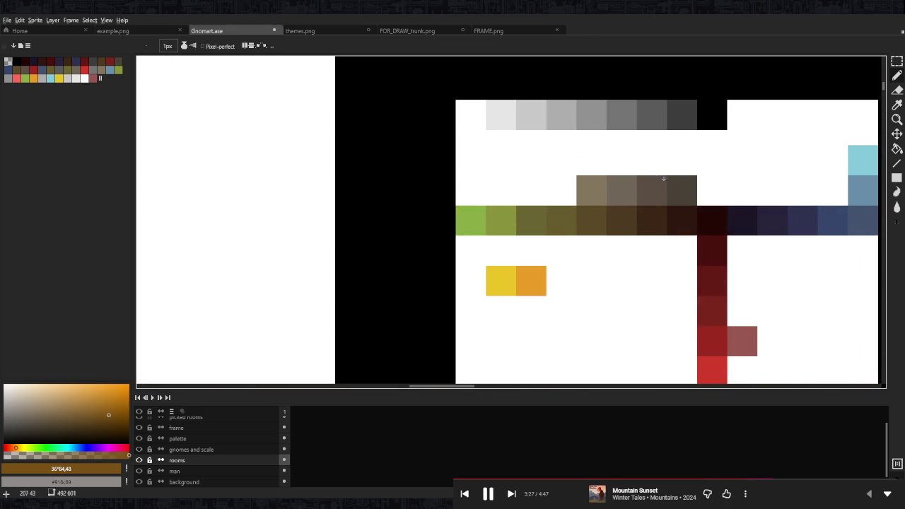
{"action": "scroll", "coordinate": [395, 212], "scroll_direction": "down", "scroll_amount": 2}
{"action": "scroll", "coordinate": [353, 208], "scroll_direction": "up", "scroll_amount": 4}
{"action": "scroll", "coordinate": [348, 208], "scroll_direction": "up", "scroll_amount": 2}
{"action": "scroll", "coordinate": [403, 231], "scroll_direction": "down", "scroll_amount": 4}
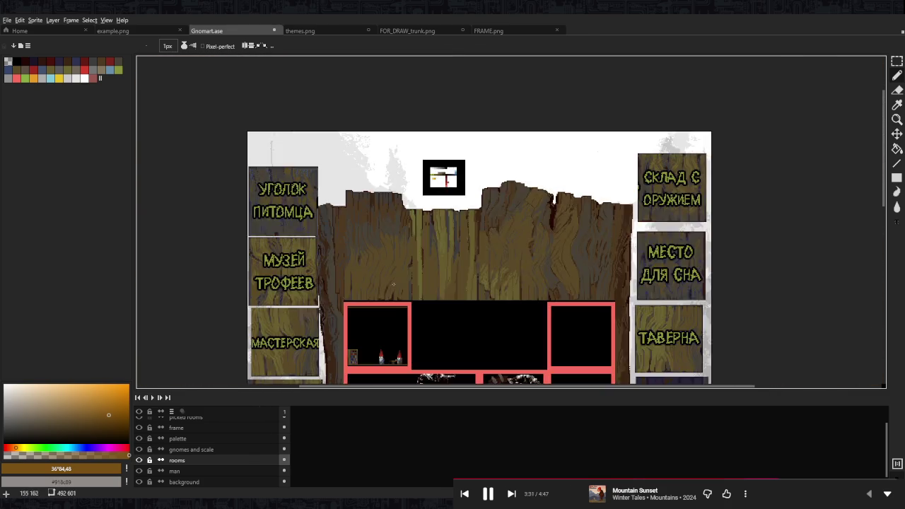
{"action": "scroll", "coordinate": [340, 212], "scroll_direction": "up", "scroll_amount": 1}
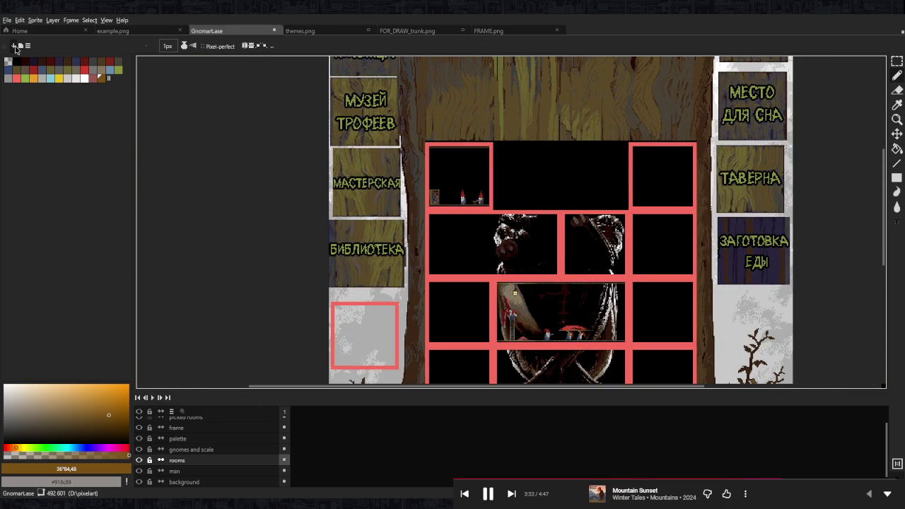
{"action": "key", "text": "ctrl+z"}
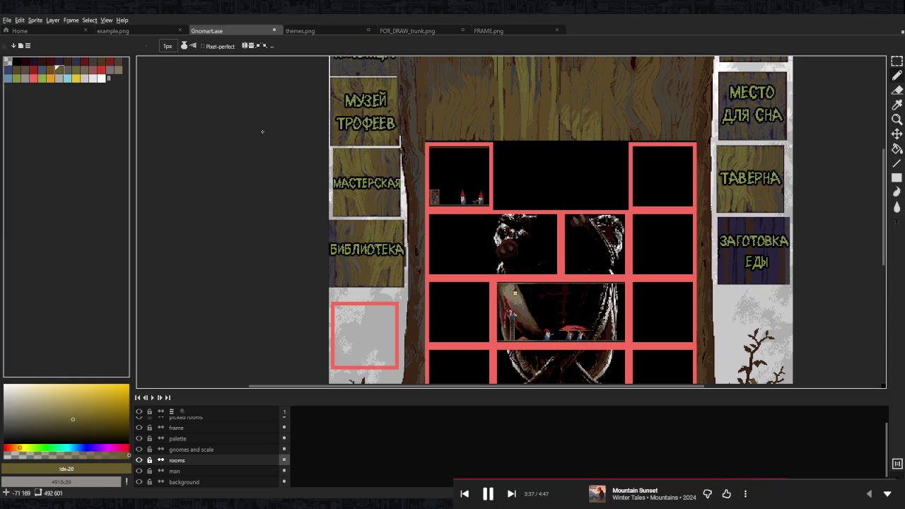
With the pencil, eyedrop the bookshelf's dark brown and fill one bookshelf gap
{"action": "scroll", "coordinate": [347, 248], "scroll_direction": "up", "scroll_amount": 5}
{"action": "key", "text": "b"}
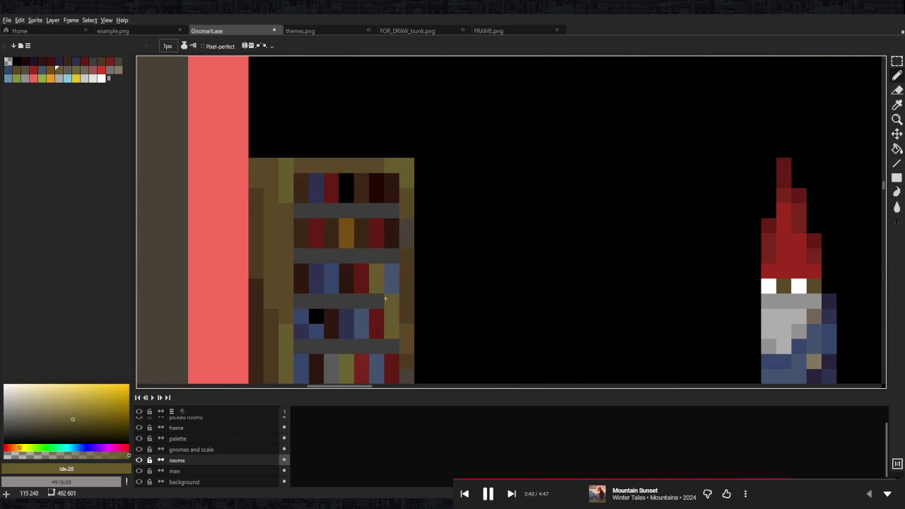
{"action": "scroll", "coordinate": [348, 237], "scroll_direction": "down", "scroll_amount": 3}
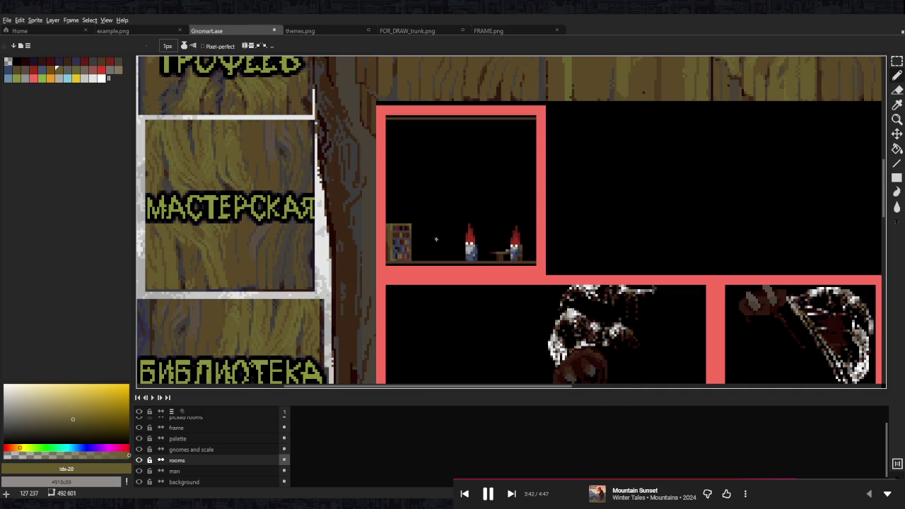
{"action": "scroll", "coordinate": [412, 238], "scroll_direction": "down", "scroll_amount": 2}
{"action": "scroll", "coordinate": [497, 336], "scroll_direction": "up", "scroll_amount": 1}
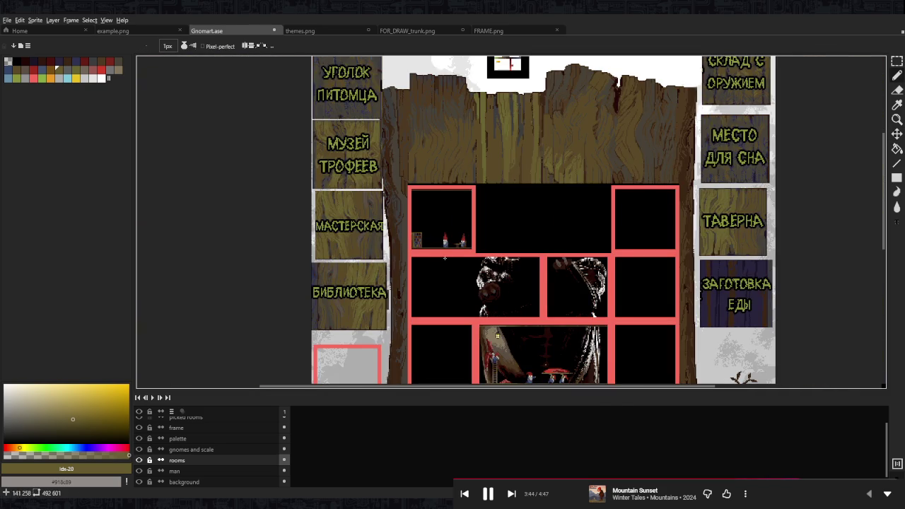
{"action": "left_click_drag", "start_coordinate": [465, 257], "coordinate": [474, 224]}
{"action": "scroll", "coordinate": [427, 203], "scroll_direction": "up", "scroll_amount": 5}
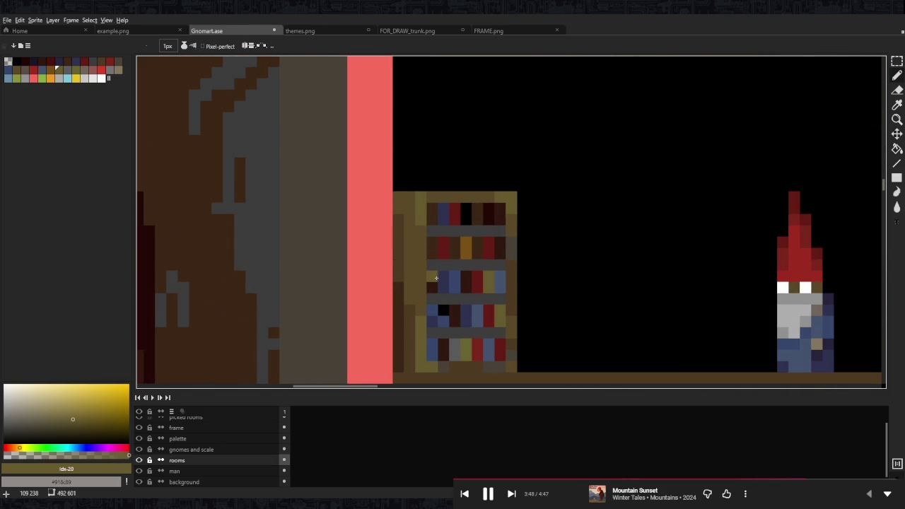
{"action": "scroll", "coordinate": [444, 277], "scroll_direction": "down", "scroll_amount": 5}
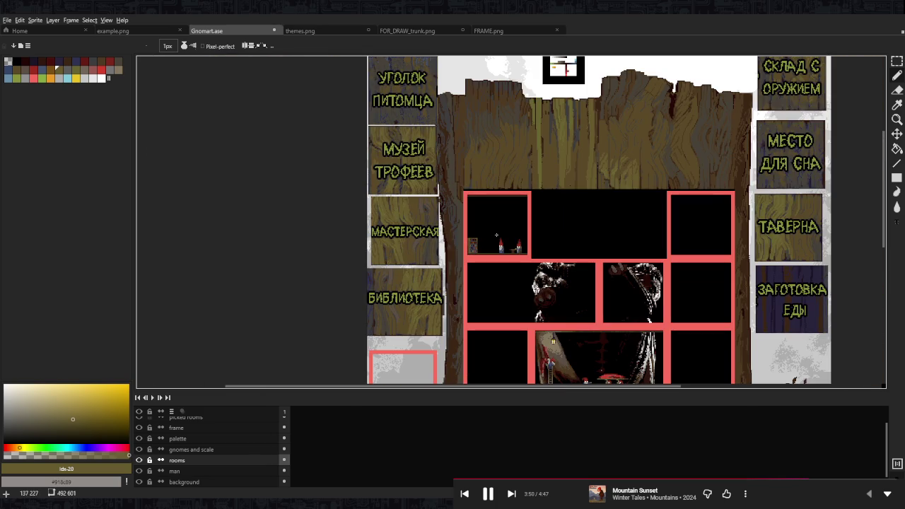
{"action": "scroll", "coordinate": [510, 220], "scroll_direction": "down", "scroll_amount": 3}
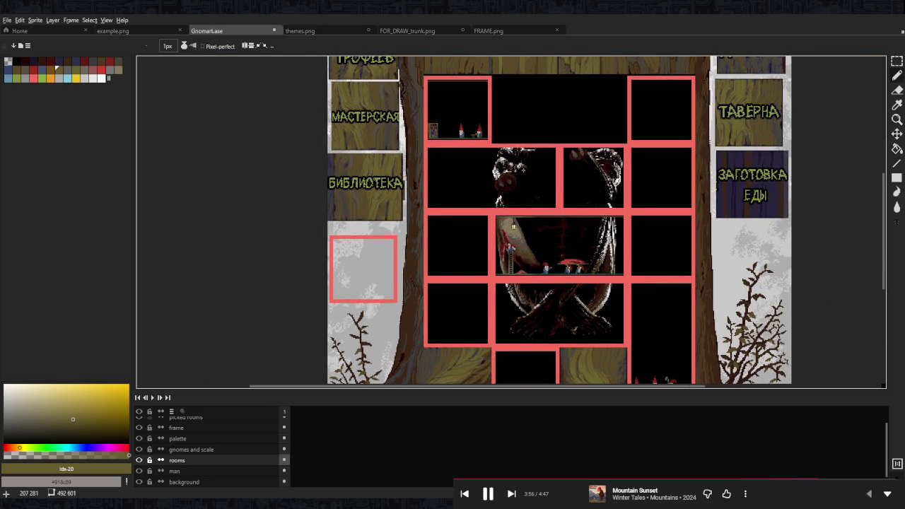
{"action": "scroll", "coordinate": [433, 131], "scroll_direction": "up", "scroll_amount": 5}
{"action": "scroll", "coordinate": [432, 131], "scroll_direction": "up", "scroll_amount": 5}
{"action": "left_click", "coordinate": [431, 137], "text": "alt"}
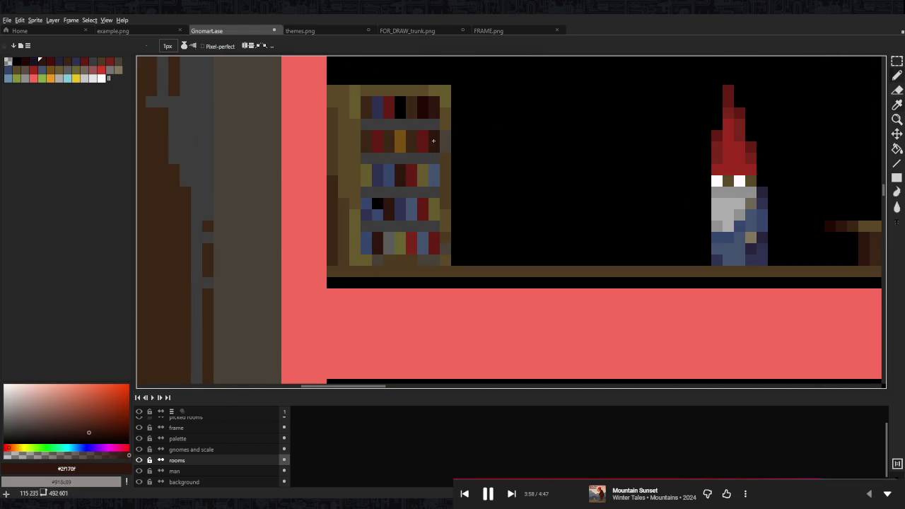
{"action": "left_click", "coordinate": [412, 249]}
Sample a mid brown from the room and pan to the МУЗЕЙ ТРОФЕЕВ sign
{"action": "scroll", "coordinate": [436, 200], "scroll_direction": "down", "scroll_amount": 3}
{"action": "scroll", "coordinate": [436, 200], "scroll_direction": "up", "scroll_amount": 1}
{"action": "scroll", "coordinate": [431, 202], "scroll_direction": "up", "scroll_amount": 1}
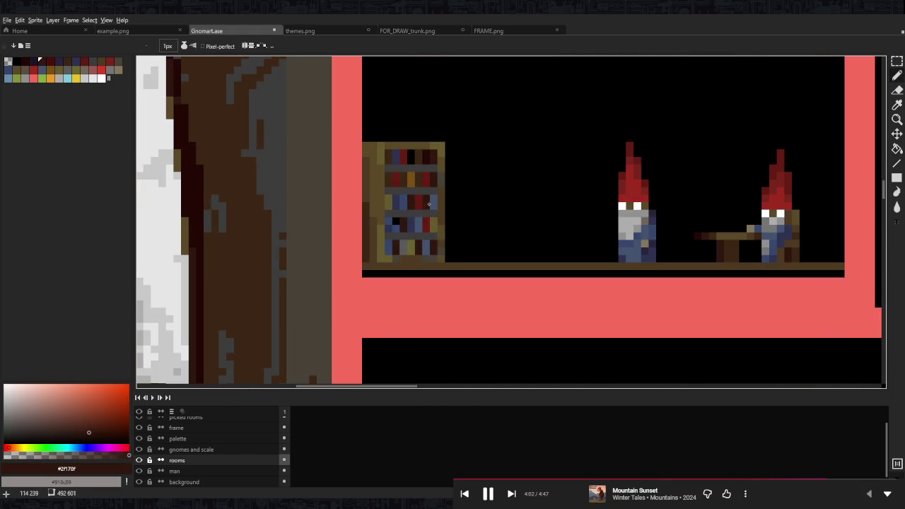
{"action": "scroll", "coordinate": [425, 205], "scroll_direction": "down", "scroll_amount": 3}
{"action": "scroll", "coordinate": [425, 205], "scroll_direction": "up", "scroll_amount": 2}
{"action": "scroll", "coordinate": [425, 205], "scroll_direction": "up", "scroll_amount": 1}
{"action": "left_click", "coordinate": [400, 226], "text": "alt"}
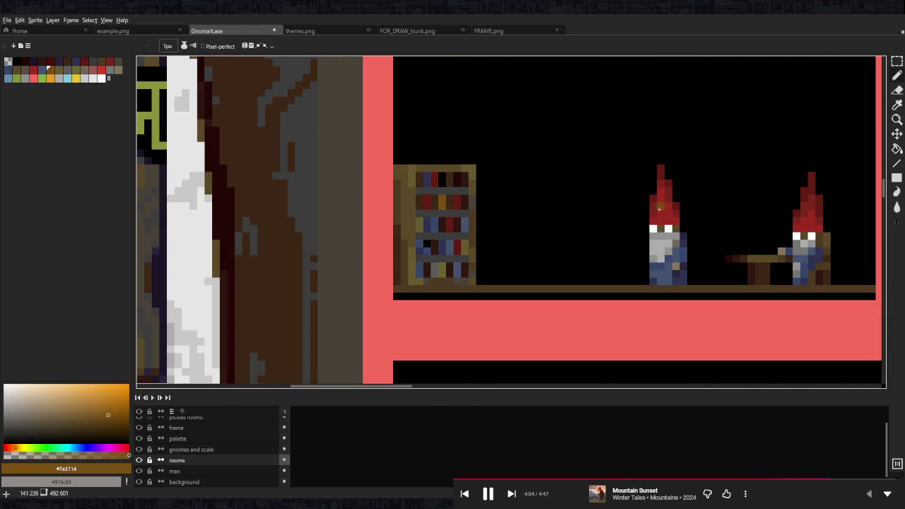
{"action": "scroll", "coordinate": [622, 207], "scroll_direction": "down", "scroll_amount": 3}
{"action": "scroll", "coordinate": [543, 154], "scroll_direction": "up", "scroll_amount": 4}
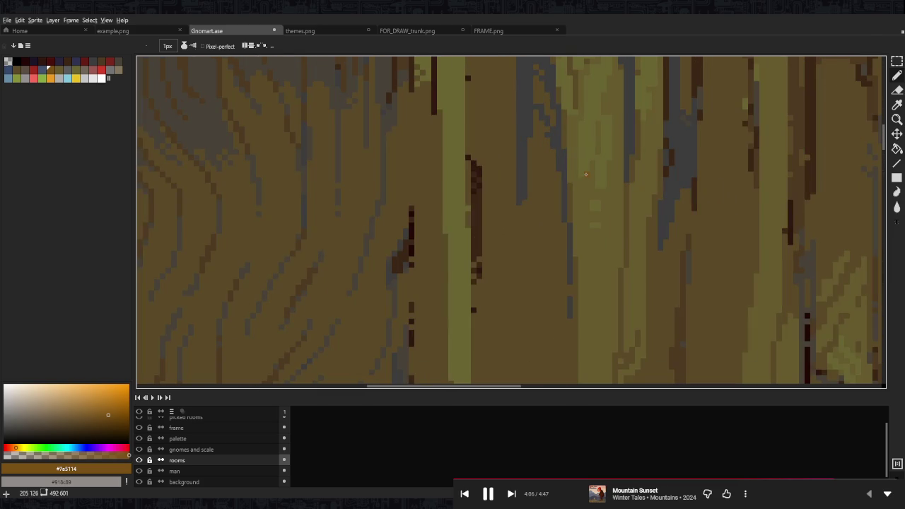
{"action": "scroll", "coordinate": [585, 174], "scroll_direction": "down", "scroll_amount": 4}
{"action": "scroll", "coordinate": [429, 277], "scroll_direction": "up", "scroll_amount": 2}
{"action": "scroll", "coordinate": [441, 298], "scroll_direction": "up", "scroll_amount": 2}
{"action": "left_click_drag", "start_coordinate": [434, 209], "coordinate": [601, 336]}
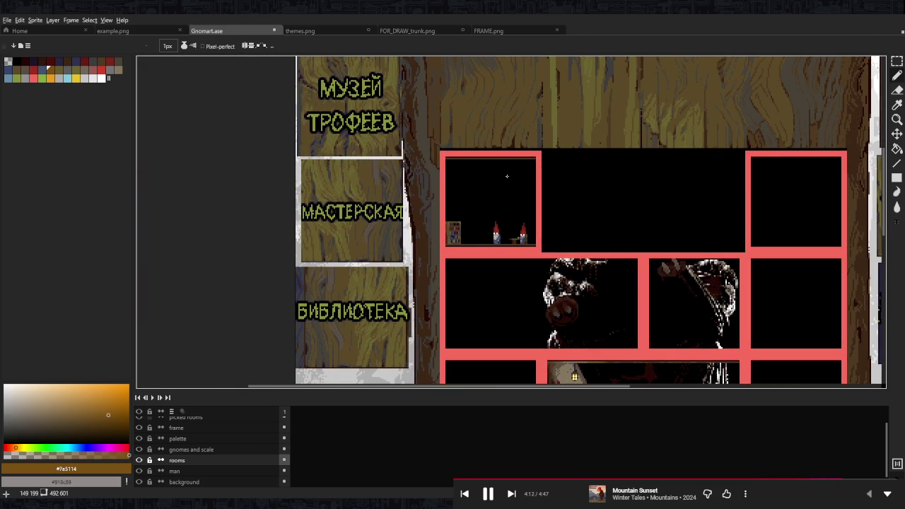
{"action": "scroll", "coordinate": [777, 110], "scroll_direction": "up", "scroll_amount": 2}
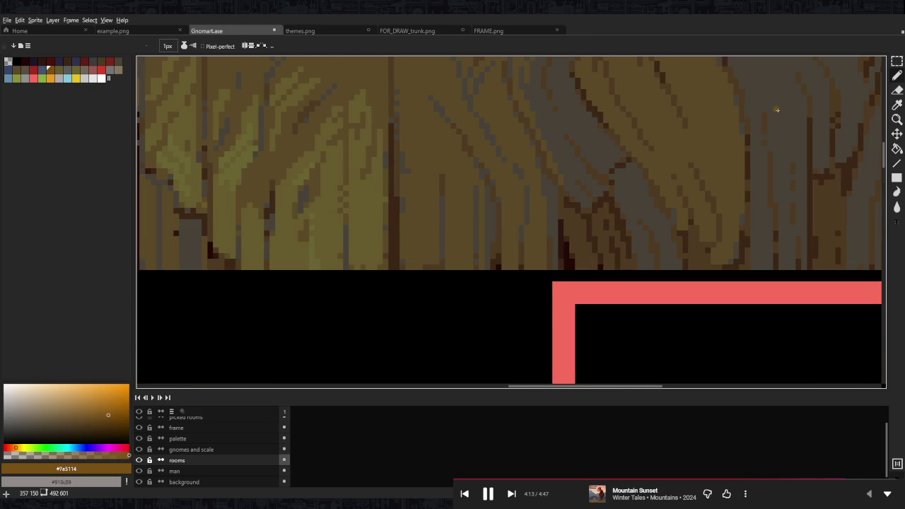
Select the background layer with the fill tool, zoom around, then make 'rooms' the active layer
{"action": "double_click", "coordinate": [263, 481]}
{"action": "key", "text": "g"}
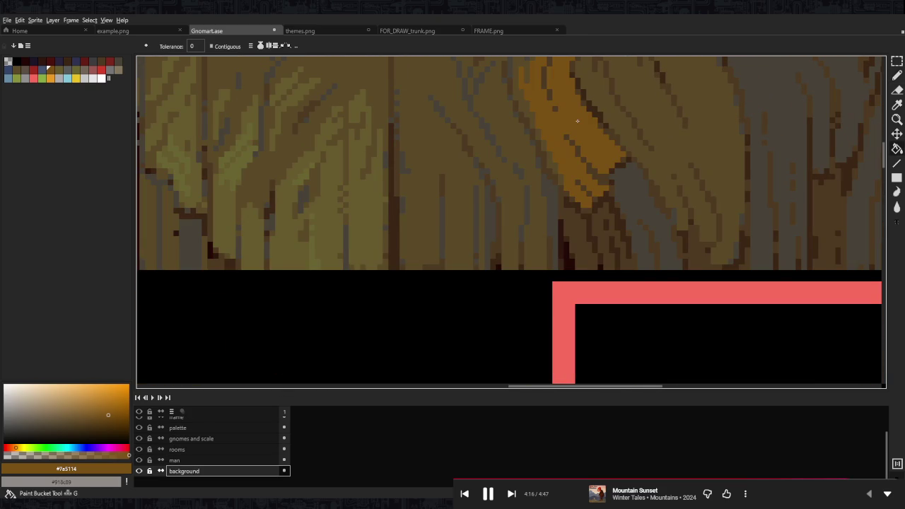
{"action": "scroll", "coordinate": [601, 135], "scroll_direction": "down", "scroll_amount": 2}
{"action": "scroll", "coordinate": [623, 150], "scroll_direction": "down", "scroll_amount": 2}
{"action": "scroll", "coordinate": [569, 131], "scroll_direction": "up", "scroll_amount": 2}
{"action": "scroll", "coordinate": [559, 133], "scroll_direction": "up", "scroll_amount": 1}
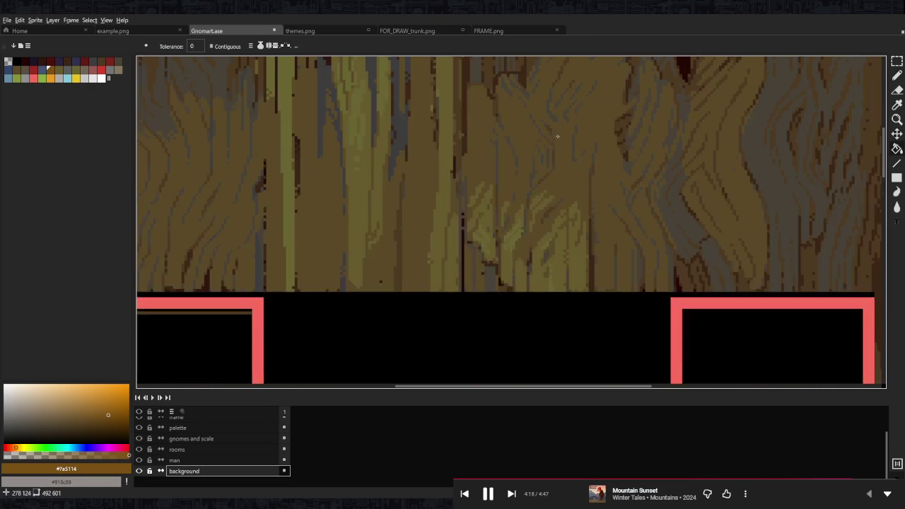
{"action": "scroll", "coordinate": [552, 142], "scroll_direction": "down", "scroll_amount": 2}
{"action": "scroll", "coordinate": [530, 161], "scroll_direction": "down", "scroll_amount": 3}
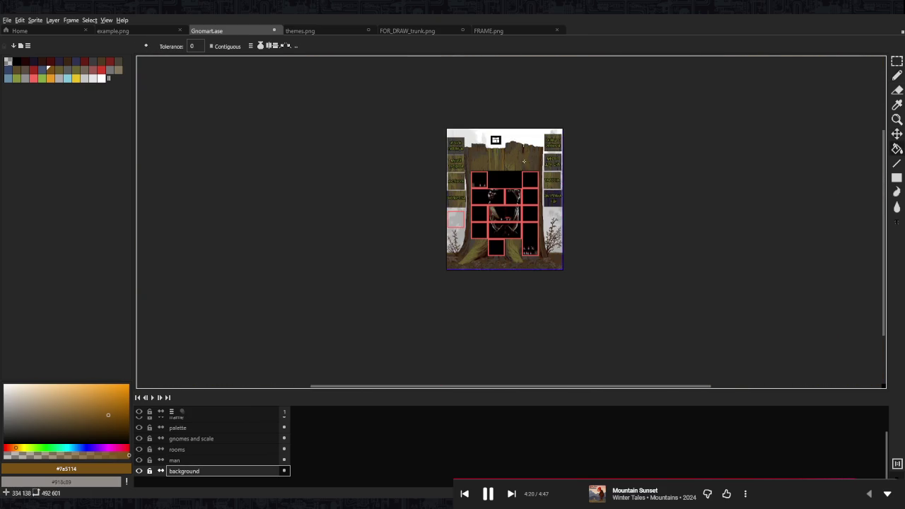
{"action": "scroll", "coordinate": [468, 174], "scroll_direction": "up", "scroll_amount": 3}
{"action": "left_click", "coordinate": [208, 460]}
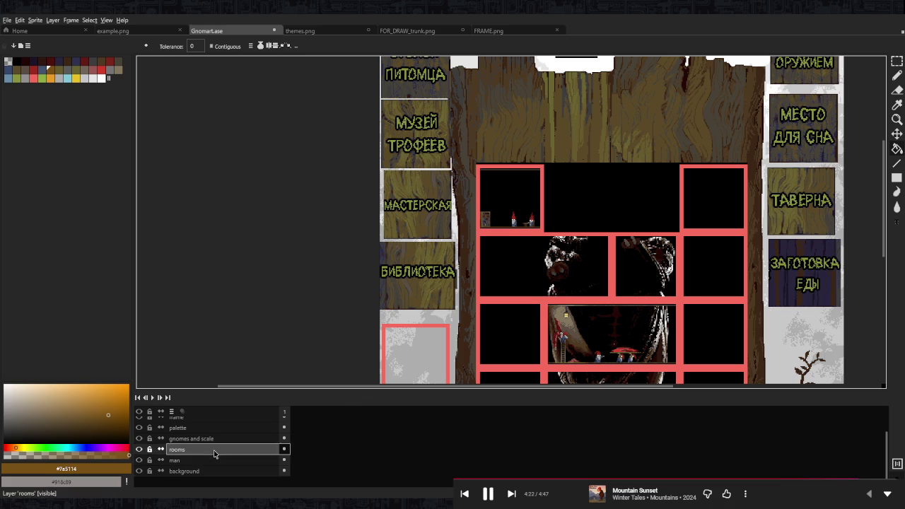
{"action": "scroll", "coordinate": [488, 212], "scroll_direction": "up", "scroll_amount": 2}
{"action": "scroll", "coordinate": [458, 293], "scroll_direction": "up", "scroll_amount": 4}
Eyedrop the olive brown, choose grey, and pencil grey columns down both bookshelf edges
{"action": "key", "text": "b"}
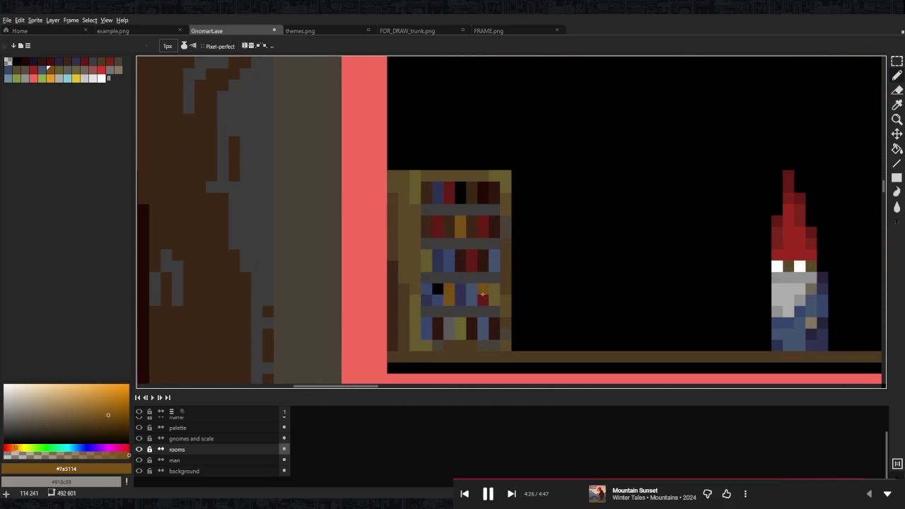
{"action": "scroll", "coordinate": [484, 290], "scroll_direction": "down", "scroll_amount": 3}
{"action": "scroll", "coordinate": [495, 295], "scroll_direction": "down", "scroll_amount": 2}
{"action": "scroll", "coordinate": [484, 297], "scroll_direction": "up", "scroll_amount": 3}
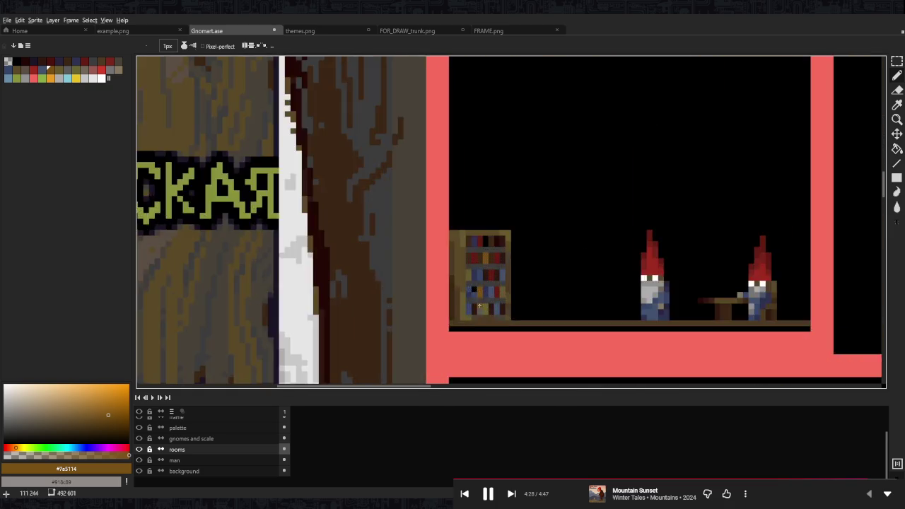
{"action": "scroll", "coordinate": [466, 311], "scroll_direction": "up", "scroll_amount": 2}
{"action": "key", "text": "i"}
{"action": "left_click", "coordinate": [449, 327]}
{"action": "key", "text": "b"}
{"action": "left_click", "coordinate": [309, 216], "text": "alt"}
{"action": "left_click_drag", "start_coordinate": [446, 281], "coordinate": [446, 308]}
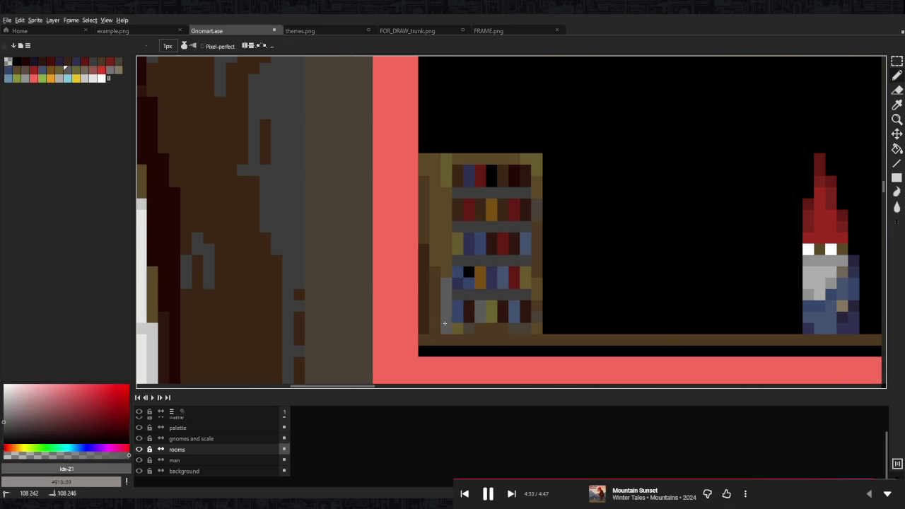
{"action": "left_click_drag", "start_coordinate": [538, 326], "coordinate": [535, 282]}
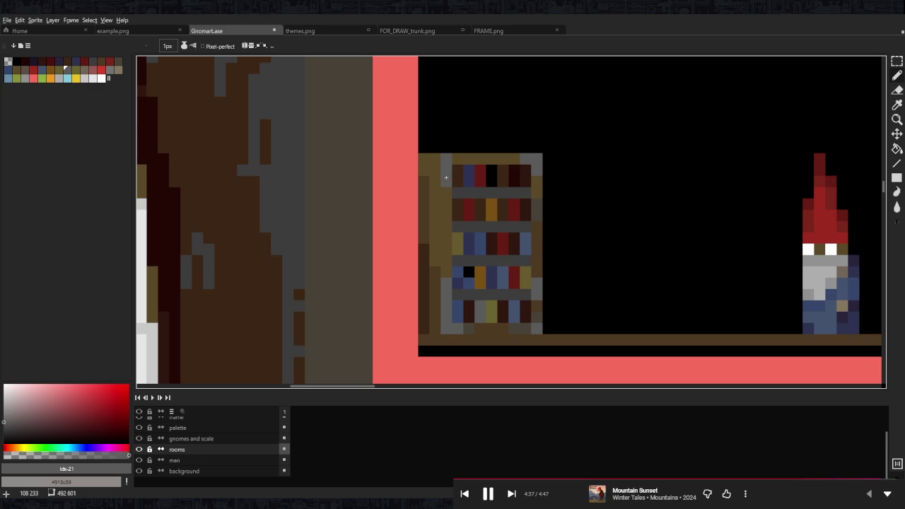
Choose palette colour 23, undo the last stroke, and add a short grey stroke on the bookshelf
{"action": "scroll", "coordinate": [526, 159], "scroll_direction": "down", "scroll_amount": 4}
{"action": "scroll", "coordinate": [538, 186], "scroll_direction": "down", "scroll_amount": 1}
{"action": "scroll", "coordinate": [537, 185], "scroll_direction": "up", "scroll_amount": 5}
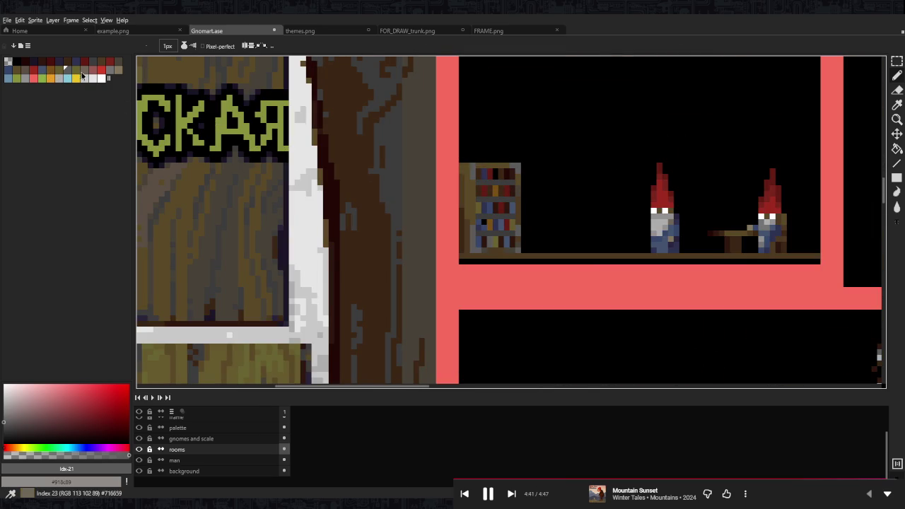
{"action": "left_click", "coordinate": [85, 73]}
{"action": "scroll", "coordinate": [520, 184], "scroll_direction": "up", "scroll_amount": 1}
{"action": "scroll", "coordinate": [520, 184], "scroll_direction": "up", "scroll_amount": 3}
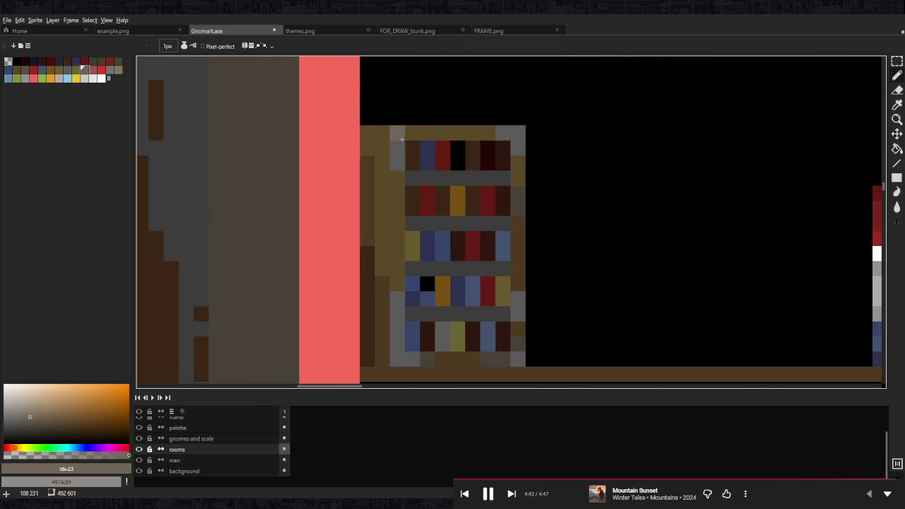
{"action": "scroll", "coordinate": [539, 156], "scroll_direction": "down", "scroll_amount": 1}
{"action": "scroll", "coordinate": [559, 165], "scroll_direction": "down", "scroll_amount": 4}
{"action": "scroll", "coordinate": [562, 166], "scroll_direction": "down", "scroll_amount": 1}
{"action": "scroll", "coordinate": [565, 168], "scroll_direction": "down", "scroll_amount": 1}
{"action": "key", "text": "ctrl+z"}
{"action": "scroll", "coordinate": [544, 173], "scroll_direction": "up", "scroll_amount": 3}
{"action": "scroll", "coordinate": [519, 181], "scroll_direction": "up", "scroll_amount": 2}
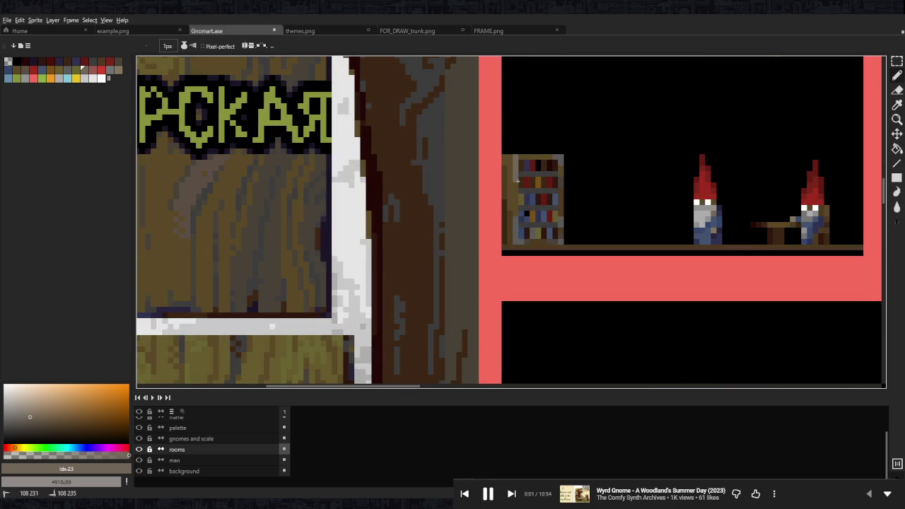
{"action": "left_click_drag", "start_coordinate": [517, 191], "coordinate": [514, 214]}
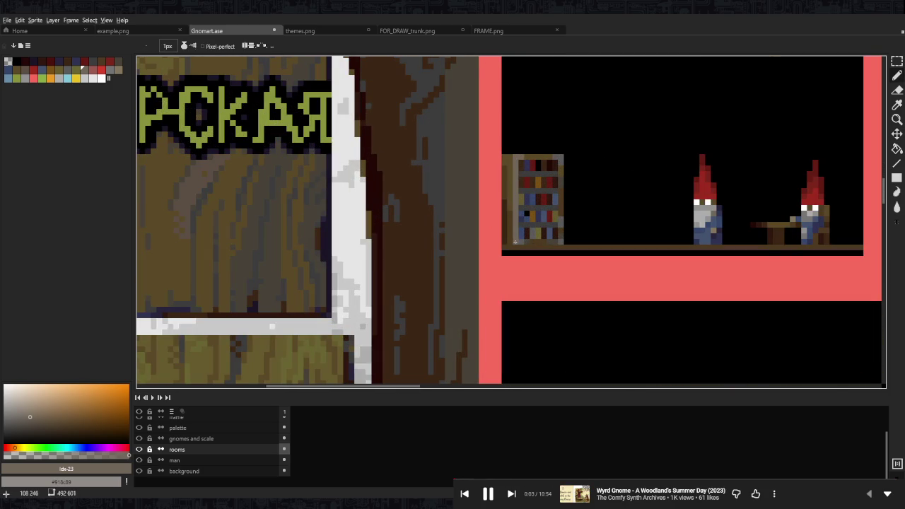
{"action": "scroll", "coordinate": [526, 242], "scroll_direction": "down", "scroll_amount": 2}
{"action": "scroll", "coordinate": [563, 196], "scroll_direction": "down", "scroll_amount": 1}
{"action": "scroll", "coordinate": [562, 195], "scroll_direction": "up", "scroll_amount": 1}
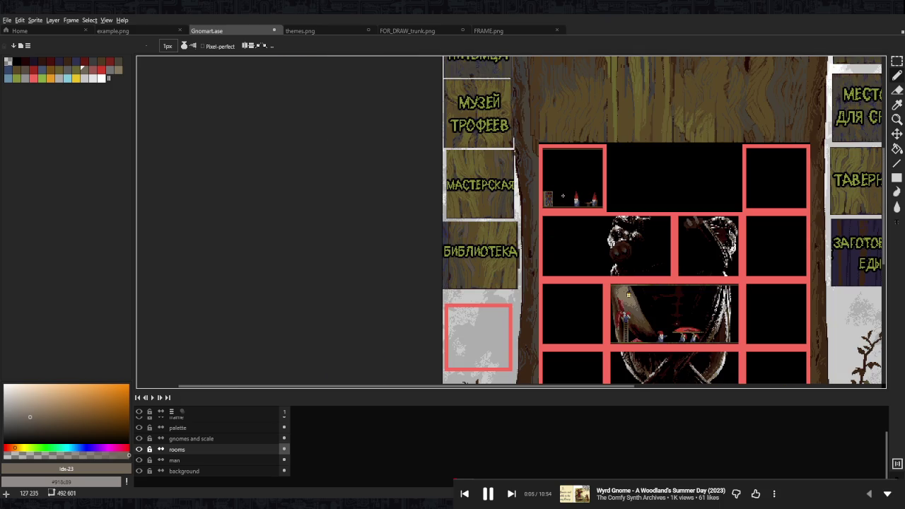
{"action": "scroll", "coordinate": [563, 195], "scroll_direction": "up", "scroll_amount": 2}
{"action": "scroll", "coordinate": [561, 194], "scroll_direction": "up", "scroll_amount": 1}
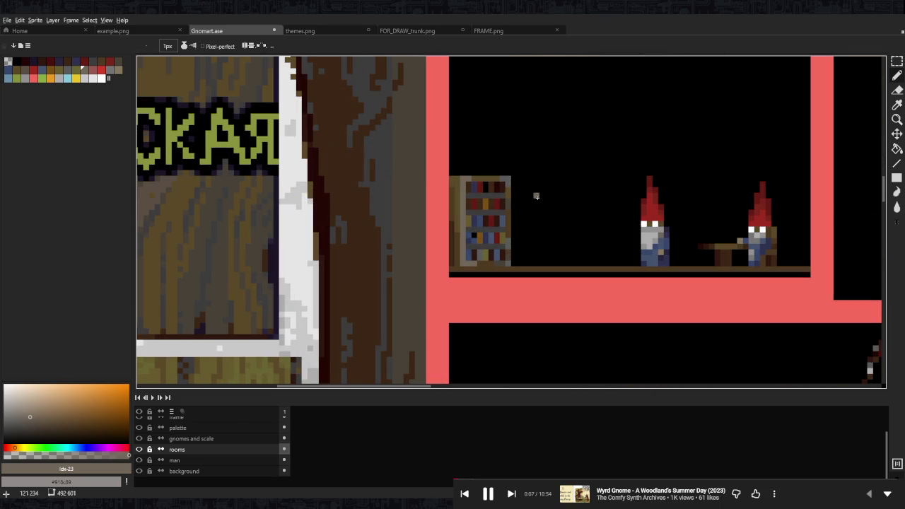
Select the bookshelf and move it right twice, deselecting after each move
{"action": "key", "text": "m"}
{"action": "left_click_drag", "start_coordinate": [534, 161], "coordinate": [448, 269]}
{"action": "left_click_drag", "start_coordinate": [499, 243], "coordinate": [519, 244]}
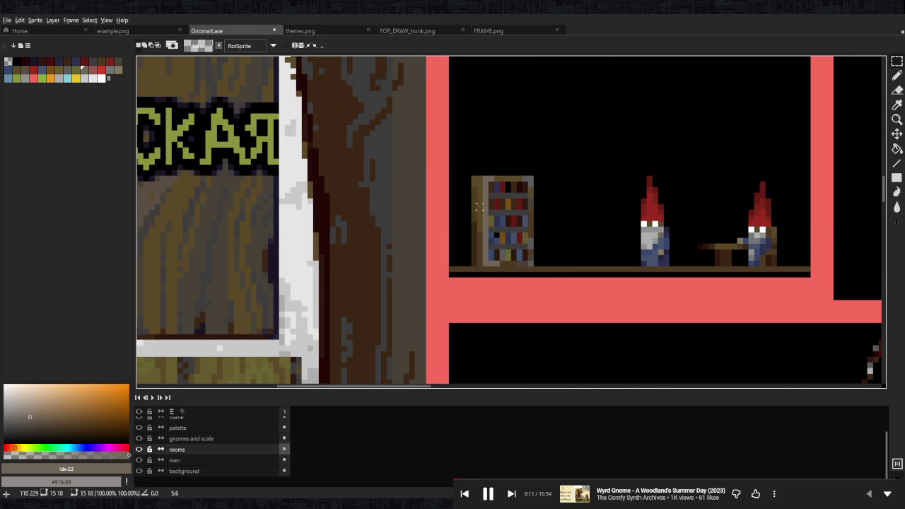
{"action": "key", "text": "ctrl+d"}
{"action": "scroll", "coordinate": [470, 185], "scroll_direction": "up", "scroll_amount": 1}
{"action": "left_click_drag", "start_coordinate": [572, 147], "coordinate": [465, 296]}
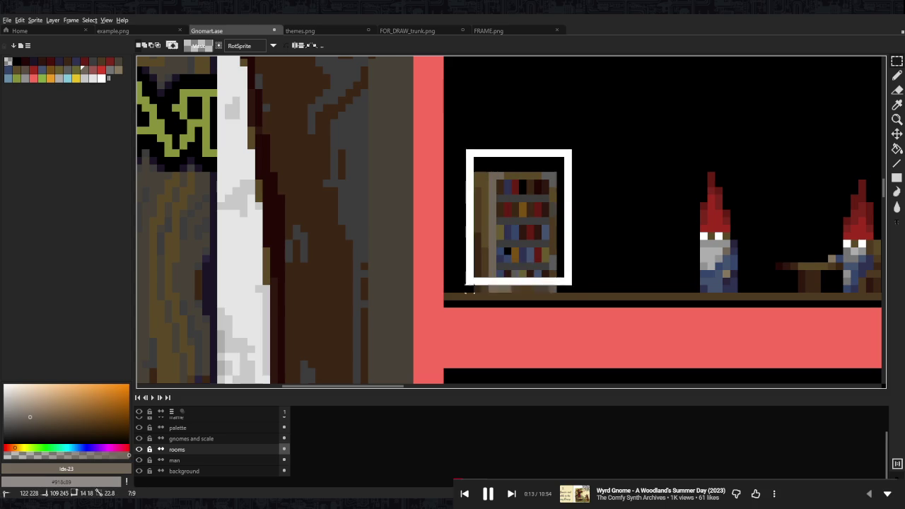
{"action": "left_click_drag", "start_coordinate": [509, 233], "coordinate": [524, 233]}
{"action": "key", "text": "ctrl+d"}
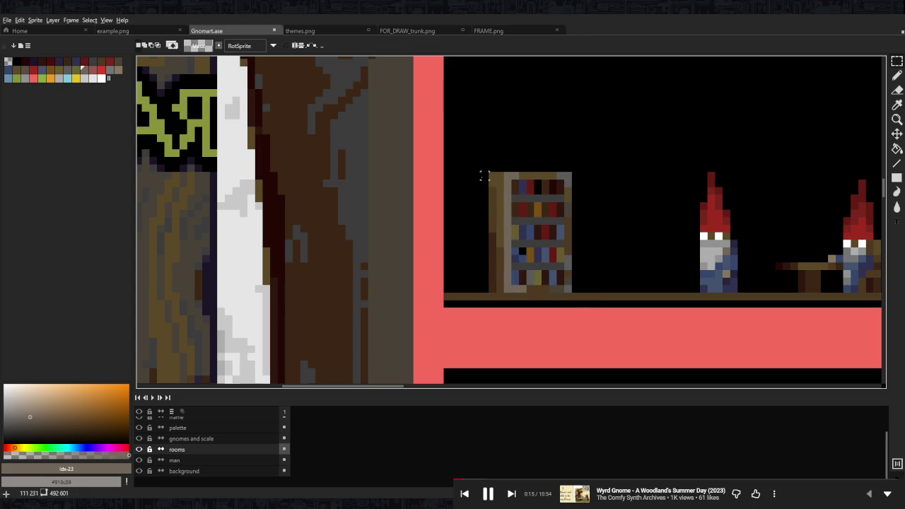
Pan across the room and pick dark brown #3d2716 with the pencil
{"action": "left_click_drag", "start_coordinate": [498, 176], "coordinate": [368, 210]}
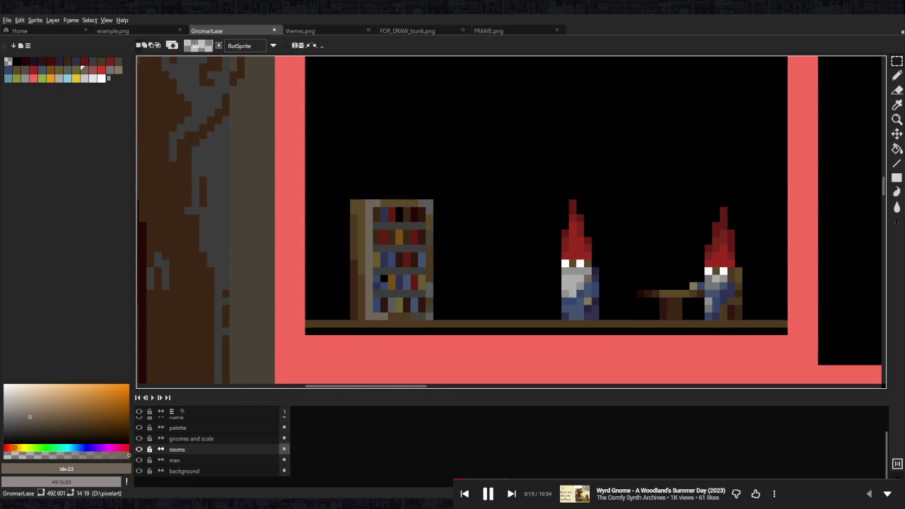
{"action": "scroll", "coordinate": [527, 260], "scroll_direction": "down", "scroll_amount": 1}
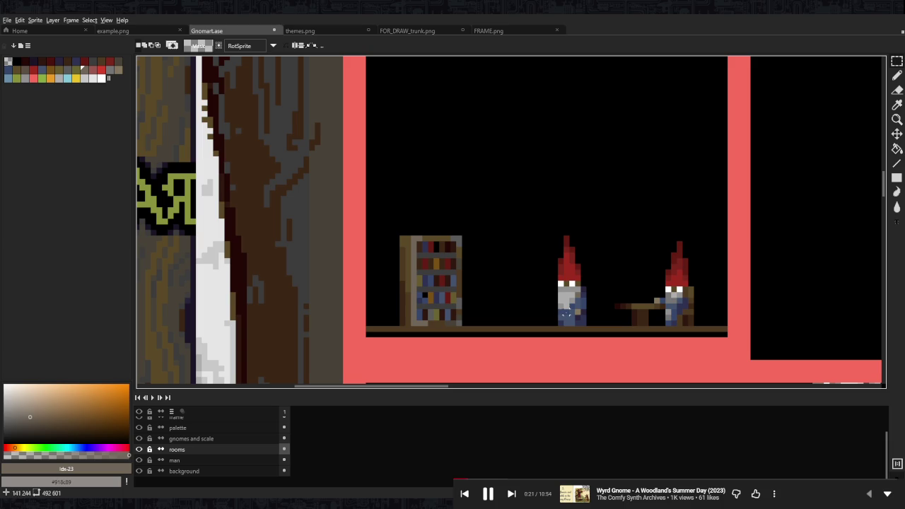
{"action": "key", "text": "b"}
{"action": "left_click", "coordinate": [656, 322], "text": "alt"}
Try brown shelf lines left of the bookshelf, undo them, and paint a brown base
{"action": "scroll", "coordinate": [376, 309], "scroll_direction": "up", "scroll_amount": 1}
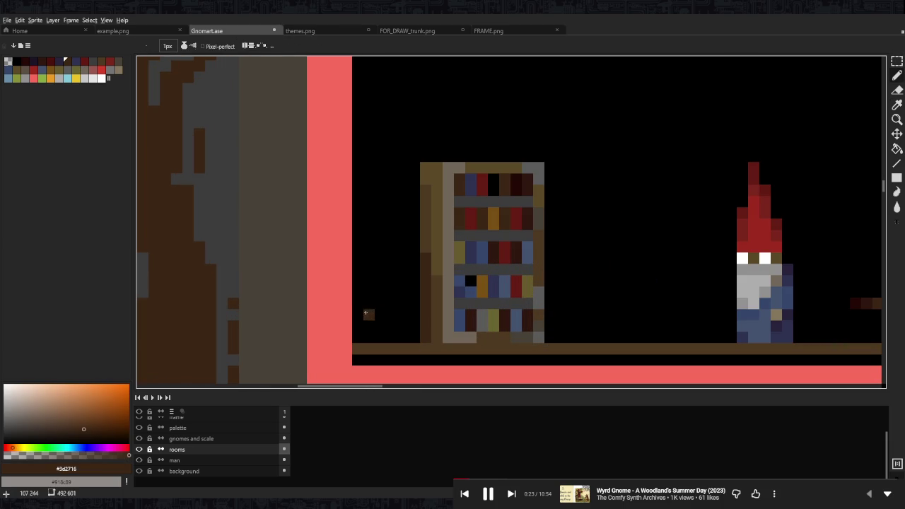
{"action": "left_click_drag", "start_coordinate": [359, 313], "coordinate": [410, 315]}
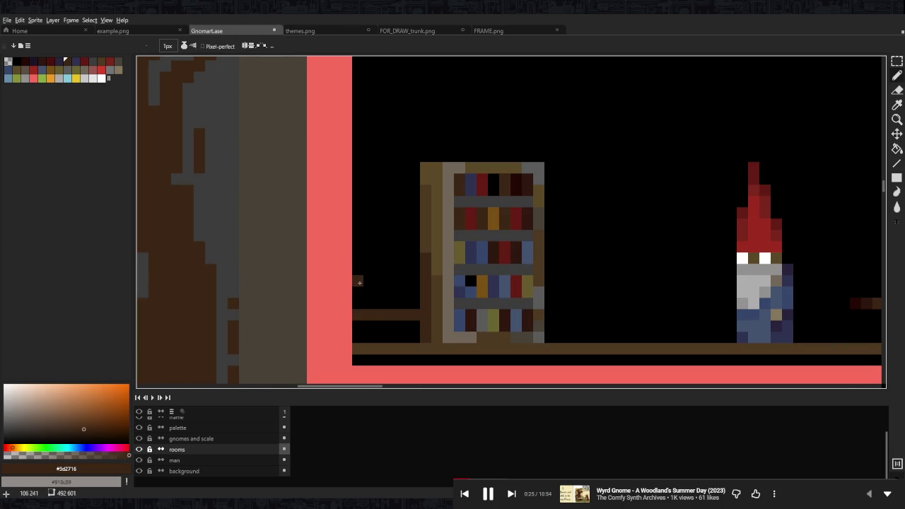
{"action": "left_click_drag", "start_coordinate": [358, 281], "coordinate": [408, 283]}
{"action": "left_click_drag", "start_coordinate": [413, 247], "coordinate": [375, 250]}
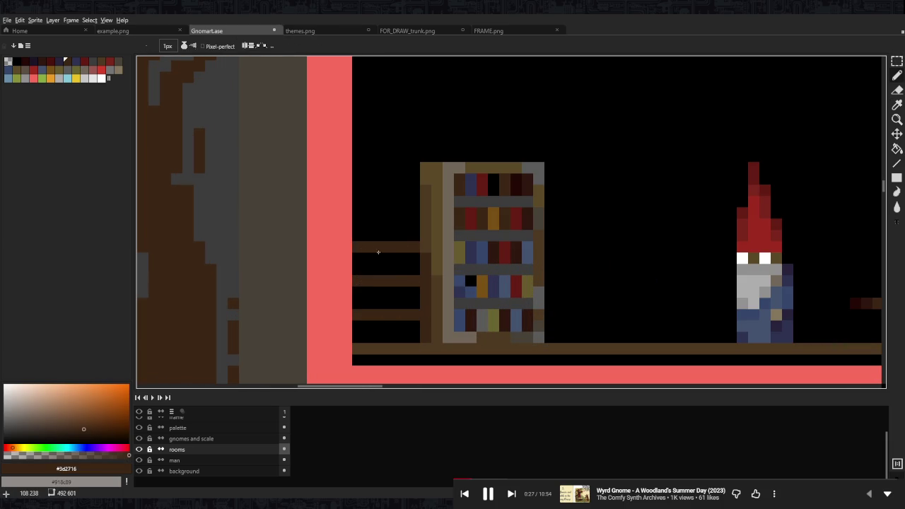
{"action": "key", "text": "ctrl+z"}
{"action": "key", "text": "ctrl+z"}
{"action": "key", "text": "ctrl+z"}
{"action": "mouse_move", "coordinate": [418, 325]}
{"action": "left_mouse_down"}
{"action": "mouse_move", "coordinate": [366, 326]}
{"action": "mouse_move", "coordinate": [402, 333]}
{"action": "left_mouse_up"}
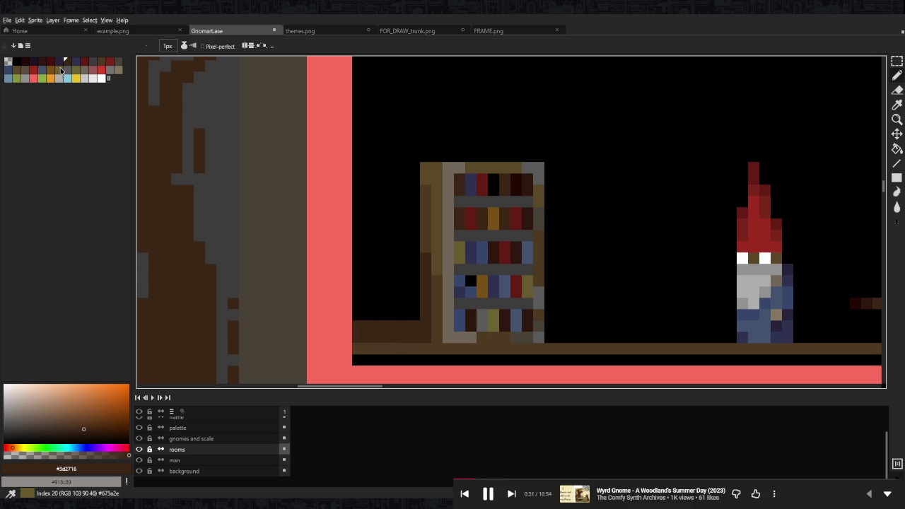
Paint five dark red horizontal strips stepping up beside the bookshelf
{"action": "left_click", "coordinate": [25, 62]}
{"action": "left_click_drag", "start_coordinate": [412, 313], "coordinate": [362, 313]}
{"action": "left_click_drag", "start_coordinate": [415, 278], "coordinate": [346, 279]}
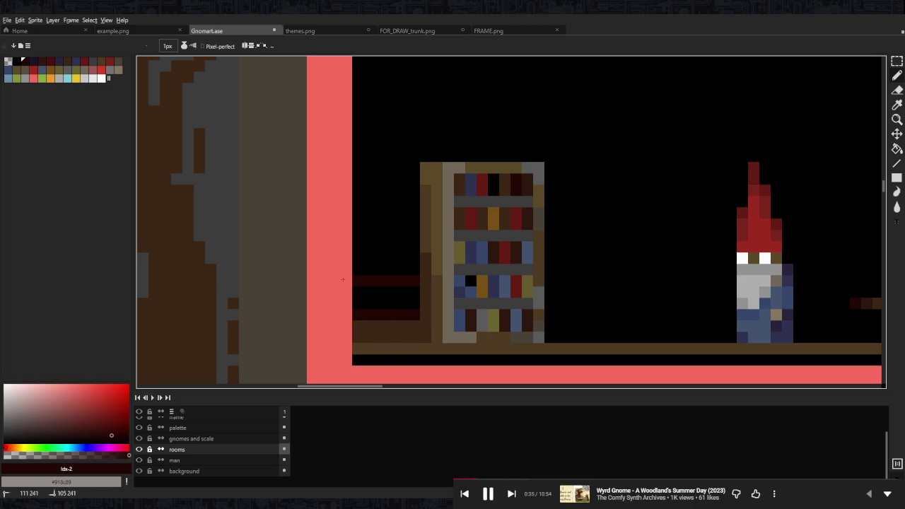
{"action": "left_click_drag", "start_coordinate": [414, 247], "coordinate": [354, 247]}
{"action": "left_click_drag", "start_coordinate": [415, 213], "coordinate": [333, 211]}
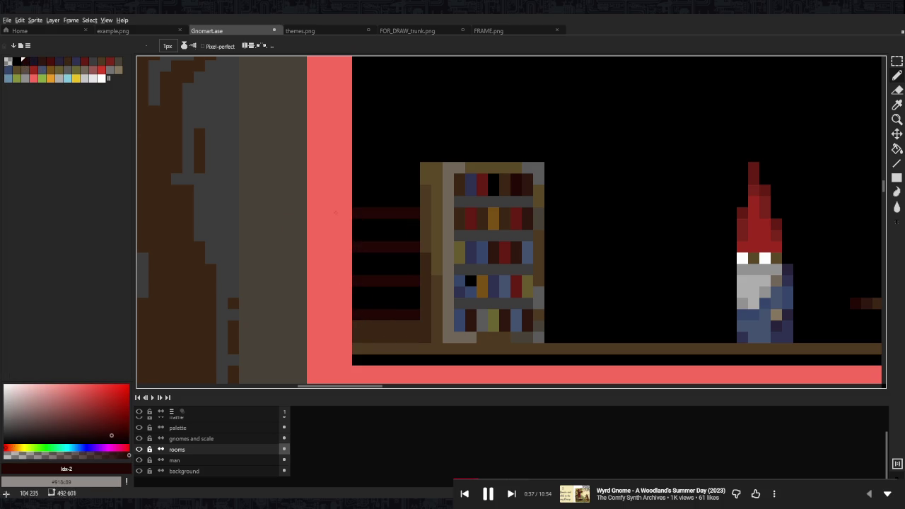
{"action": "left_click_drag", "start_coordinate": [414, 178], "coordinate": [350, 179]}
Fill the bands between red strips with brown and add a very dark divider column
{"action": "left_click", "coordinate": [402, 325], "text": "alt"}
{"action": "left_click_drag", "start_coordinate": [410, 299], "coordinate": [364, 302]}
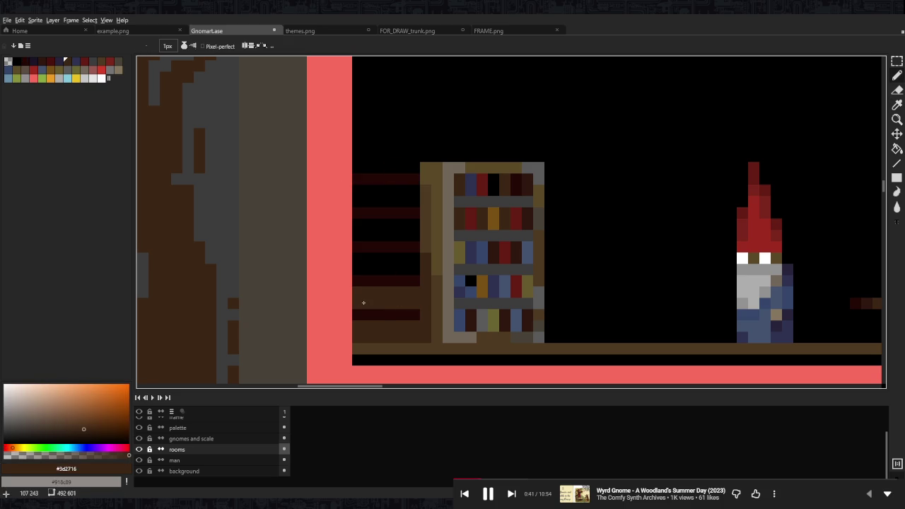
{"action": "left_click_drag", "start_coordinate": [402, 257], "coordinate": [353, 263]}
{"action": "left_click_drag", "start_coordinate": [408, 222], "coordinate": [358, 234]}
{"action": "left_click_drag", "start_coordinate": [412, 188], "coordinate": [355, 198]}
{"action": "left_click", "coordinate": [410, 179], "text": "alt"}
{"action": "left_click_drag", "start_coordinate": [415, 169], "coordinate": [415, 342]}
{"action": "left_click", "coordinate": [449, 258]}
{"action": "scroll", "coordinate": [452, 262], "scroll_direction": "down", "scroll_amount": 4}
{"action": "scroll", "coordinate": [453, 251], "scroll_direction": "up", "scroll_amount": 3}
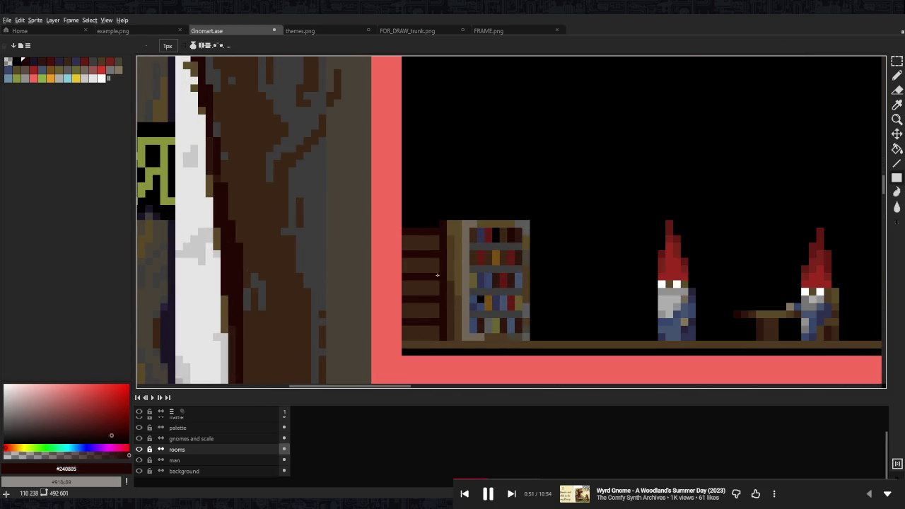
Pick palette colour 4 and paint brown pixels and a brown row above the shelves
{"action": "left_click", "coordinate": [432, 262], "text": "alt"}
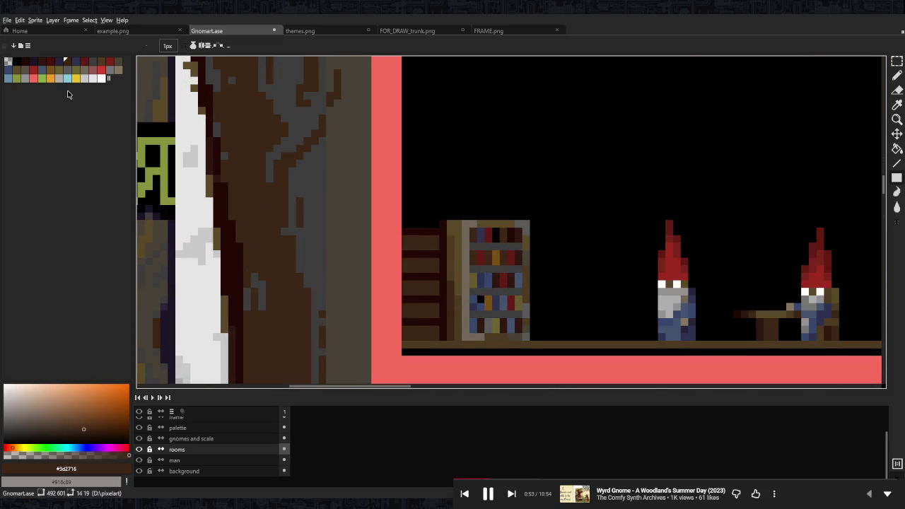
{"action": "left_click", "coordinate": [41, 64]}
{"action": "scroll", "coordinate": [408, 248], "scroll_direction": "up", "scroll_amount": 1}
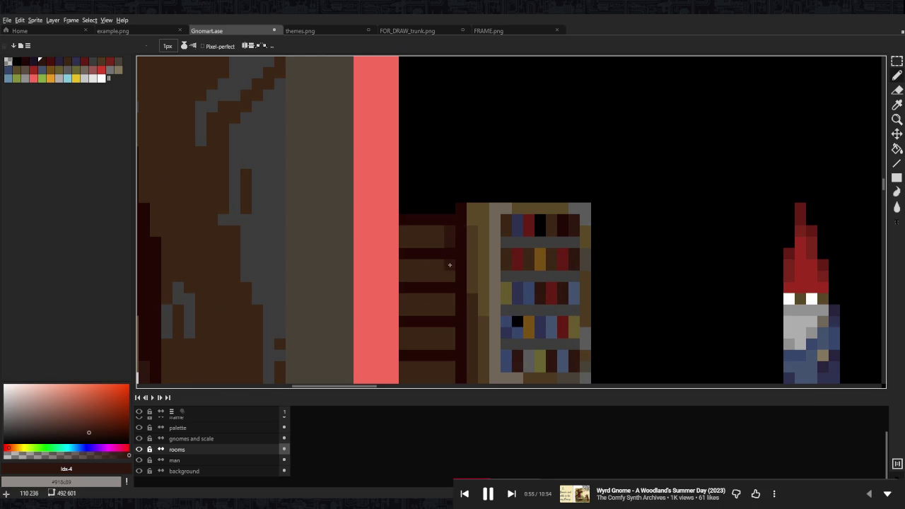
{"action": "left_click_drag", "start_coordinate": [454, 291], "coordinate": [448, 215]}
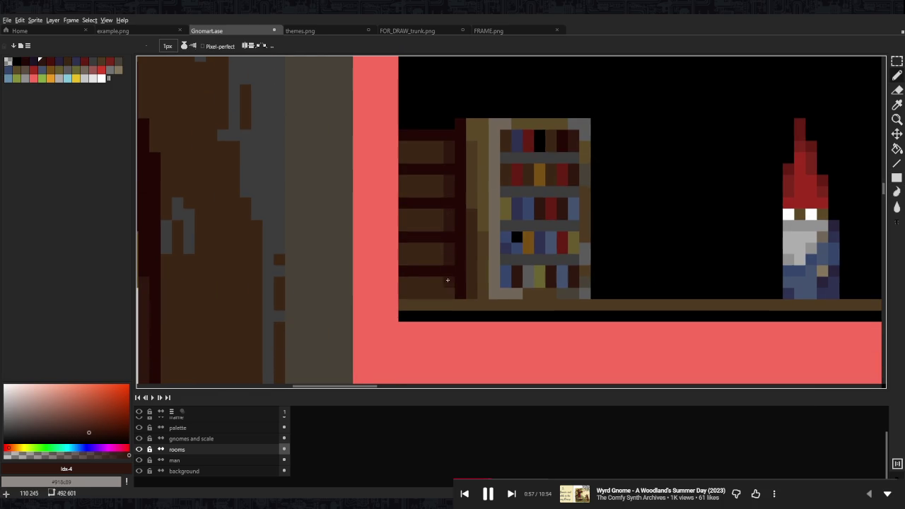
{"action": "left_click_drag", "start_coordinate": [460, 271], "coordinate": [462, 289]}
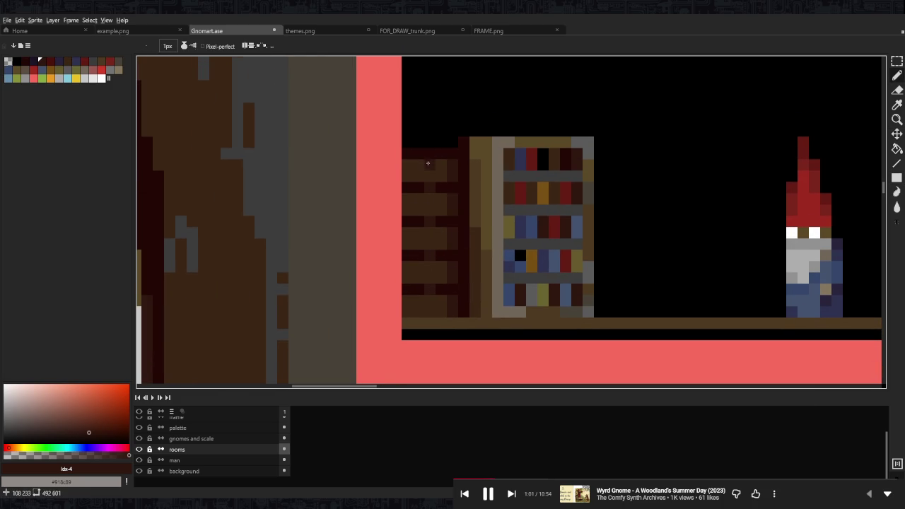
{"action": "left_click_drag", "start_coordinate": [424, 151], "coordinate": [426, 224]}
{"action": "left_click", "coordinate": [426, 224], "text": "alt"}
{"action": "left_click", "coordinate": [405, 188]}
{"action": "mouse_move", "coordinate": [384, 187]}
{"action": "left_mouse_down"}
{"action": "mouse_move", "coordinate": [384, 198]}
{"action": "mouse_move", "coordinate": [433, 186]}
{"action": "mouse_move", "coordinate": [390, 187]}
{"action": "mouse_move", "coordinate": [545, 186]}
{"action": "left_mouse_up"}
Repaint the top row in darker brown and add a very dark red row above it
{"action": "key", "text": "alt"}
{"action": "left_click", "coordinate": [428, 217], "text": "alt"}
{"action": "left_click_drag", "start_coordinate": [446, 187], "coordinate": [545, 186]}
{"action": "key", "text": "alt"}
{"action": "left_click", "coordinate": [439, 198], "text": "alt"}
{"action": "left_click", "coordinate": [386, 175]}
{"action": "left_click_drag", "start_coordinate": [398, 176], "coordinate": [600, 175]}
Extend the ledge with two brown rows and cap it with a #240805 dark red row
{"action": "key", "text": "alt"}
{"action": "left_click", "coordinate": [419, 192], "text": "alt"}
{"action": "left_click_drag", "start_coordinate": [384, 164], "coordinate": [622, 164]}
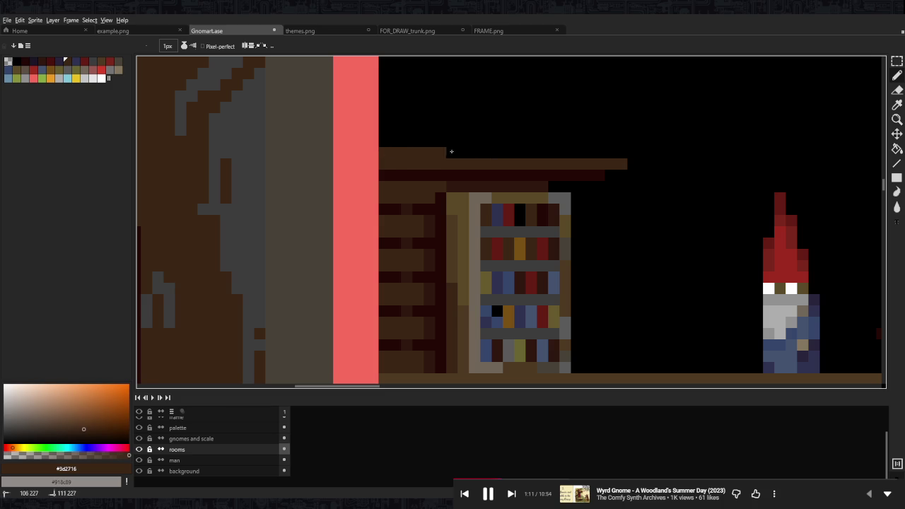
{"action": "left_click_drag", "start_coordinate": [385, 153], "coordinate": [644, 153]}
{"action": "left_click", "coordinate": [407, 175], "text": "alt"}
{"action": "left_click_drag", "start_coordinate": [384, 141], "coordinate": [661, 142]}
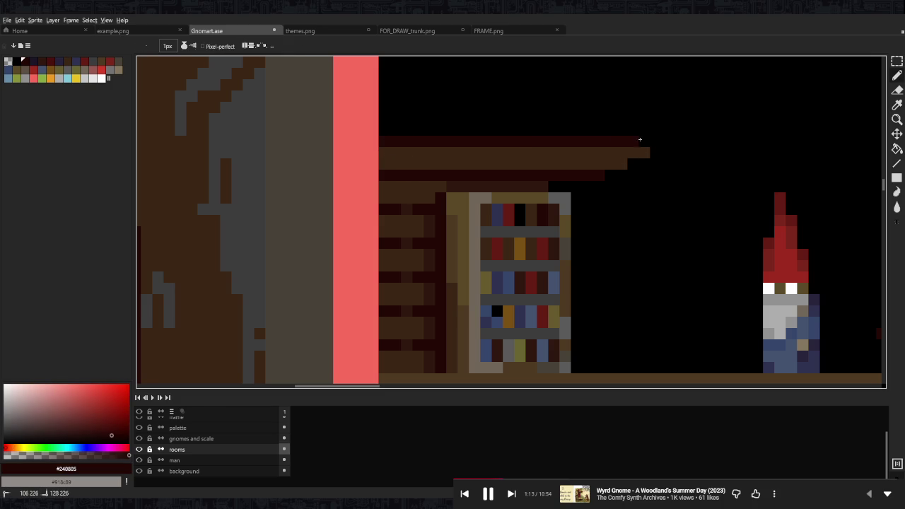
{"action": "scroll", "coordinate": [511, 225], "scroll_direction": "down", "scroll_amount": 3}
{"action": "scroll", "coordinate": [510, 225], "scroll_direction": "down", "scroll_amount": 2}
{"action": "scroll", "coordinate": [511, 231], "scroll_direction": "up", "scroll_amount": 3}
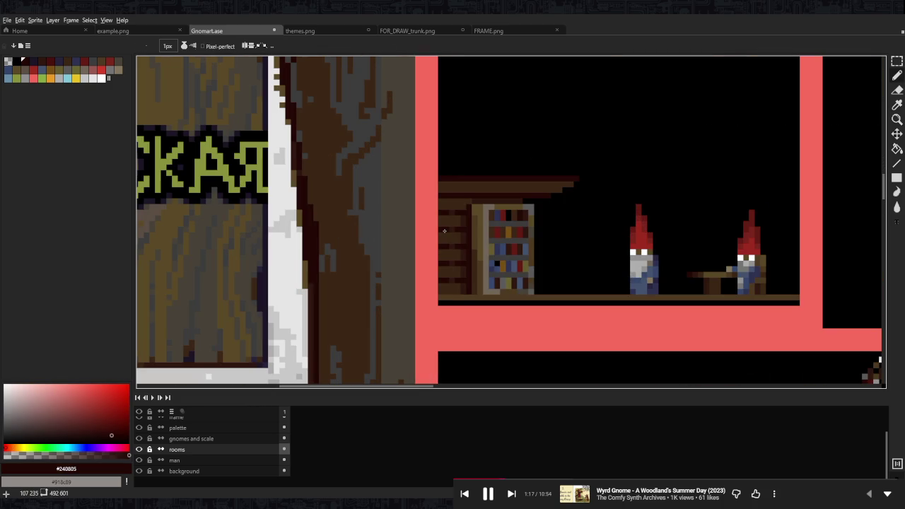
On the background layer, paint a light grey panel down the trunk column
{"action": "scroll", "coordinate": [395, 183], "scroll_direction": "down", "scroll_amount": 3}
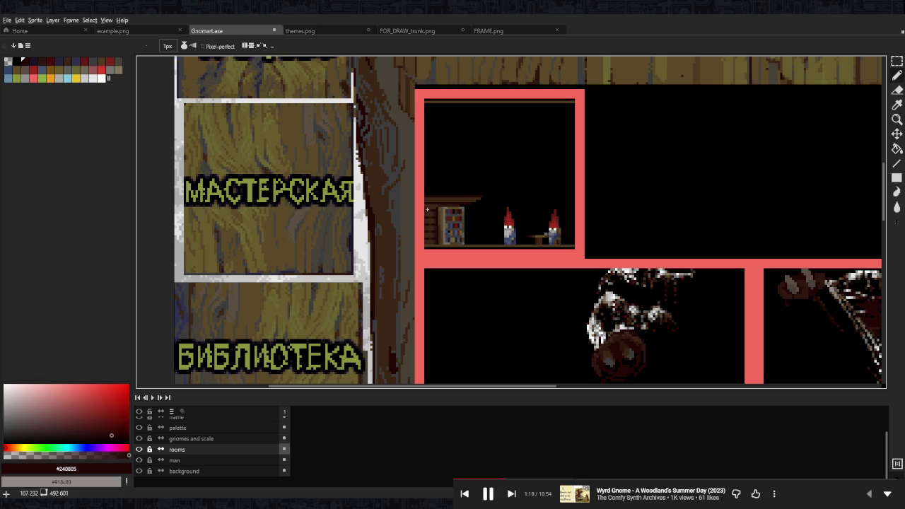
{"action": "double_click", "coordinate": [205, 471]}
{"action": "scroll", "coordinate": [424, 161], "scroll_direction": "down", "scroll_amount": 2}
{"action": "scroll", "coordinate": [446, 212], "scroll_direction": "up", "scroll_amount": 4}
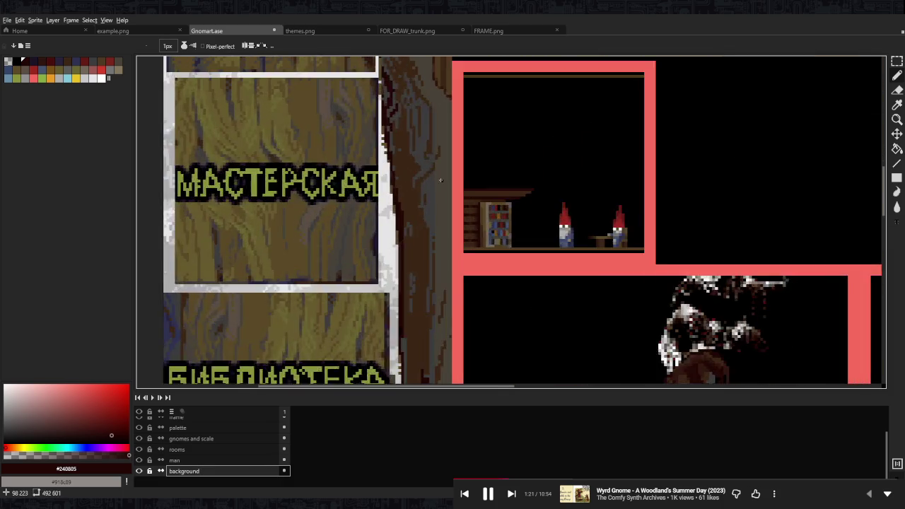
{"action": "scroll", "coordinate": [446, 212], "scroll_direction": "up", "scroll_amount": 2}
{"action": "scroll", "coordinate": [453, 248], "scroll_direction": "up", "scroll_amount": 3}
{"action": "scroll", "coordinate": [424, 219], "scroll_direction": "right", "scroll_amount": 1}
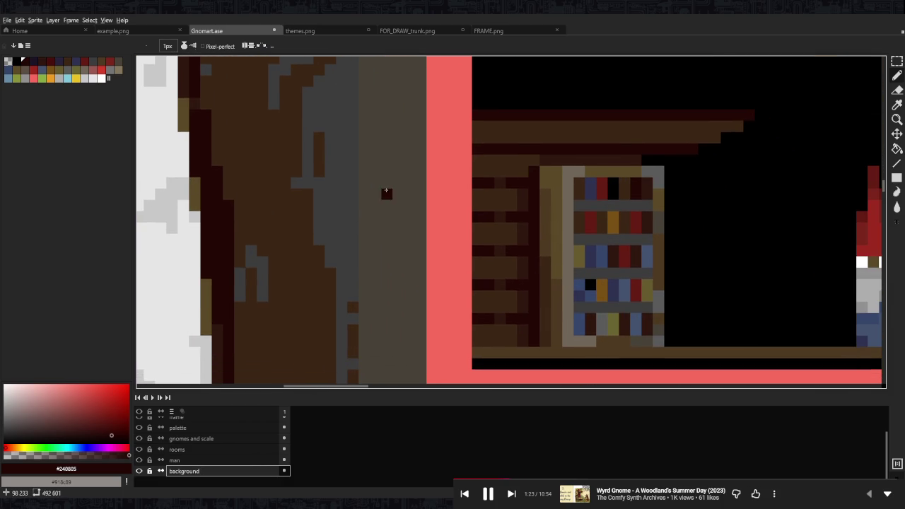
{"action": "left_click_drag", "start_coordinate": [364, 167], "coordinate": [364, 290]}
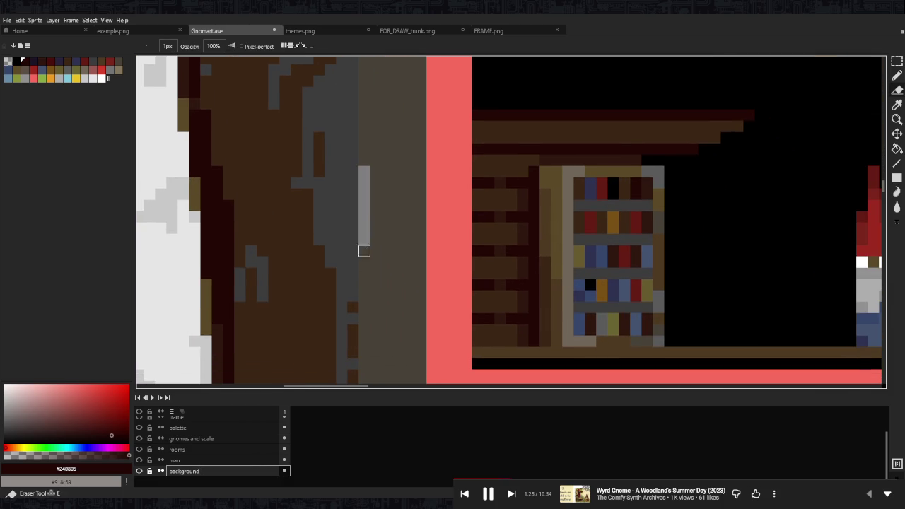
{"action": "mouse_move", "coordinate": [374, 189]}
{"action": "left_mouse_down"}
{"action": "mouse_move", "coordinate": [375, 322]}
{"action": "mouse_move", "coordinate": [387, 274]}
{"action": "mouse_move", "coordinate": [364, 318]}
{"action": "mouse_move", "coordinate": [398, 217]}
{"action": "mouse_move", "coordinate": [398, 320]}
{"action": "left_mouse_up"}
{"action": "left_click", "coordinate": [387, 284]}
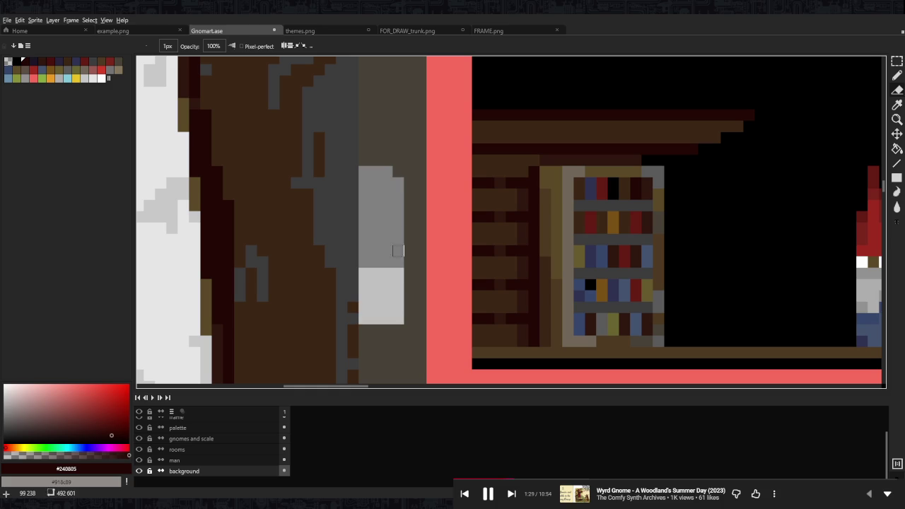
Sample the shelf brown #3d2716 from the canvas
{"action": "scroll", "coordinate": [478, 182], "scroll_direction": "down", "scroll_amount": 1}
{"action": "scroll", "coordinate": [477, 183], "scroll_direction": "down", "scroll_amount": 1}
{"action": "scroll", "coordinate": [476, 186], "scroll_direction": "up", "scroll_amount": 1}
{"action": "scroll", "coordinate": [474, 189], "scroll_direction": "up", "scroll_amount": 1}
{"action": "scroll", "coordinate": [525, 178], "scroll_direction": "up", "scroll_amount": 1}
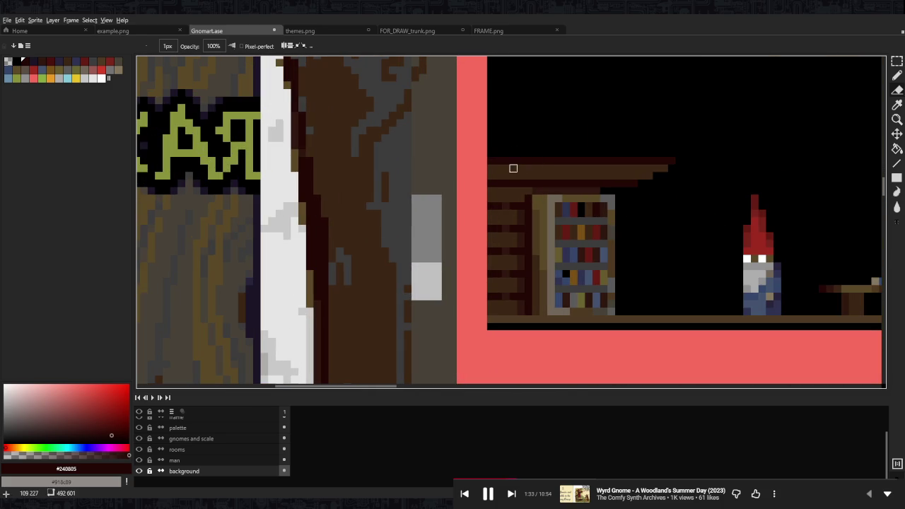
{"action": "left_click", "coordinate": [488, 217], "text": "alt"}
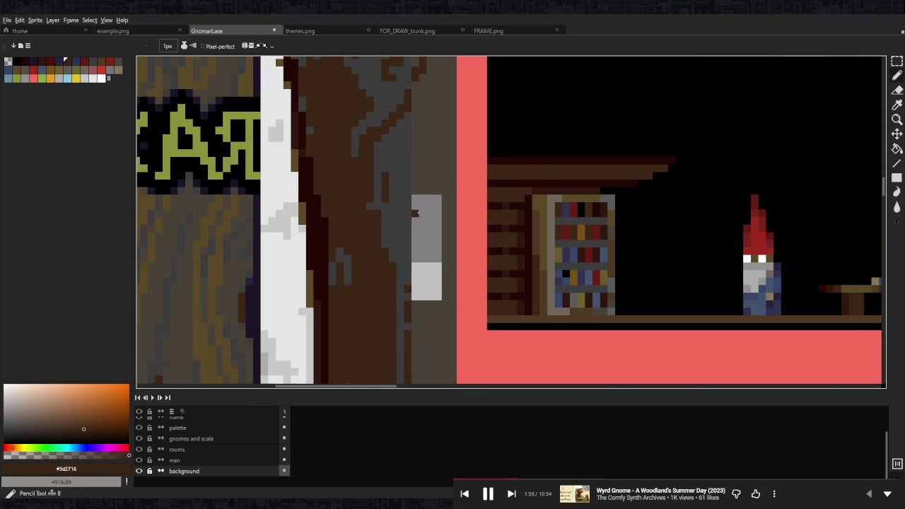
{"action": "scroll", "coordinate": [505, 214], "scroll_direction": "up", "scroll_amount": 1}
Copy the plank strip beside the bookshelf onto the grey panel on the background layer
{"action": "key", "text": "m"}
{"action": "left_click_drag", "start_coordinate": [481, 173], "coordinate": [500, 364]}
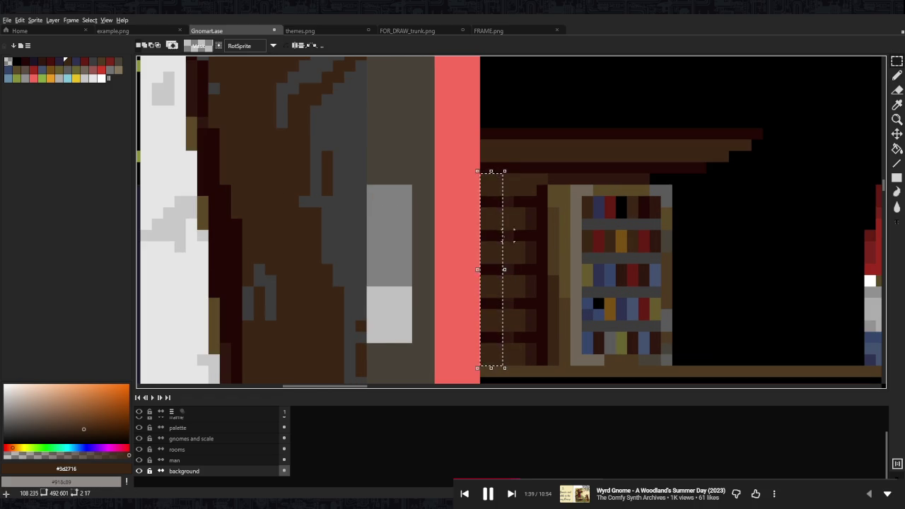
{"action": "mouse_move", "coordinate": [487, 187]}
{"action": "left_mouse_down"}
{"action": "mouse_move", "coordinate": [492, 322]}
{"action": "mouse_move", "coordinate": [393, 317]}
{"action": "left_mouse_up"}
{"action": "key", "text": "ctrl+z"}
{"action": "left_click", "coordinate": [209, 449]}
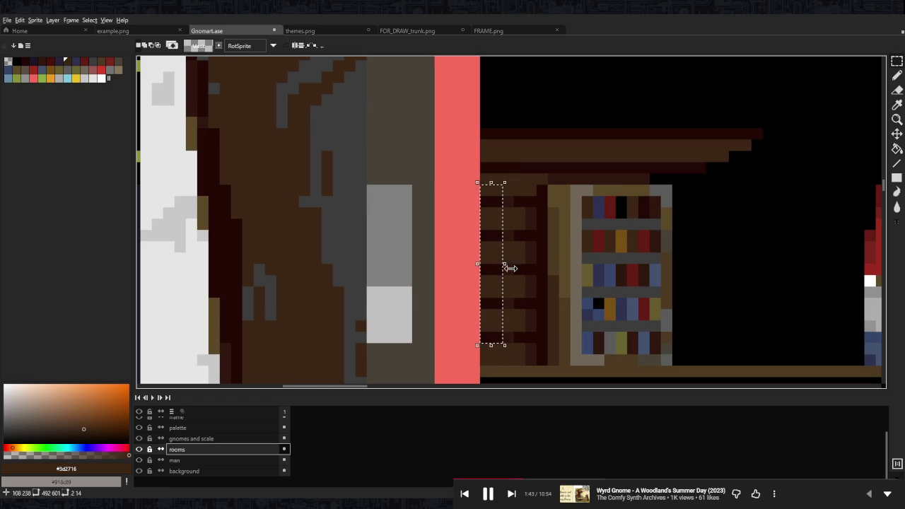
{"action": "left_click", "coordinate": [212, 471]}
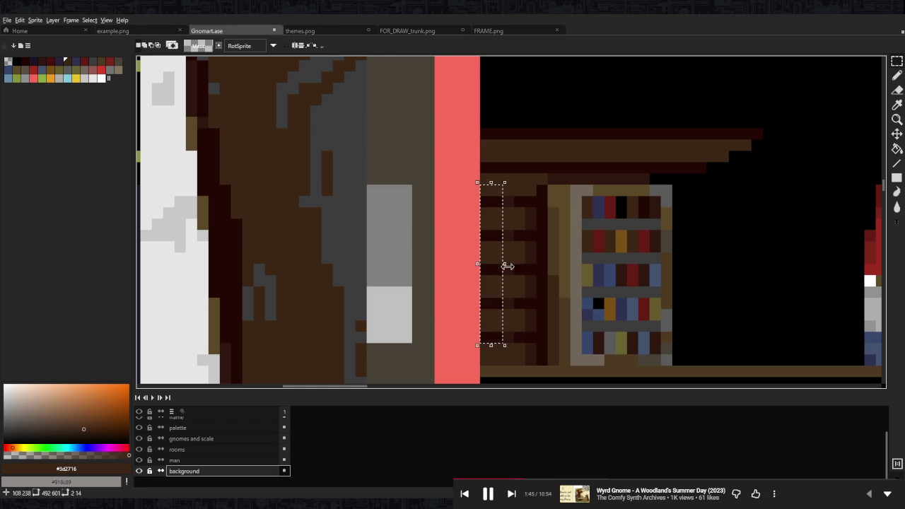
{"action": "left_click_drag", "start_coordinate": [501, 284], "coordinate": [403, 282]}
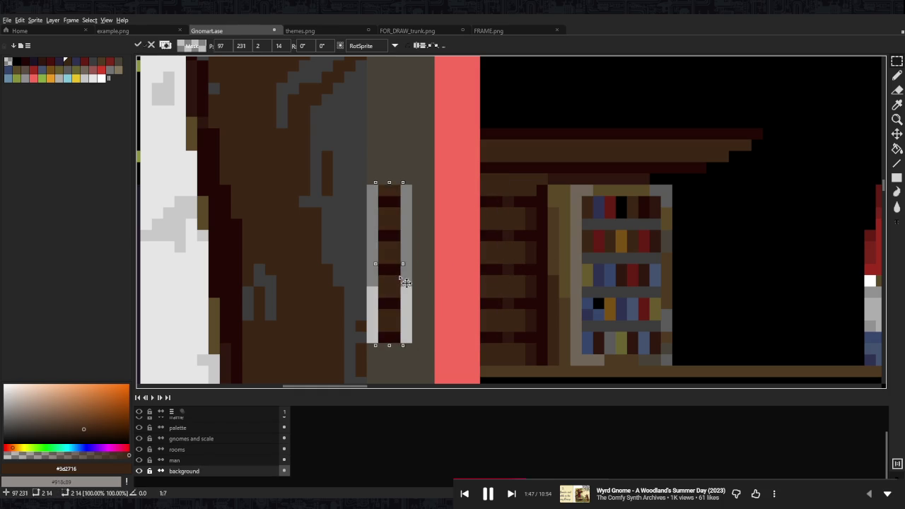
{"action": "left_click", "coordinate": [418, 224]}
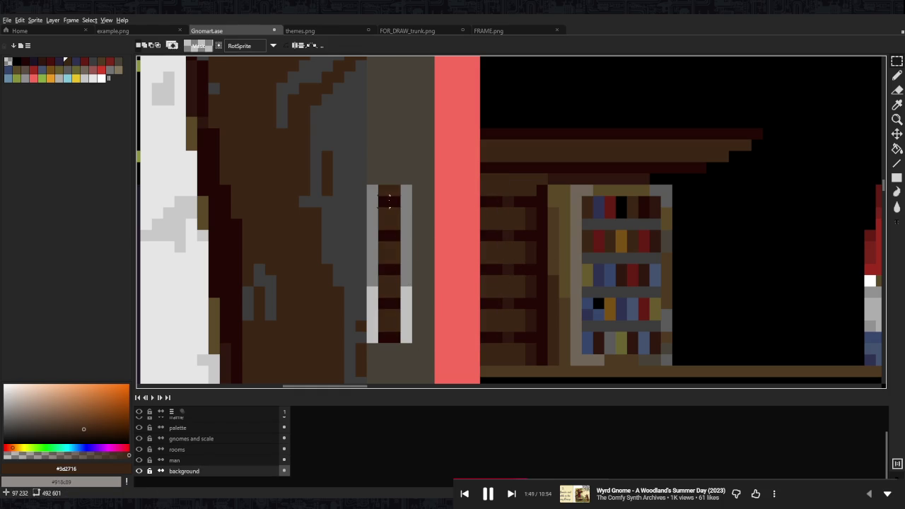
Sample the dark grey #3d3d3d from the trunk
{"action": "key", "text": "b"}
{"action": "scroll", "coordinate": [350, 184], "scroll_direction": "down", "scroll_amount": 1}
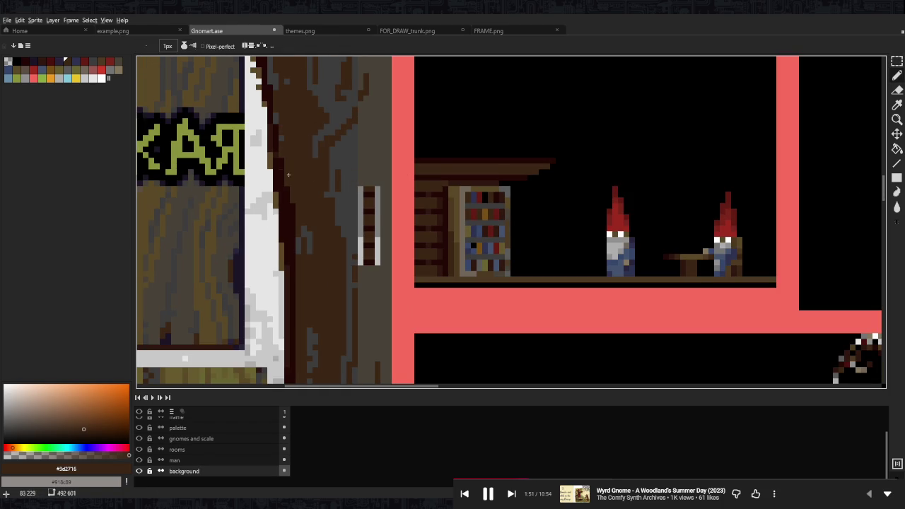
{"action": "key", "text": "i"}
{"action": "left_click", "coordinate": [355, 168]}
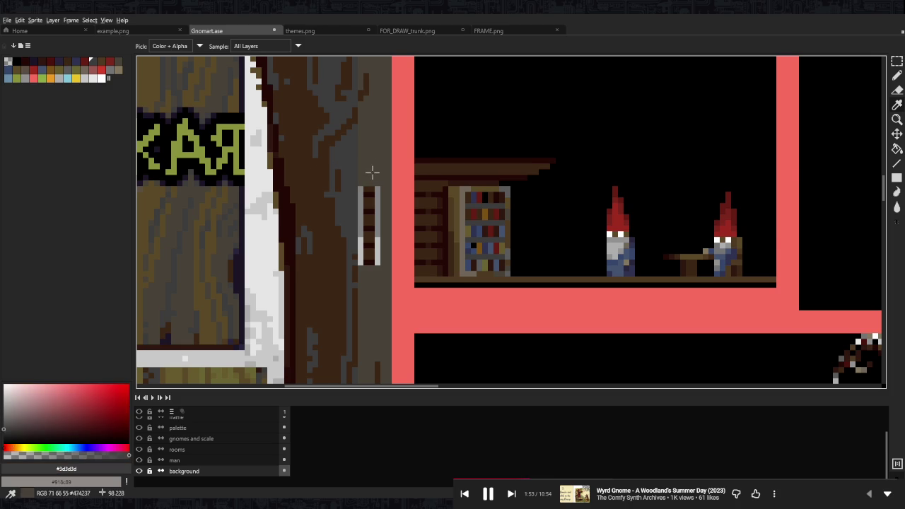
Select the slatted door block and stretch it wider
{"action": "scroll", "coordinate": [364, 184], "scroll_direction": "up", "scroll_amount": 1}
{"action": "scroll", "coordinate": [365, 186], "scroll_direction": "up", "scroll_amount": 1}
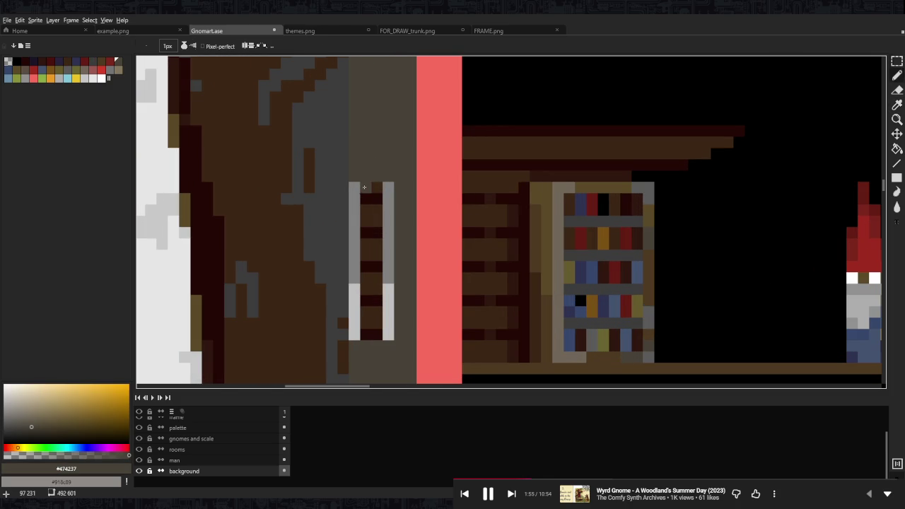
{"action": "key", "text": "m"}
{"action": "left_click_drag", "start_coordinate": [357, 180], "coordinate": [375, 341]}
{"action": "mouse_move", "coordinate": [376, 260]}
{"action": "left_mouse_down"}
{"action": "mouse_move", "coordinate": [396, 260]}
{"action": "mouse_move", "coordinate": [338, 260]}
{"action": "left_mouse_up"}
{"action": "key", "text": "ctrl+d"}
Draw a #474237 stripe down the door's middle, then sample the door brown #3d2716
{"action": "key", "text": "b"}
{"action": "left_click_drag", "start_coordinate": [366, 185], "coordinate": [365, 339]}
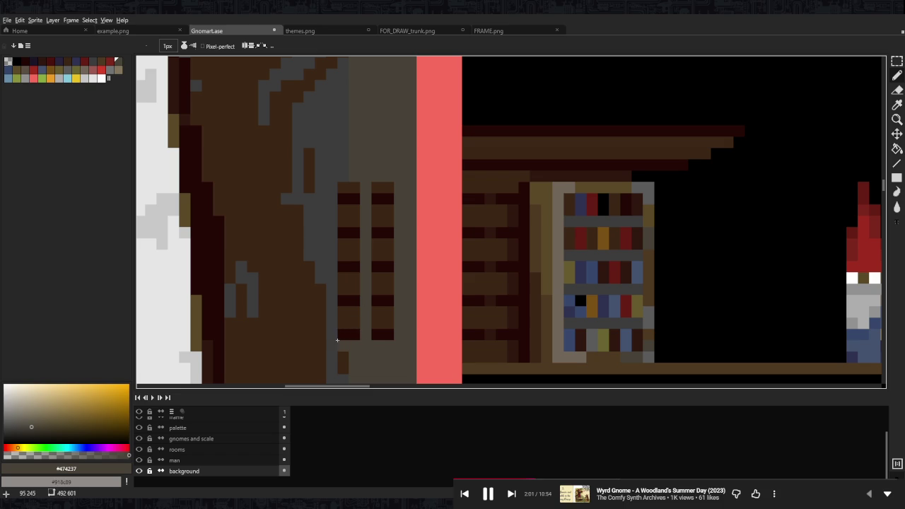
{"action": "scroll", "coordinate": [339, 178], "scroll_direction": "down", "scroll_amount": 2}
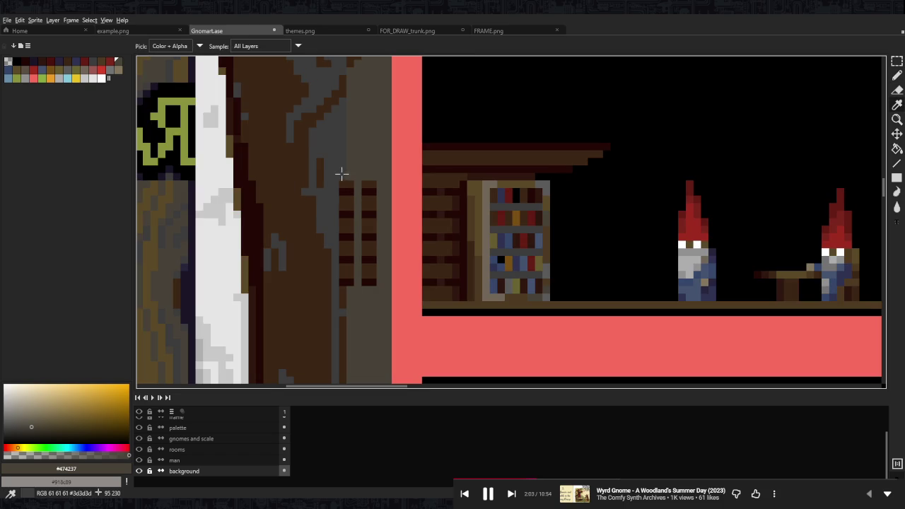
{"action": "left_click", "coordinate": [305, 220], "text": "alt"}
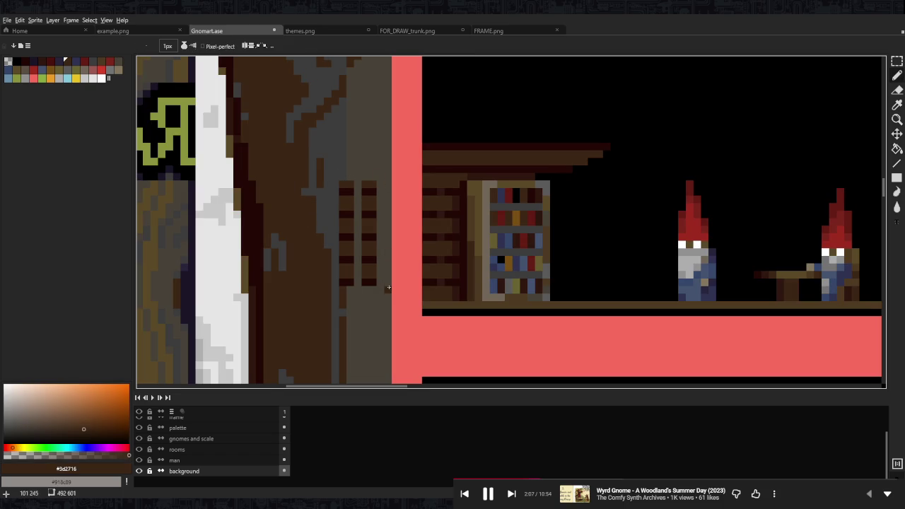
Nudge the whole door one pixel left and fill the gap strip beside it
{"action": "key", "text": "m"}
{"action": "left_click_drag", "start_coordinate": [382, 172], "coordinate": [329, 296]}
{"action": "key", "text": "Left"}
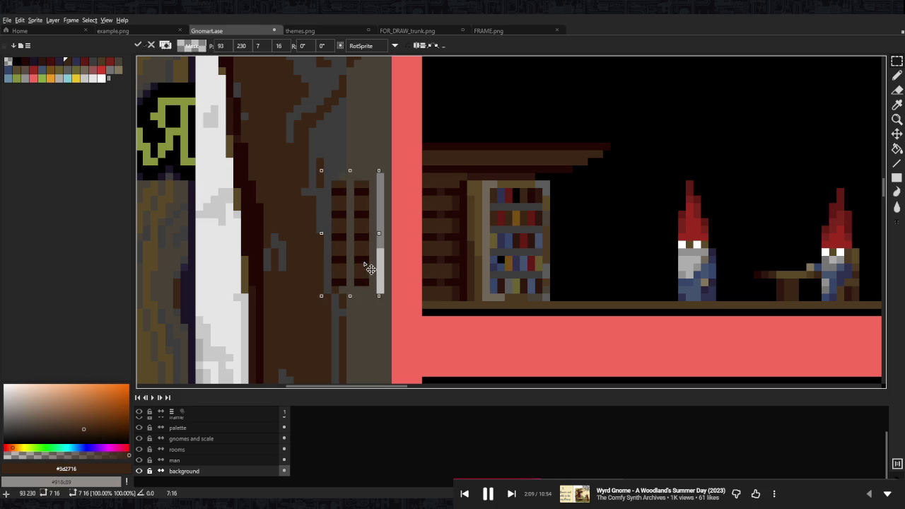
{"action": "key", "text": "ctrl+d"}
{"action": "key", "text": "b"}
{"action": "left_click_drag", "start_coordinate": [380, 177], "coordinate": [380, 293]}
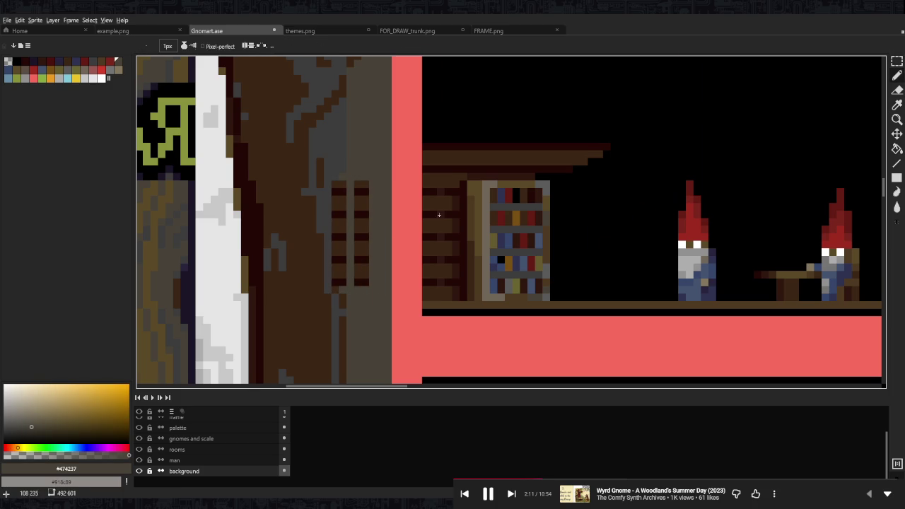
Draw dark brown #3d2716 edges along the door's side and bottom
{"action": "scroll", "coordinate": [452, 215], "scroll_direction": "down", "scroll_amount": 3}
{"action": "scroll", "coordinate": [430, 208], "scroll_direction": "up", "scroll_amount": 3}
{"action": "scroll", "coordinate": [466, 213], "scroll_direction": "up", "scroll_amount": 1}
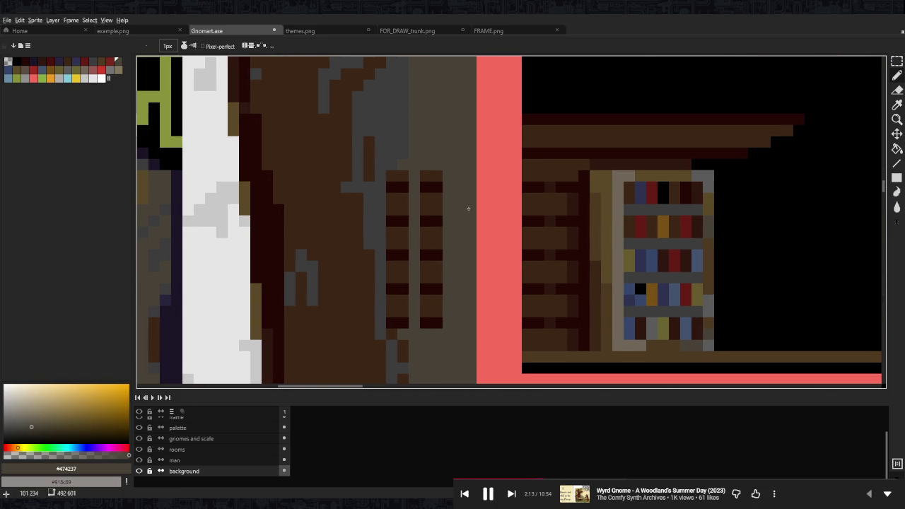
{"action": "left_click_drag", "start_coordinate": [448, 201], "coordinate": [470, 217]}
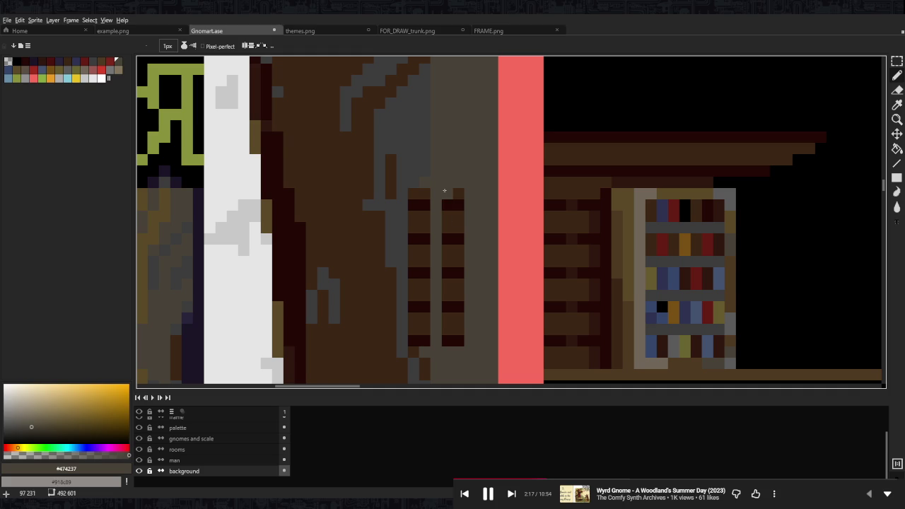
{"action": "left_click", "coordinate": [372, 230], "text": "alt"}
{"action": "left_click_drag", "start_coordinate": [481, 190], "coordinate": [480, 332]}
{"action": "key", "text": "ctrl+z"}
{"action": "mouse_move", "coordinate": [481, 268]}
{"action": "left_mouse_down"}
{"action": "mouse_move", "coordinate": [480, 338]}
{"action": "mouse_move", "coordinate": [479, 183]}
{"action": "mouse_move", "coordinate": [468, 169]}
{"action": "mouse_move", "coordinate": [408, 170]}
{"action": "left_mouse_up"}
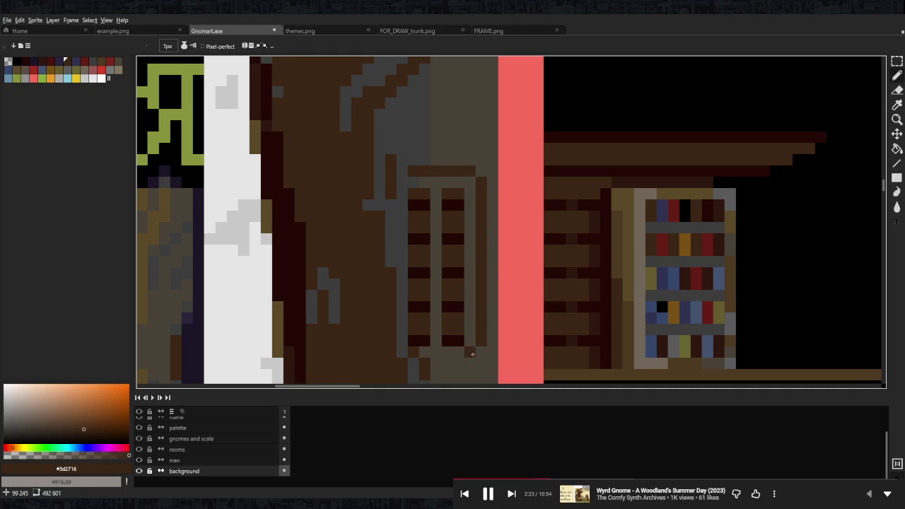
{"action": "left_click_drag", "start_coordinate": [470, 364], "coordinate": [413, 363]}
{"action": "scroll", "coordinate": [430, 309], "scroll_direction": "down", "scroll_amount": 3}
{"action": "scroll", "coordinate": [430, 309], "scroll_direction": "up", "scroll_amount": 3}
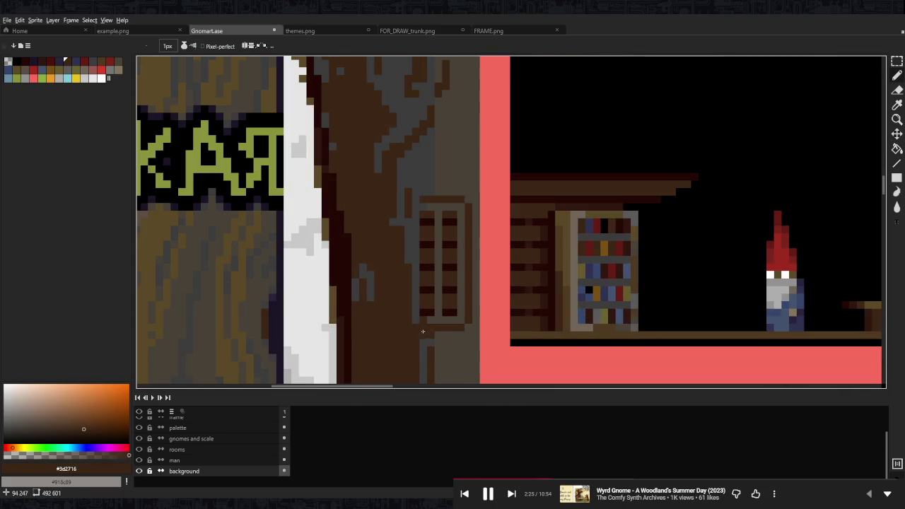
Draw a dark red-brown #240805 line beside the door and along its top edge
{"action": "scroll", "coordinate": [429, 311], "scroll_direction": "down", "scroll_amount": 4}
{"action": "scroll", "coordinate": [430, 324], "scroll_direction": "up", "scroll_amount": 4}
{"action": "key", "text": "i"}
{"action": "left_click", "coordinate": [431, 323]}
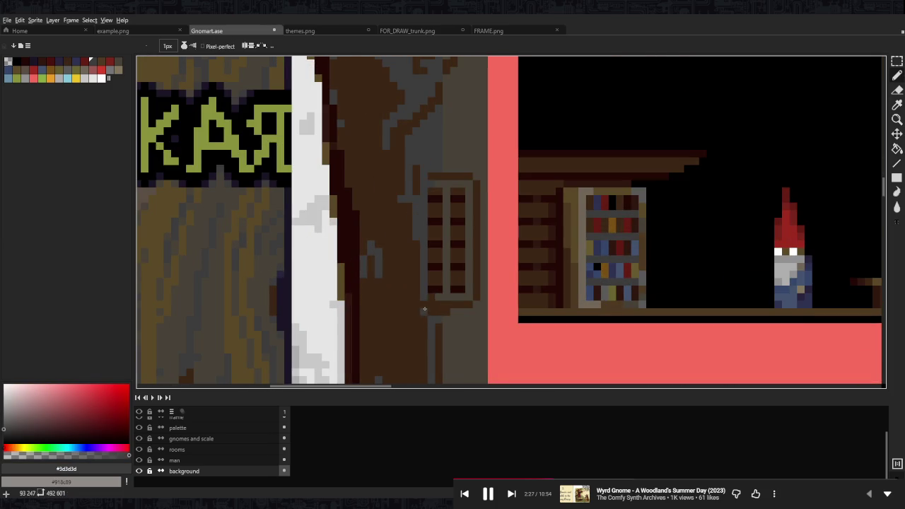
{"action": "left_click", "coordinate": [356, 214]}
{"action": "key", "text": "b"}
{"action": "left_click_drag", "start_coordinate": [415, 177], "coordinate": [417, 286]}
{"action": "key", "text": "ctrl+z"}
{"action": "mouse_move", "coordinate": [416, 176]}
{"action": "left_mouse_down"}
{"action": "mouse_move", "coordinate": [419, 280]}
{"action": "mouse_move", "coordinate": [476, 297]}
{"action": "mouse_move", "coordinate": [475, 228]}
{"action": "left_mouse_up"}
{"action": "left_click", "coordinate": [417, 297]}
{"action": "left_click_drag", "start_coordinate": [455, 175], "coordinate": [430, 177]}
Repaint the door's top bar, bottom bar and right edge in wall brown #2f170f
{"action": "scroll", "coordinate": [549, 202], "scroll_direction": "down", "scroll_amount": 3}
{"action": "scroll", "coordinate": [549, 201], "scroll_direction": "up", "scroll_amount": 4}
{"action": "left_click", "coordinate": [549, 202], "text": "alt"}
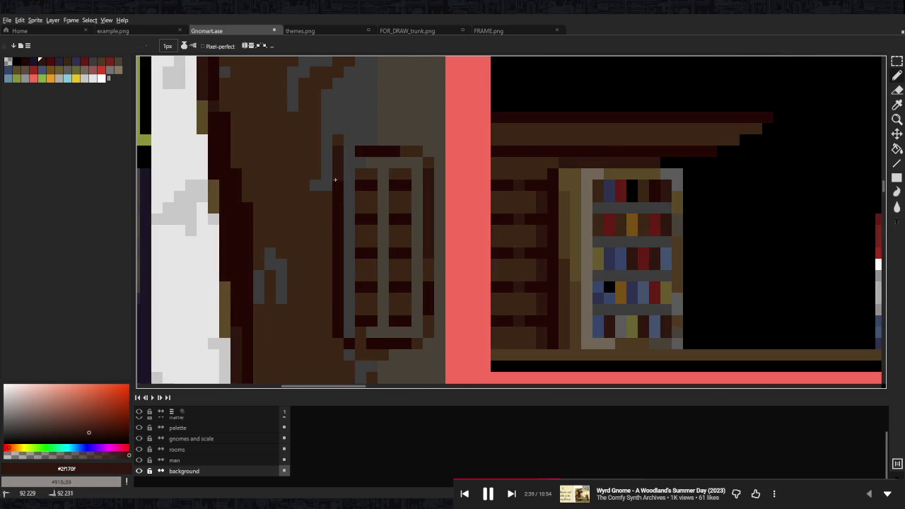
{"action": "left_click_drag", "start_coordinate": [360, 150], "coordinate": [396, 150]}
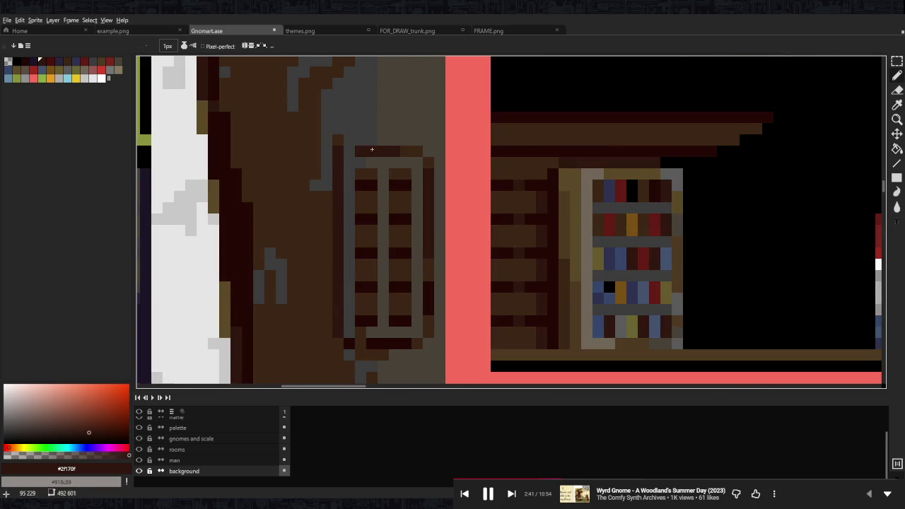
{"action": "left_click_drag", "start_coordinate": [369, 345], "coordinate": [405, 343]}
{"action": "left_click_drag", "start_coordinate": [428, 264], "coordinate": [428, 313]}
{"action": "scroll", "coordinate": [428, 313], "scroll_direction": "down", "scroll_amount": 3}
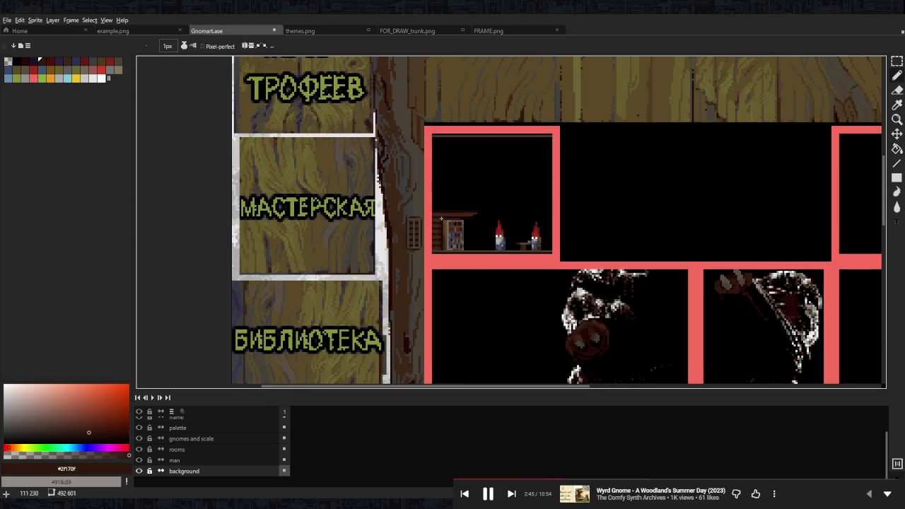
{"action": "scroll", "coordinate": [429, 314], "scroll_direction": "down", "scroll_amount": 2}
{"action": "scroll", "coordinate": [437, 230], "scroll_direction": "up", "scroll_amount": 2}
{"action": "scroll", "coordinate": [437, 229], "scroll_direction": "up", "scroll_amount": 1}
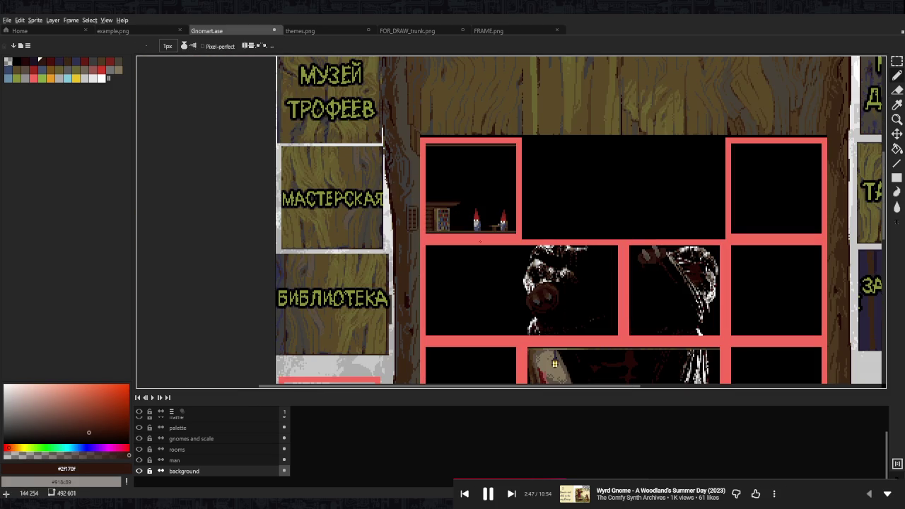
{"action": "scroll", "coordinate": [426, 206], "scroll_direction": "up", "scroll_amount": 2}
{"action": "scroll", "coordinate": [426, 206], "scroll_direction": "up", "scroll_amount": 1}
Select the door and fill all its brown planks grey with Contiguous off
{"action": "key", "text": "m"}
{"action": "left_click_drag", "start_coordinate": [437, 172], "coordinate": [382, 329]}
{"action": "key", "text": "i"}
{"action": "left_click", "coordinate": [398, 203]}
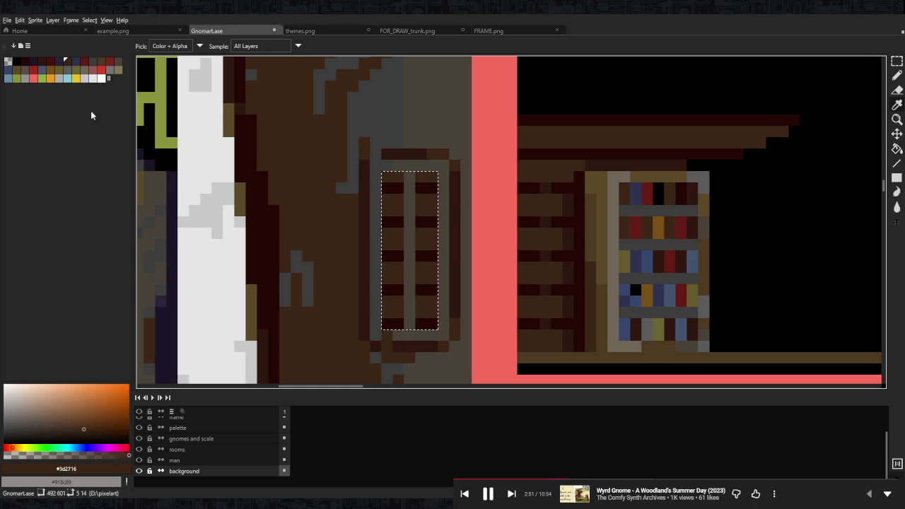
{"action": "left_click", "coordinate": [91, 61]}
{"action": "key", "text": "g"}
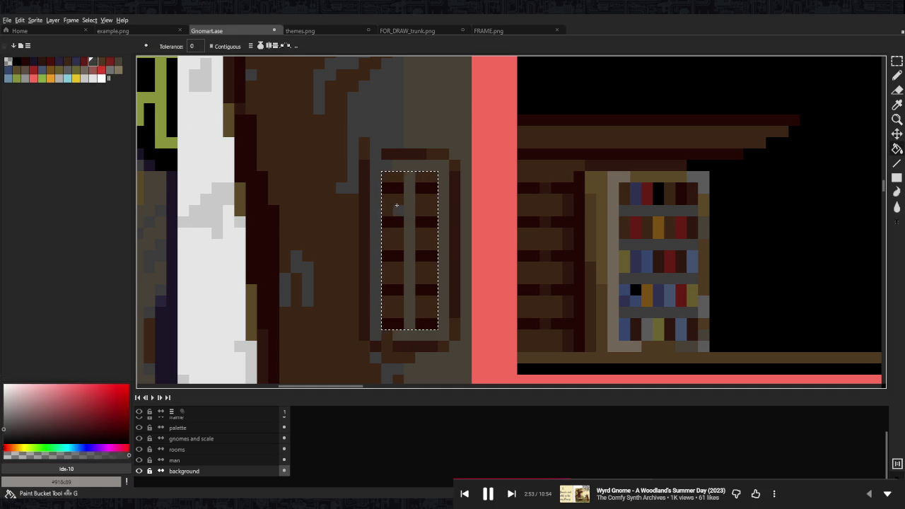
{"action": "left_click", "coordinate": [210, 46]}
{"action": "left_click", "coordinate": [392, 204]}
Fill the door's dark gaps with a dark blue palette colour as window panes
{"action": "key", "text": "i"}
{"action": "left_click", "coordinate": [391, 187]}
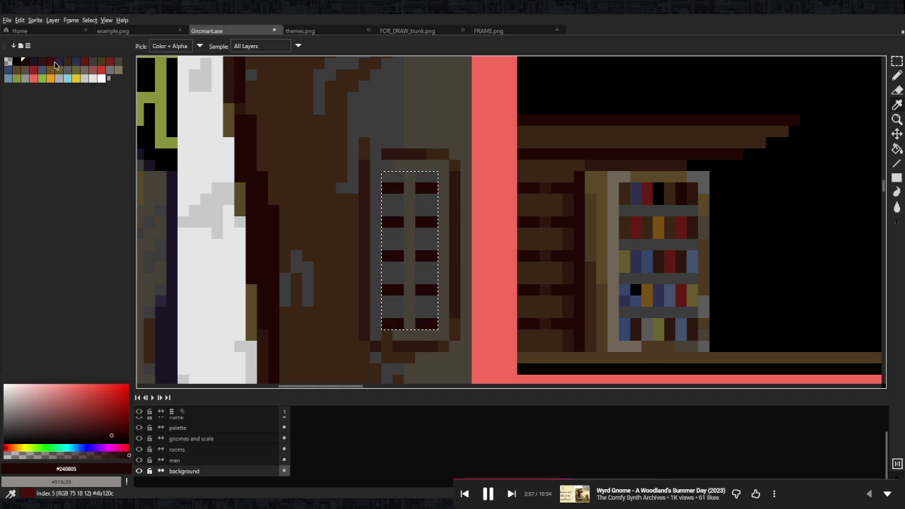
{"action": "left_click", "coordinate": [56, 63]}
{"action": "key", "text": "g"}
{"action": "left_click", "coordinate": [396, 204]}
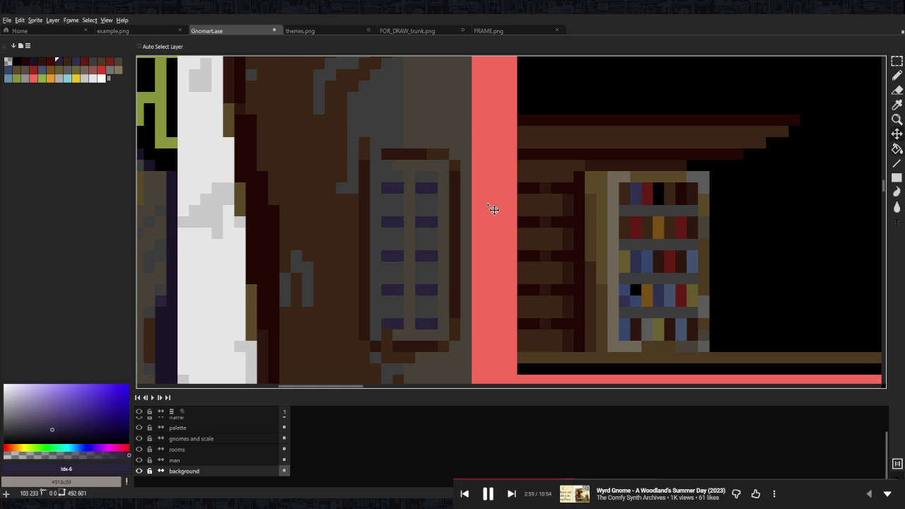
{"action": "scroll", "coordinate": [497, 206], "scroll_direction": "down", "scroll_amount": 3}
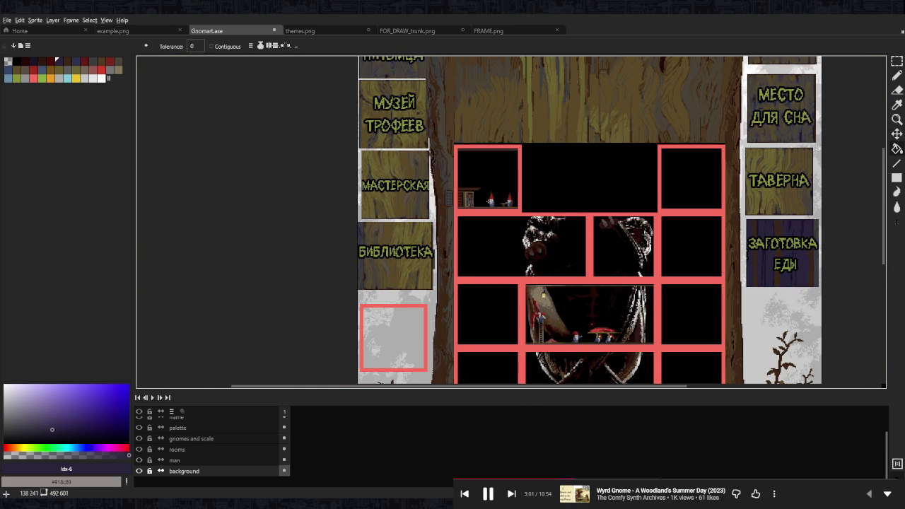
{"action": "scroll", "coordinate": [427, 202], "scroll_direction": "up", "scroll_amount": 2}
{"action": "scroll", "coordinate": [427, 201], "scroll_direction": "up", "scroll_amount": 2}
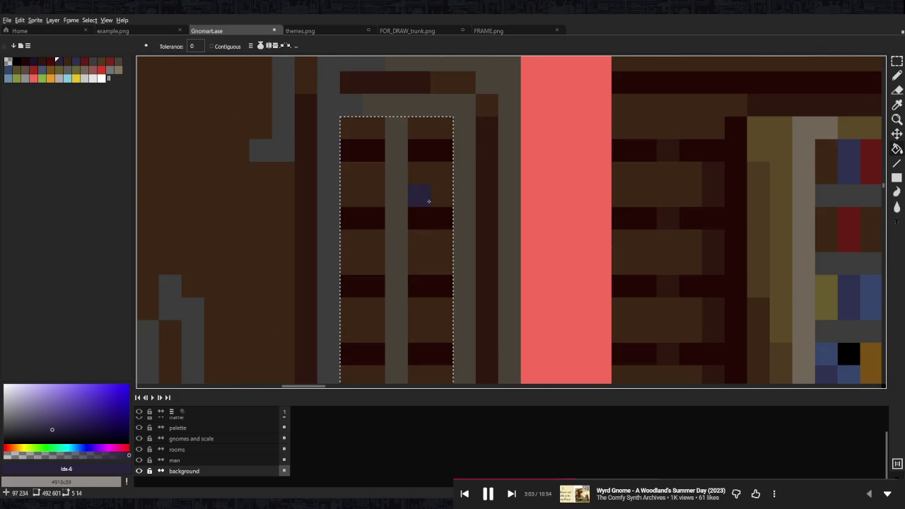
Pick a darker purple, then sample the dark grey #474237 from the trunk
{"action": "key", "text": "bracketleft"}
{"action": "key", "text": "bracketleft"}
{"action": "key", "text": "bracketleft"}
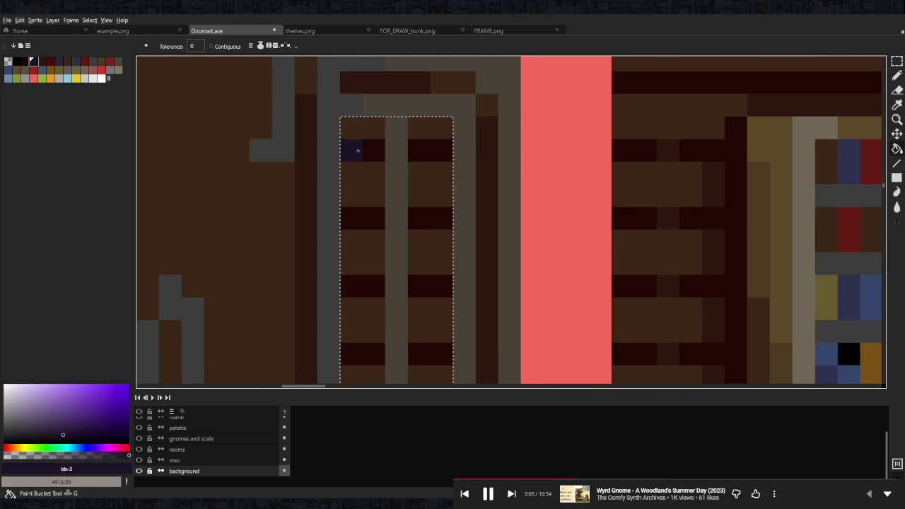
{"action": "scroll", "coordinate": [357, 151], "scroll_direction": "down", "scroll_amount": 3}
{"action": "scroll", "coordinate": [427, 191], "scroll_direction": "down", "scroll_amount": 2}
{"action": "scroll", "coordinate": [460, 176], "scroll_direction": "up", "scroll_amount": 1}
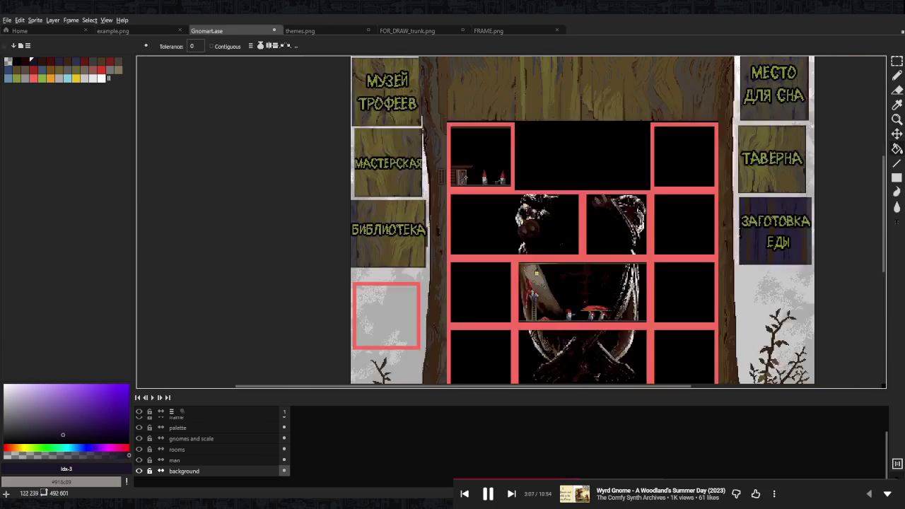
{"action": "scroll", "coordinate": [440, 175], "scroll_direction": "up", "scroll_amount": 3}
{"action": "key", "text": "b"}
{"action": "left_click", "coordinate": [405, 196], "text": "alt"}
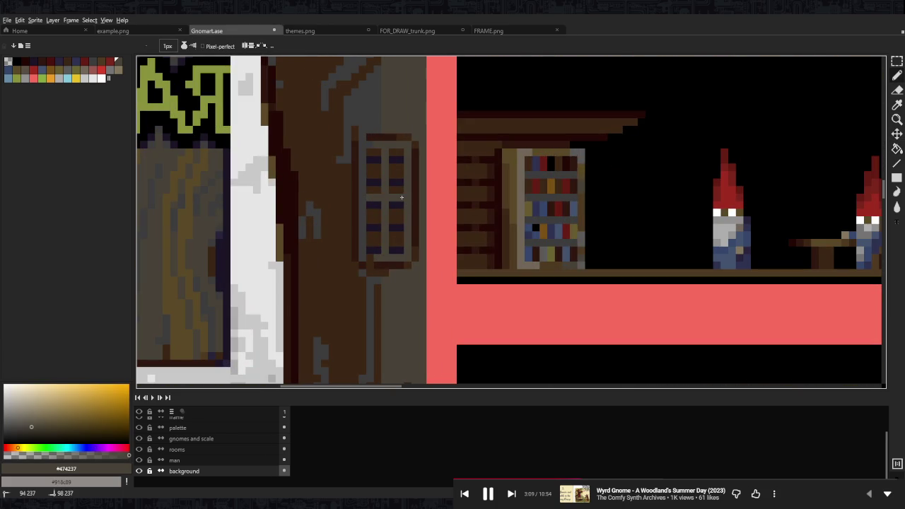
{"action": "scroll", "coordinate": [435, 179], "scroll_direction": "down", "scroll_amount": 5}
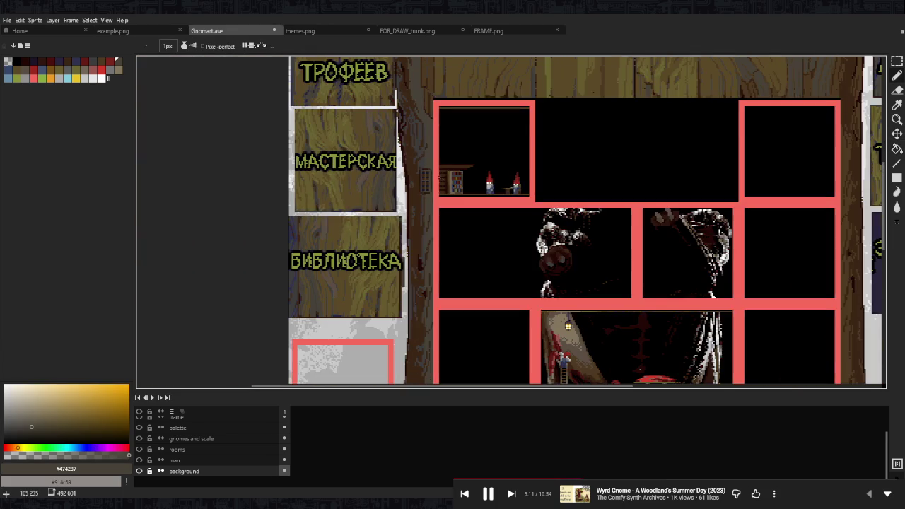
{"action": "scroll", "coordinate": [435, 185], "scroll_direction": "up", "scroll_amount": 3}
{"action": "scroll", "coordinate": [427, 193], "scroll_direction": "down", "scroll_amount": 4}
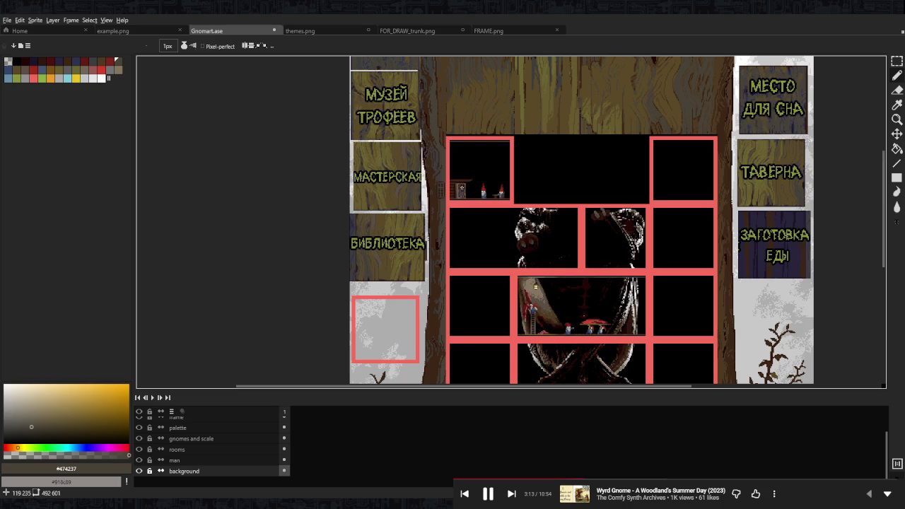
Move the trunk window up about three pixels
{"action": "scroll", "coordinate": [434, 187], "scroll_direction": "up", "scroll_amount": 4}
{"action": "scroll", "coordinate": [459, 190], "scroll_direction": "down", "scroll_amount": 4}
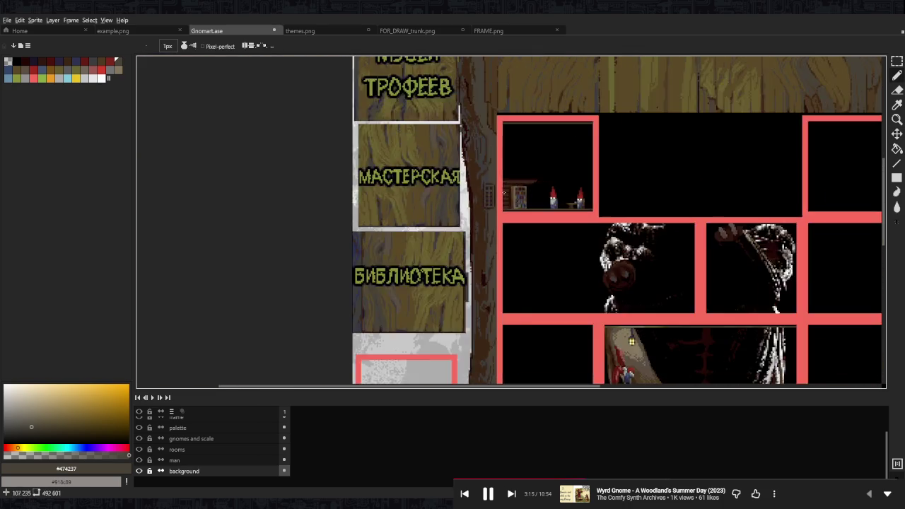
{"action": "scroll", "coordinate": [487, 192], "scroll_direction": "down", "scroll_amount": 3}
{"action": "scroll", "coordinate": [474, 195], "scroll_direction": "up", "scroll_amount": 2}
{"action": "scroll", "coordinate": [470, 196], "scroll_direction": "up", "scroll_amount": 2}
{"action": "scroll", "coordinate": [468, 198], "scroll_direction": "up", "scroll_amount": 2}
{"action": "scroll", "coordinate": [467, 198], "scroll_direction": "up", "scroll_amount": 2}
{"action": "key", "text": "m"}
{"action": "left_click_drag", "start_coordinate": [400, 171], "coordinate": [479, 249]}
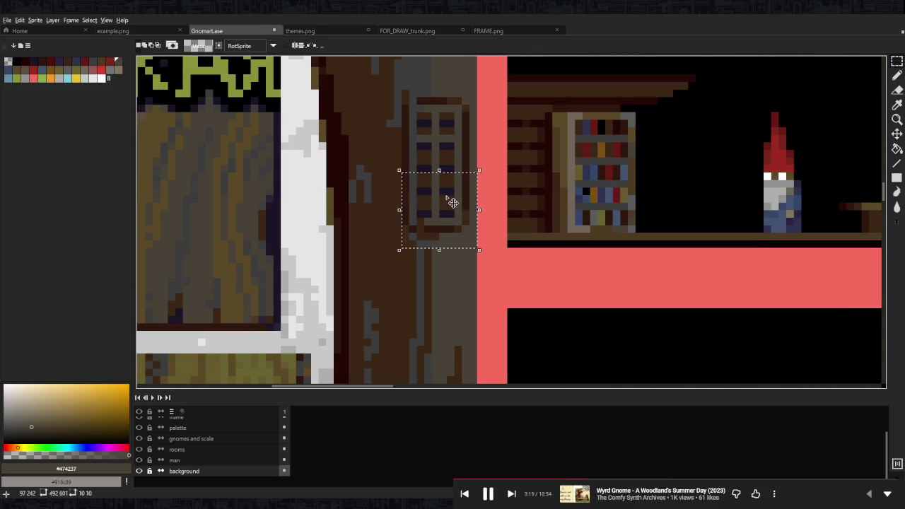
{"action": "left_click_drag", "start_coordinate": [450, 200], "coordinate": [450, 184]}
{"action": "left_click", "coordinate": [499, 375]}
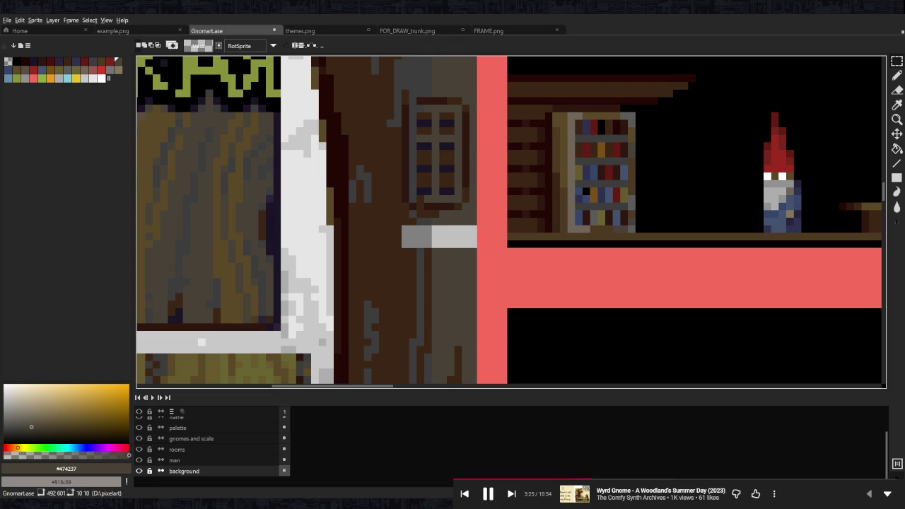
Paint over the grey gap left below the window to match the trunk
{"action": "scroll", "coordinate": [470, 234], "scroll_direction": "up", "scroll_amount": 1}
{"action": "left_click_drag", "start_coordinate": [472, 290], "coordinate": [370, 245]}
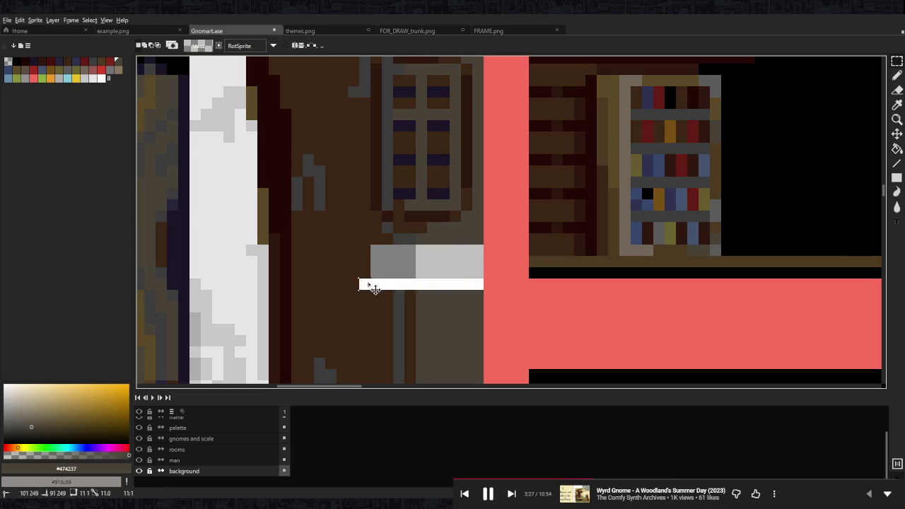
{"action": "mouse_move", "coordinate": [422, 269]}
{"action": "left_mouse_down"}
{"action": "mouse_move", "coordinate": [432, 228]}
{"action": "mouse_move", "coordinate": [409, 238]}
{"action": "left_mouse_up"}
{"action": "key", "text": "b"}
{"action": "scroll", "coordinate": [409, 237], "scroll_direction": "down", "scroll_amount": 2}
{"action": "scroll", "coordinate": [452, 227], "scroll_direction": "down", "scroll_amount": 2}
{"action": "scroll", "coordinate": [485, 216], "scroll_direction": "down", "scroll_amount": 2}
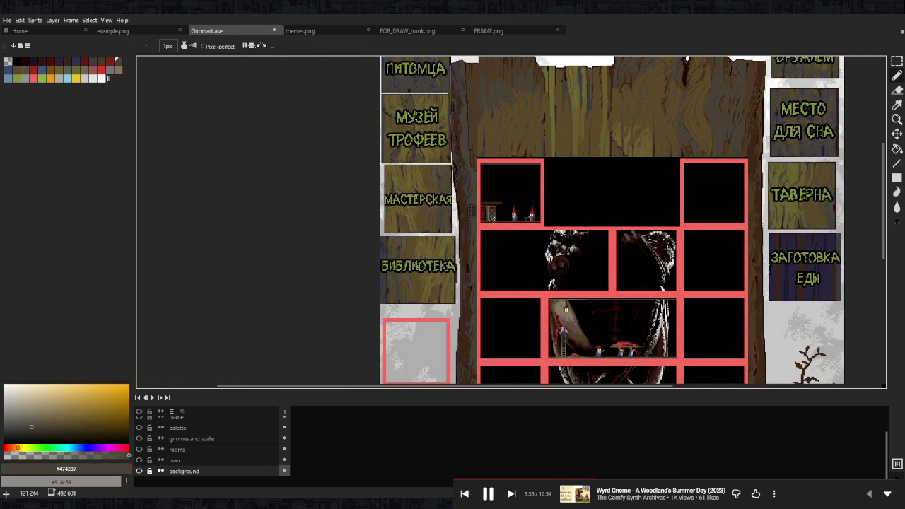
Add dark grey #3d3d3d bark pixels beside the window, then sample #474237 from the trunk
{"action": "scroll", "coordinate": [463, 212], "scroll_direction": "up", "scroll_amount": 4}
{"action": "left_click", "coordinate": [488, 243], "text": "alt"}
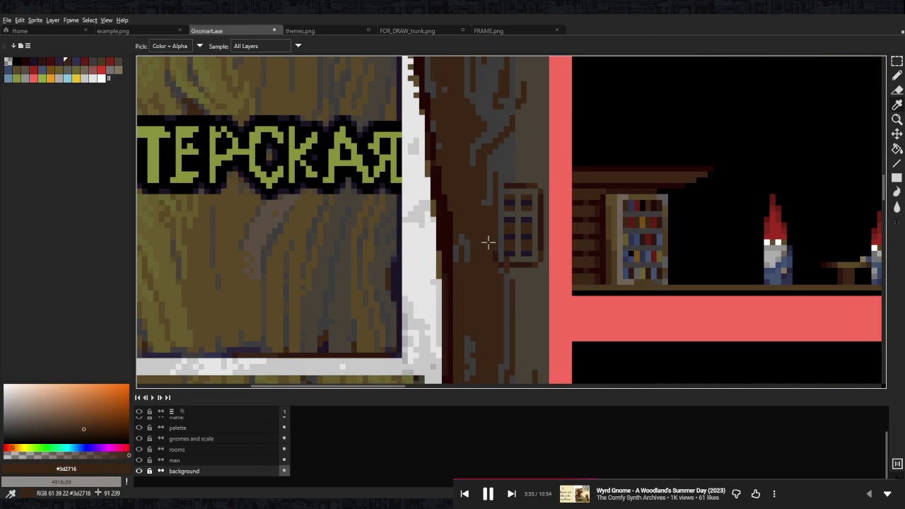
{"action": "left_click", "coordinate": [494, 226], "text": "alt"}
{"action": "left_click_drag", "start_coordinate": [494, 173], "coordinate": [491, 255]}
{"action": "left_click_drag", "start_coordinate": [495, 198], "coordinate": [492, 236]}
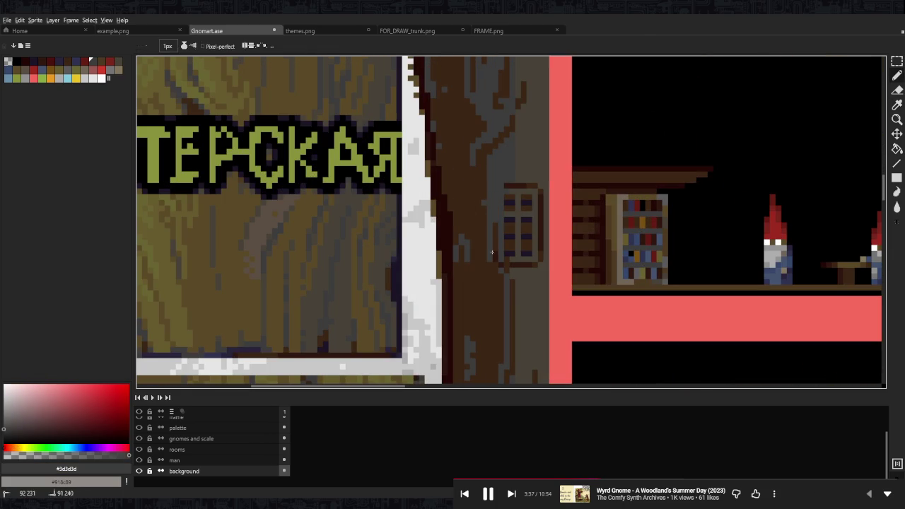
{"action": "key", "text": "alt"}
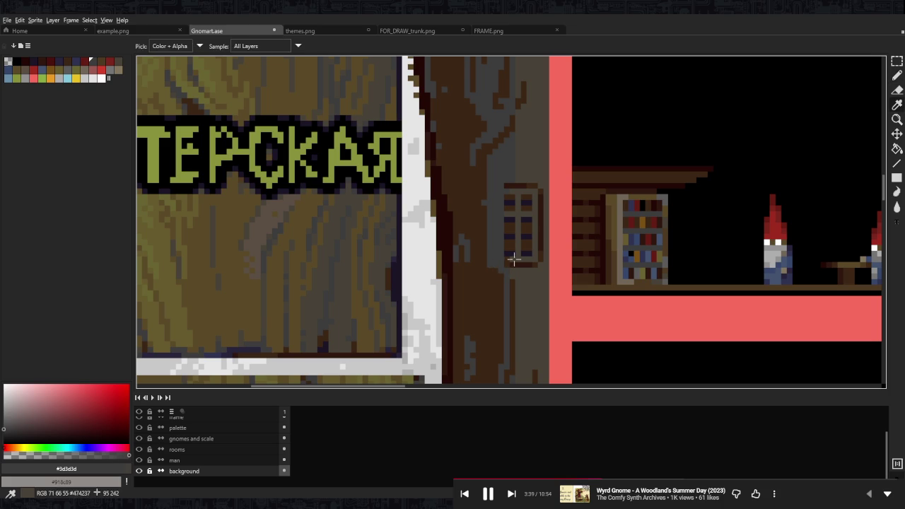
{"action": "left_click", "coordinate": [514, 259], "text": "alt"}
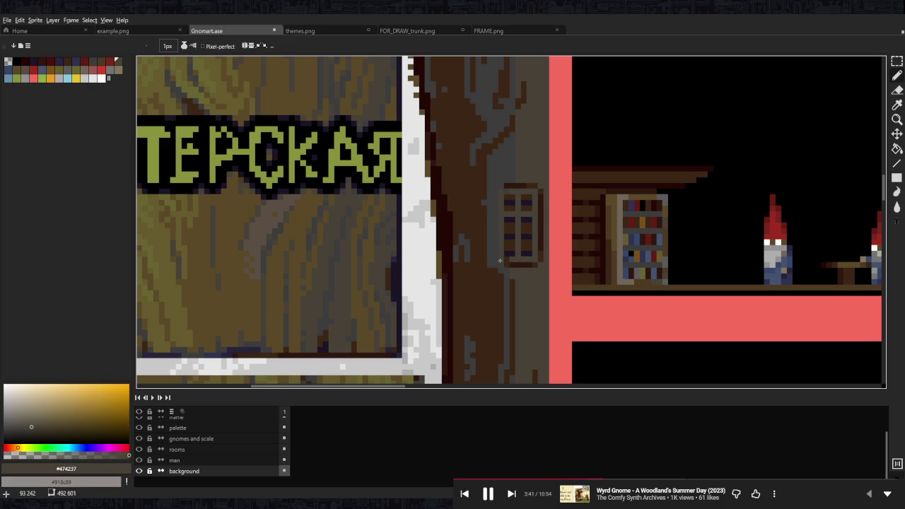
{"action": "scroll", "coordinate": [507, 187], "scroll_direction": "down", "scroll_amount": 3}
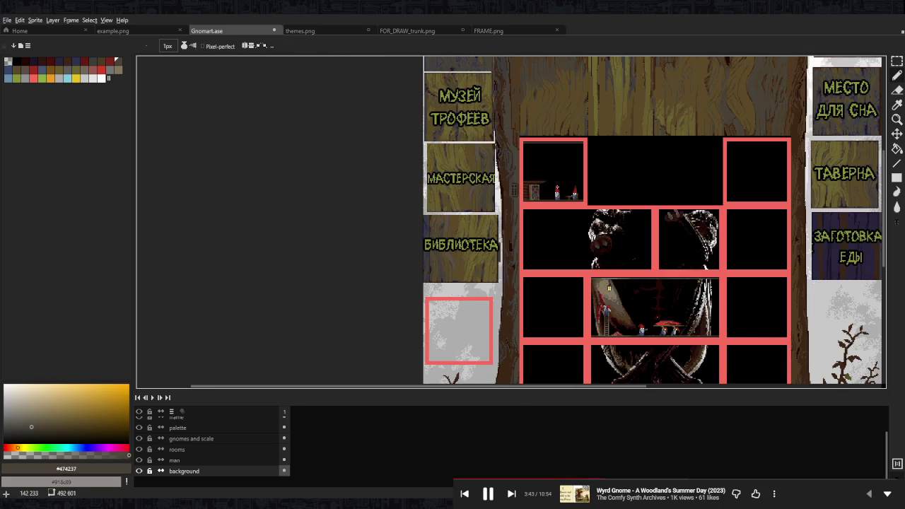
{"action": "scroll", "coordinate": [567, 188], "scroll_direction": "up", "scroll_amount": 2}
{"action": "left_click_drag", "start_coordinate": [578, 192], "coordinate": [514, 186]}
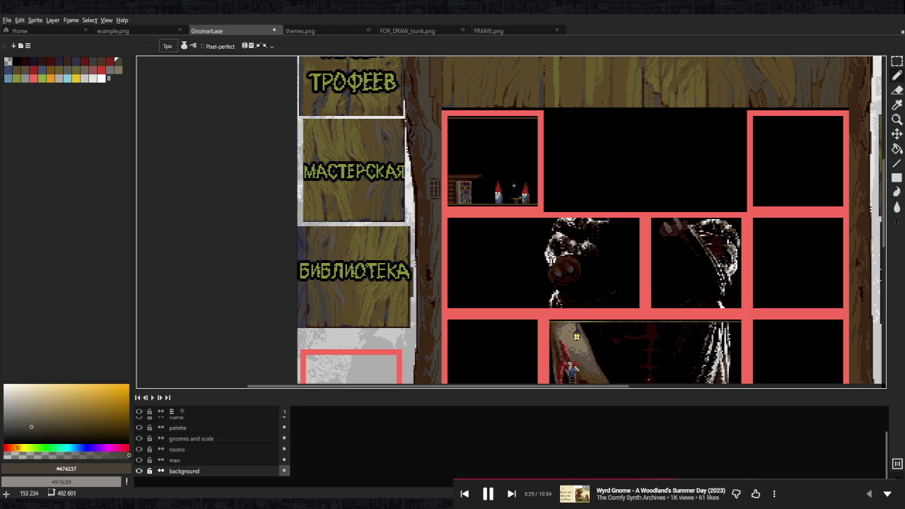
Paint dark red pixels from the bookshelf colour on the table beside the right gnome
{"action": "scroll", "coordinate": [501, 190], "scroll_direction": "down", "scroll_amount": 1}
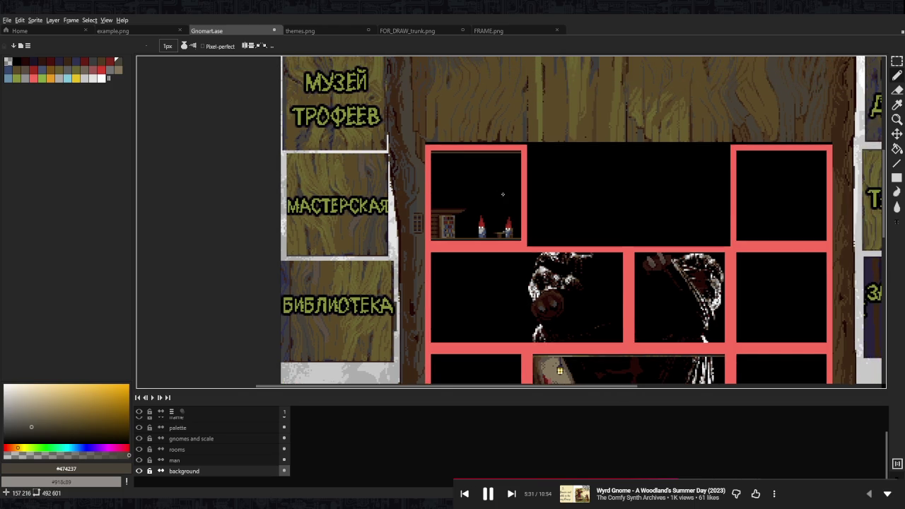
{"action": "scroll", "coordinate": [468, 190], "scroll_direction": "down", "scroll_amount": 1}
{"action": "scroll", "coordinate": [494, 222], "scroll_direction": "up", "scroll_amount": 2}
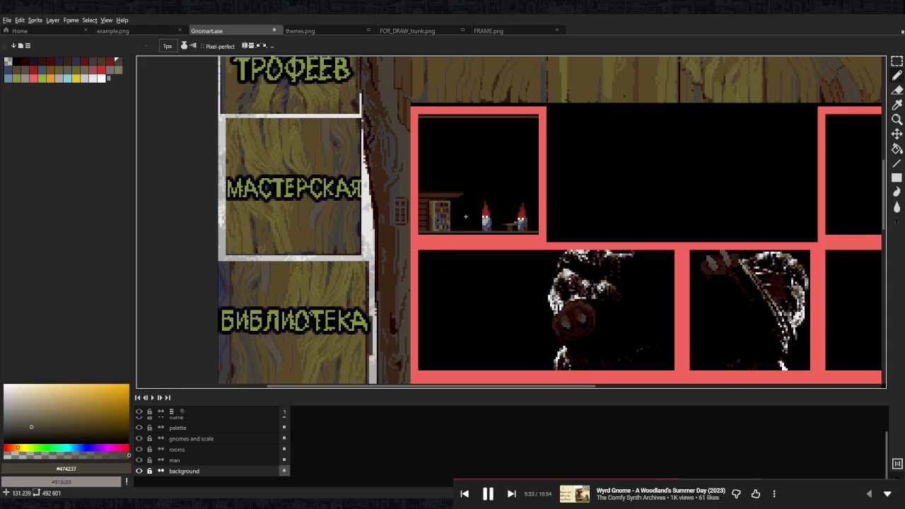
{"action": "scroll", "coordinate": [407, 299], "scroll_direction": "up", "scroll_amount": 1}
{"action": "left_click_drag", "start_coordinate": [462, 245], "coordinate": [452, 355]}
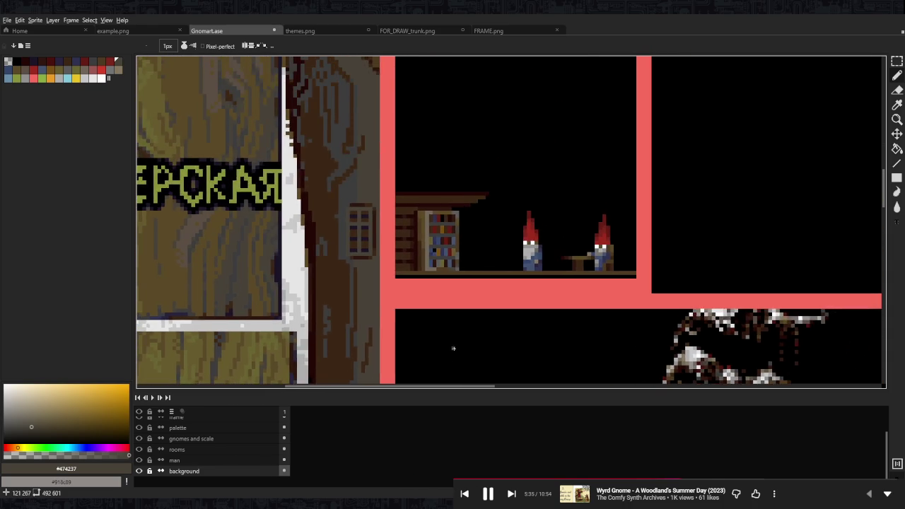
{"action": "scroll", "coordinate": [435, 212], "scroll_direction": "up", "scroll_amount": 1}
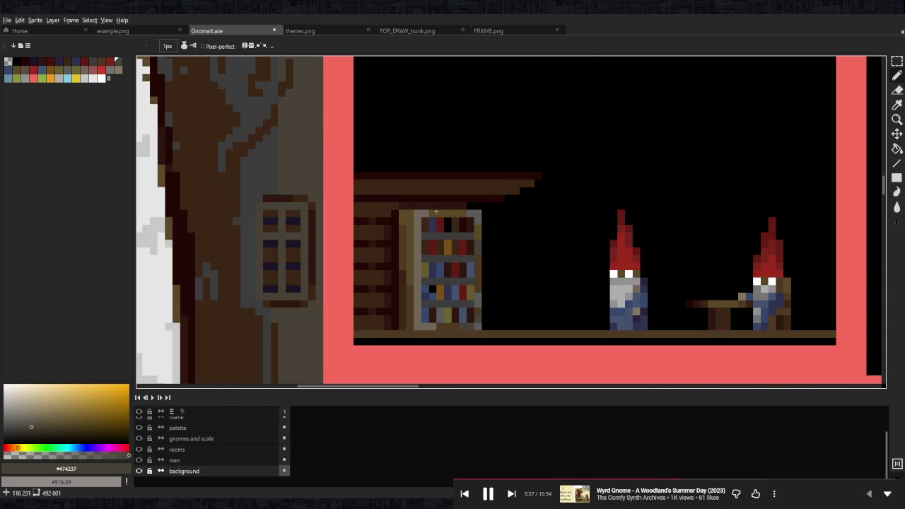
{"action": "scroll", "coordinate": [481, 234], "scroll_direction": "down", "scroll_amount": 2}
{"action": "scroll", "coordinate": [535, 212], "scroll_direction": "up", "scroll_amount": 1}
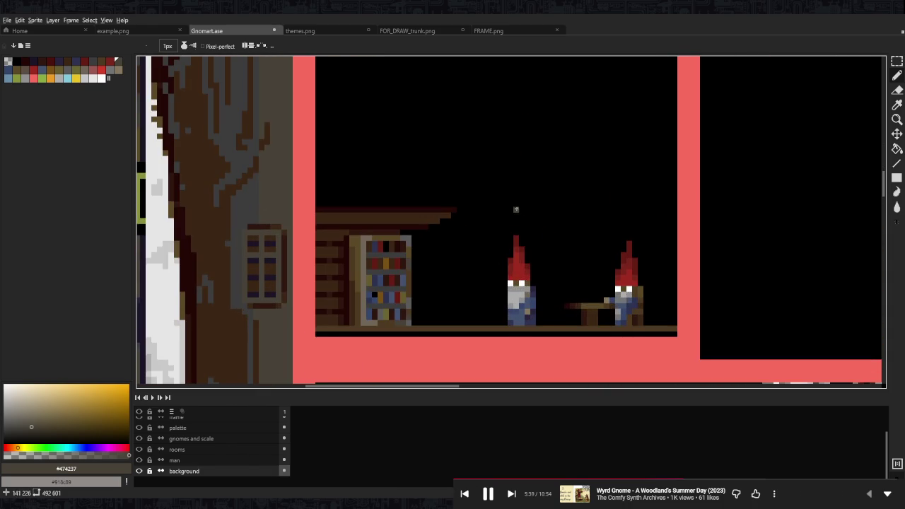
{"action": "scroll", "coordinate": [516, 208], "scroll_direction": "up", "scroll_amount": 1}
{"action": "scroll", "coordinate": [451, 269], "scroll_direction": "down", "scroll_amount": 1}
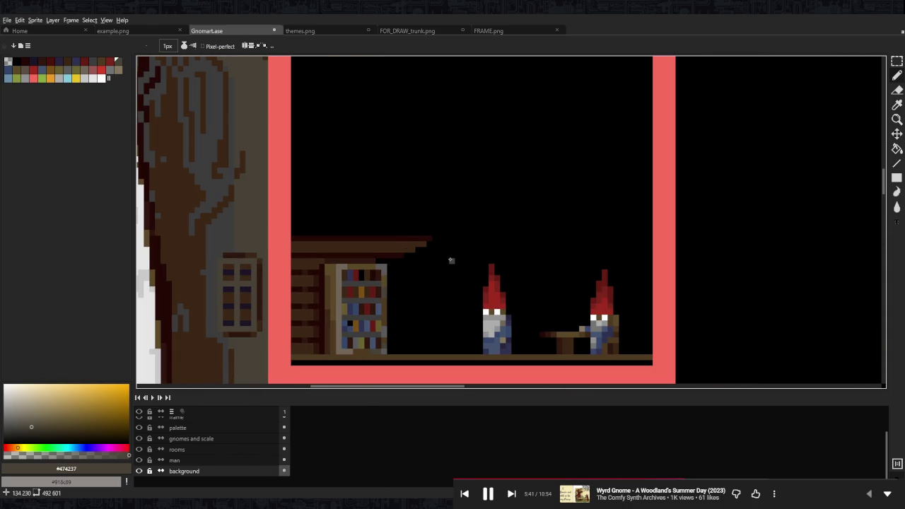
{"action": "scroll", "coordinate": [451, 260], "scroll_direction": "down", "scroll_amount": 1}
{"action": "scroll", "coordinate": [462, 279], "scroll_direction": "up", "scroll_amount": 1}
{"action": "scroll", "coordinate": [535, 283], "scroll_direction": "up", "scroll_amount": 1}
{"action": "scroll", "coordinate": [568, 294], "scroll_direction": "up", "scroll_amount": 1}
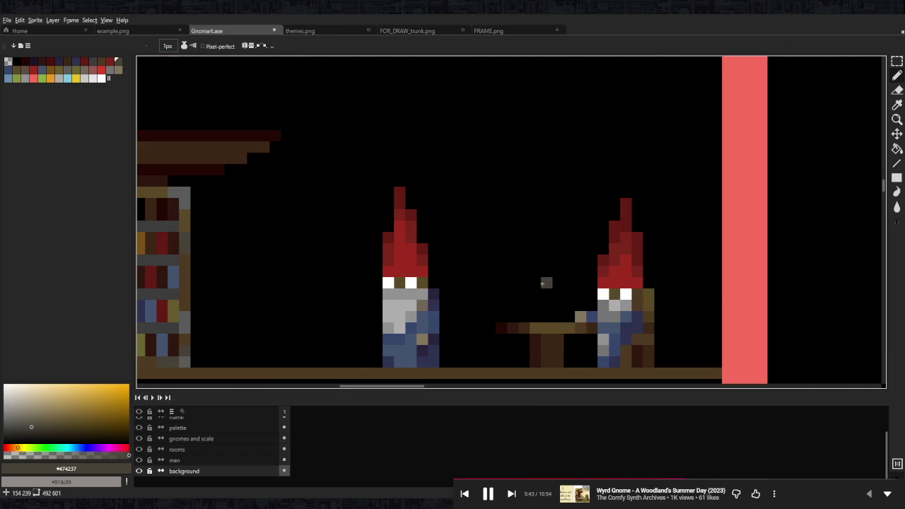
{"action": "scroll", "coordinate": [330, 284], "scroll_direction": "down", "scroll_amount": 1}
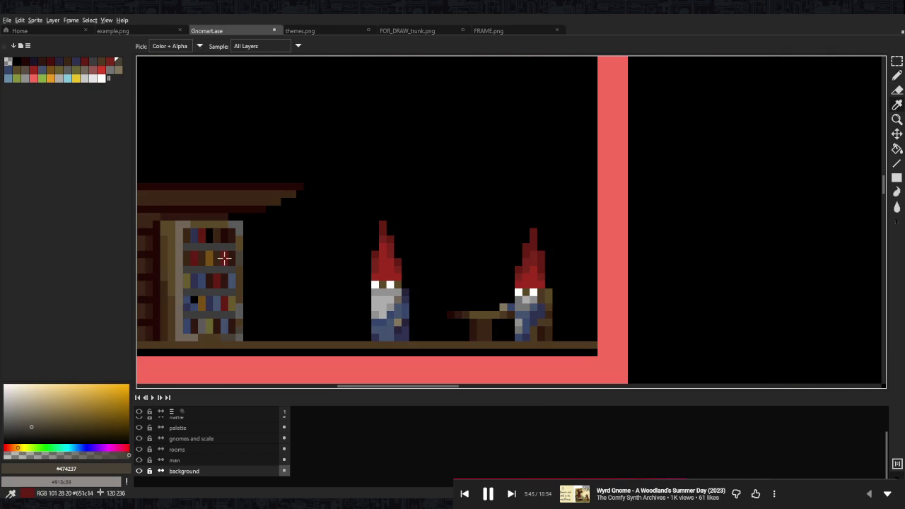
{"action": "left_click", "coordinate": [495, 325], "text": "alt"}
{"action": "scroll", "coordinate": [495, 325], "scroll_direction": "up", "scroll_amount": 1}
{"action": "scroll", "coordinate": [495, 325], "scroll_direction": "up", "scroll_amount": 1}
{"action": "left_click", "coordinate": [496, 288]}
{"action": "left_click", "coordinate": [481, 273]}
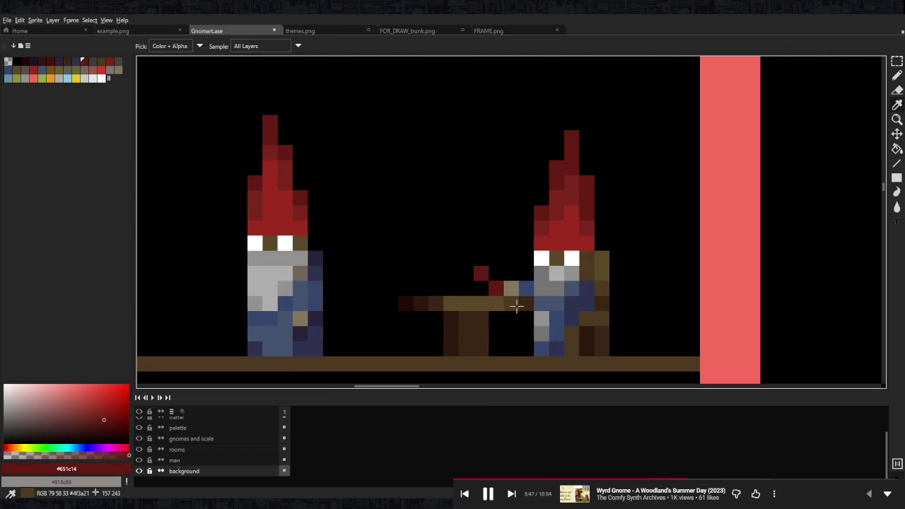
Add brown and dark brown pixels to the item next to the red ones
{"action": "left_click", "coordinate": [506, 268], "text": "alt"}
{"action": "left_click", "coordinate": [547, 292], "text": "alt"}
{"action": "left_click", "coordinate": [505, 273]}
{"action": "key", "text": "ctrl+z"}
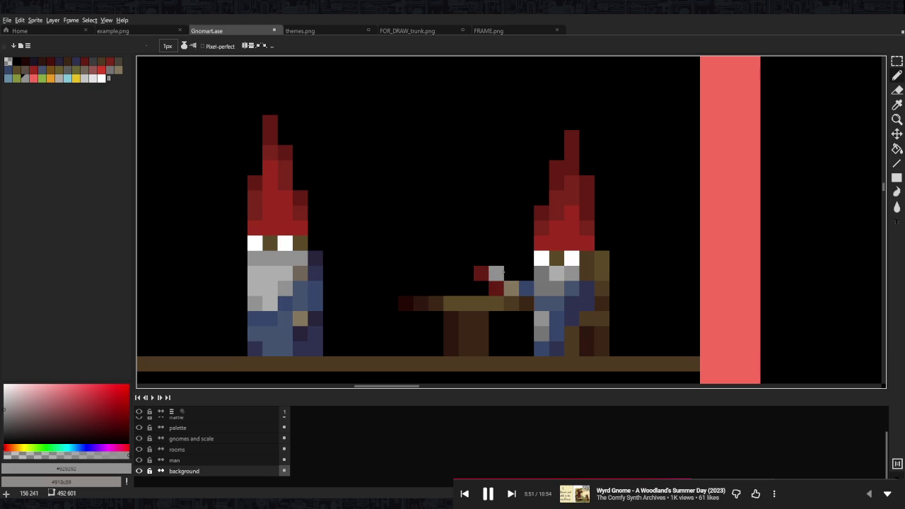
{"action": "left_click", "coordinate": [463, 315], "text": "alt"}
{"action": "left_click", "coordinate": [511, 274]}
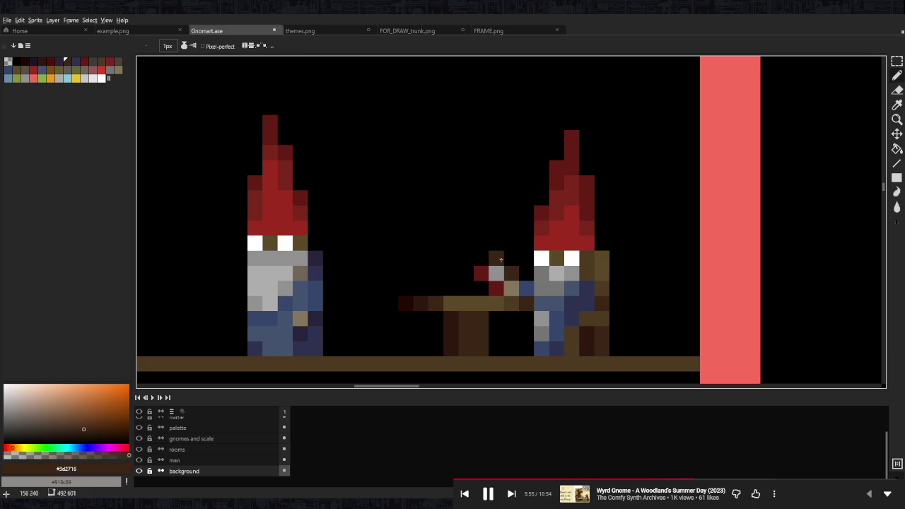
Recolour the item's grey pixel to dark red #651c14
{"action": "scroll", "coordinate": [510, 269], "scroll_direction": "down", "scroll_amount": 5}
{"action": "scroll", "coordinate": [502, 307], "scroll_direction": "down", "scroll_amount": 1}
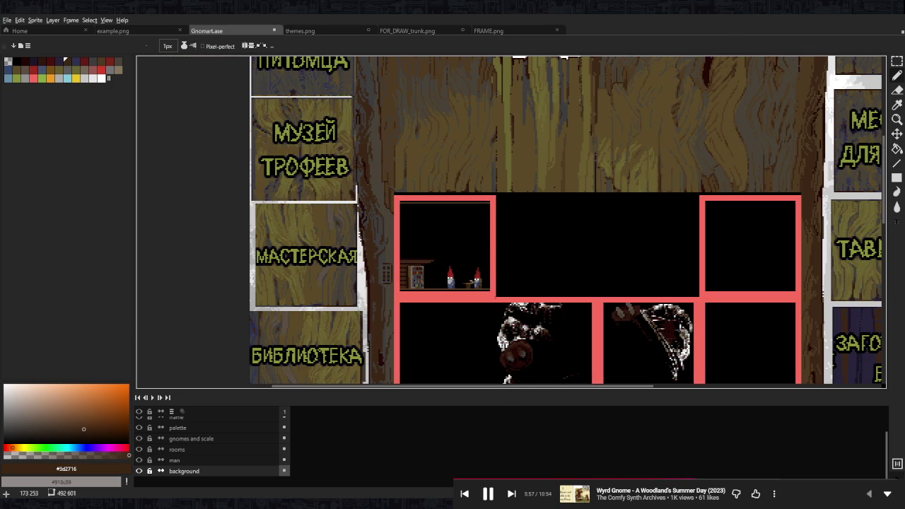
{"action": "scroll", "coordinate": [483, 285], "scroll_direction": "up", "scroll_amount": 5}
{"action": "scroll", "coordinate": [453, 285], "scroll_direction": "up", "scroll_amount": 2}
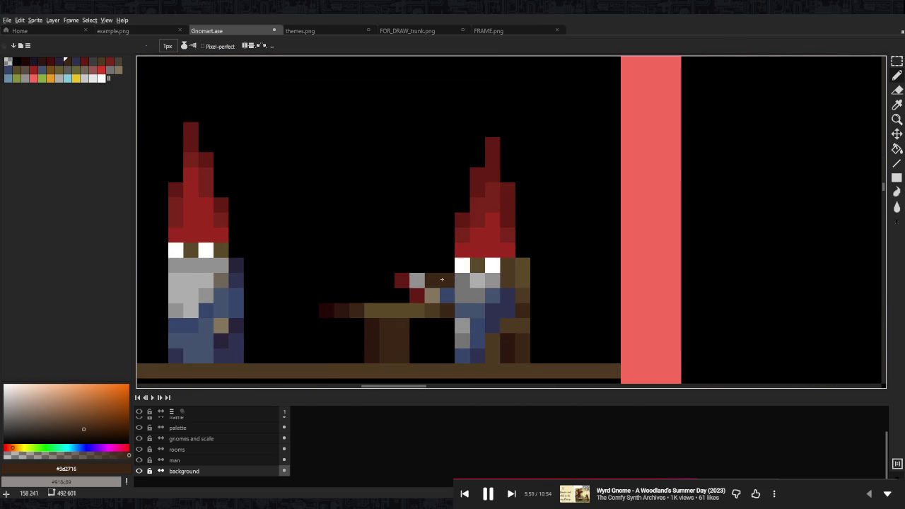
{"action": "key", "text": "alt"}
{"action": "left_click", "coordinate": [402, 280]}
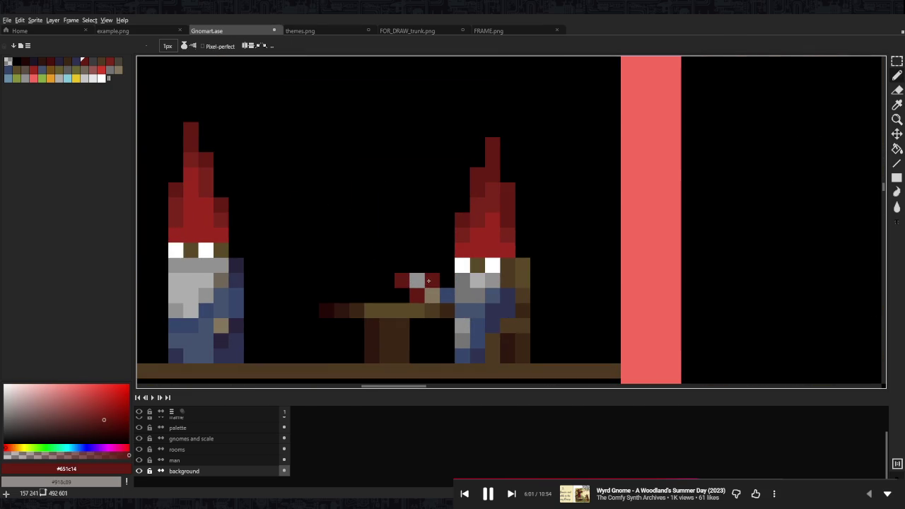
{"action": "left_click", "coordinate": [417, 281]}
Undo the earlier item, select the rooms layer, and draw a red bar on the table
{"action": "key", "text": "ctrl+z"}
{"action": "key", "text": "ctrl+z"}
{"action": "key", "text": "ctrl+z"}
{"action": "key", "text": "ctrl+z"}
{"action": "scroll", "coordinate": [467, 278], "scroll_direction": "down", "scroll_amount": 2}
{"action": "scroll", "coordinate": [467, 278], "scroll_direction": "down", "scroll_amount": 2}
{"action": "left_click", "coordinate": [213, 449]}
{"action": "scroll", "coordinate": [514, 290], "scroll_direction": "up", "scroll_amount": 3}
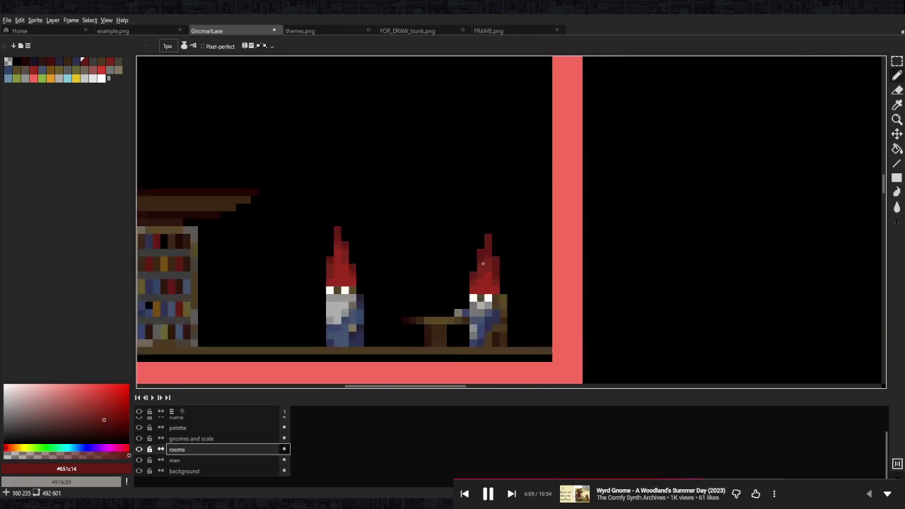
{"action": "scroll", "coordinate": [514, 290], "scroll_direction": "down", "scroll_amount": 3}
{"action": "scroll", "coordinate": [514, 290], "scroll_direction": "down", "scroll_amount": 1}
{"action": "scroll", "coordinate": [514, 290], "scroll_direction": "up", "scroll_amount": 2}
{"action": "scroll", "coordinate": [514, 290], "scroll_direction": "up", "scroll_amount": 1}
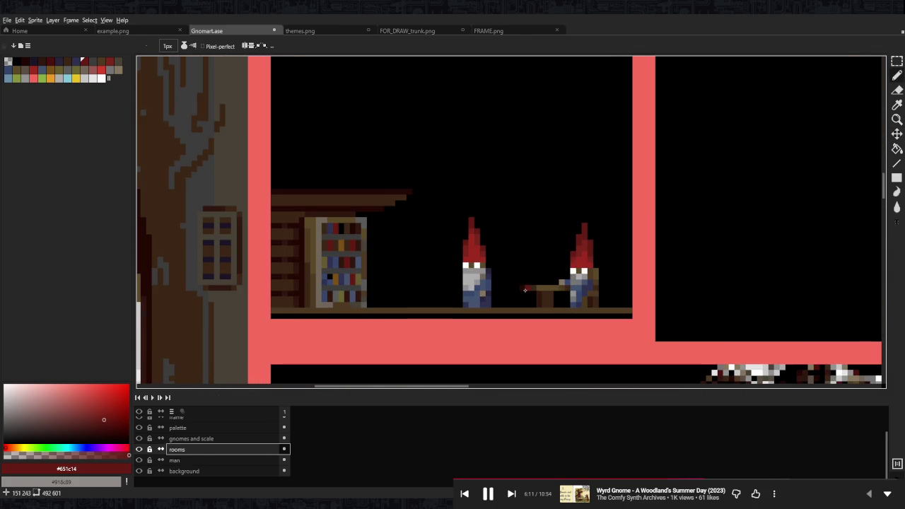
{"action": "scroll", "coordinate": [515, 286], "scroll_direction": "up", "scroll_amount": 2}
{"action": "left_click_drag", "start_coordinate": [501, 295], "coordinate": [526, 290]}
Add a blue bar and an olive top bar to the book stack
{"action": "left_click_drag", "start_coordinate": [486, 265], "coordinate": [735, 283]}
{"action": "key", "text": "i"}
{"action": "left_click", "coordinate": [256, 241]}
{"action": "key", "text": "b"}
{"action": "key", "text": "e"}
{"action": "left_click", "coordinate": [742, 285]}
{"action": "key", "text": "i"}
{"action": "left_click", "coordinate": [256, 285]}
{"action": "key", "text": "b"}
{"action": "left_click_drag", "start_coordinate": [727, 255], "coordinate": [743, 271]}
Add grey page-edge pixels along the book stack's right side
{"action": "scroll", "coordinate": [669, 215], "scroll_direction": "down", "scroll_amount": 5}
{"action": "scroll", "coordinate": [668, 216], "scroll_direction": "down", "scroll_amount": 2}
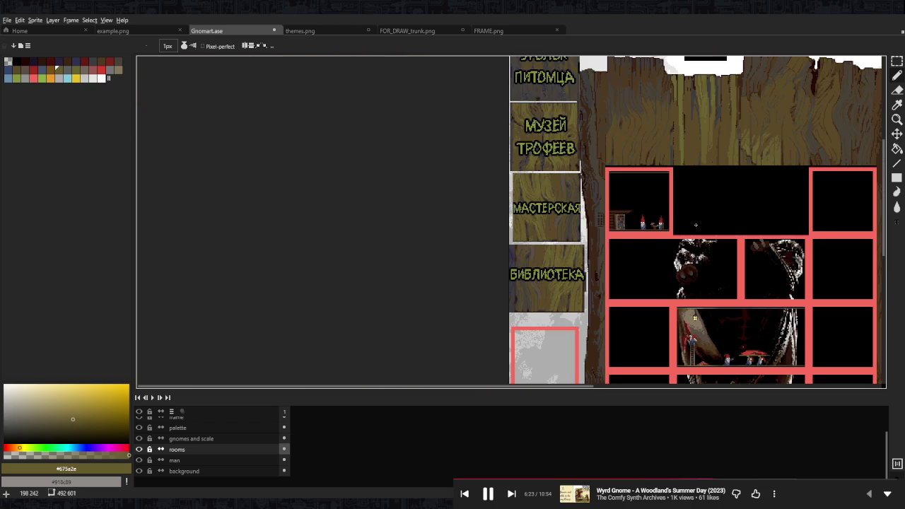
{"action": "scroll", "coordinate": [689, 222], "scroll_direction": "up", "scroll_amount": 5}
{"action": "scroll", "coordinate": [635, 225], "scroll_direction": "down", "scroll_amount": 2}
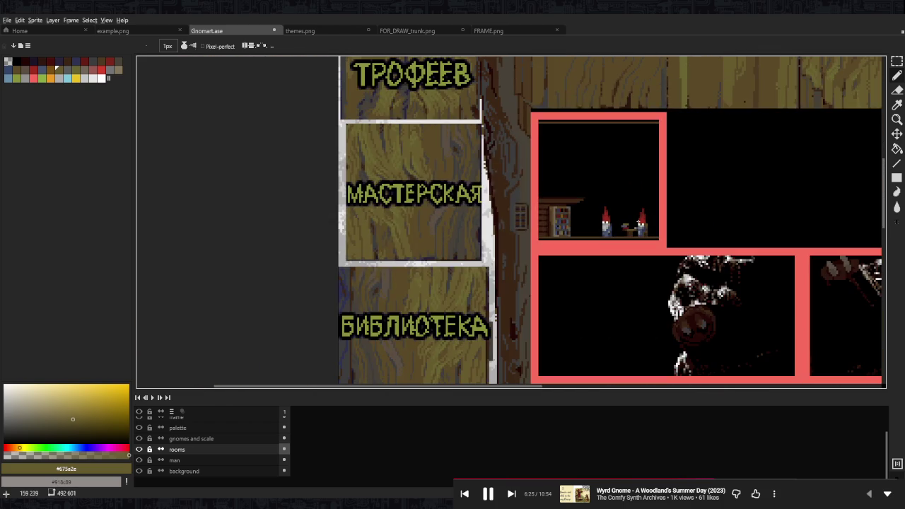
{"action": "scroll", "coordinate": [635, 226], "scroll_direction": "up", "scroll_amount": 4}
{"action": "scroll", "coordinate": [640, 240], "scroll_direction": "up", "scroll_amount": 2}
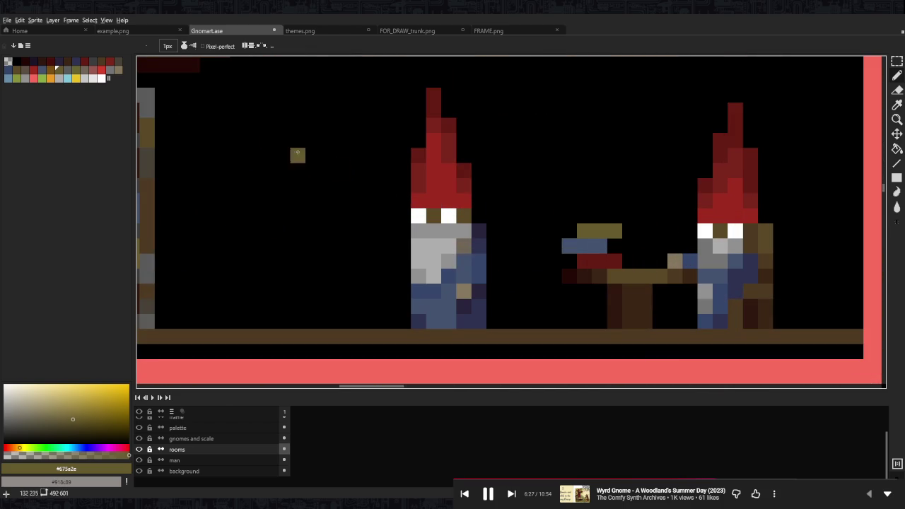
{"action": "left_click", "coordinate": [83, 69]}
{"action": "left_click", "coordinate": [596, 217]}
{"action": "key", "text": "ctrl+z"}
{"action": "left_click", "coordinate": [630, 231]}
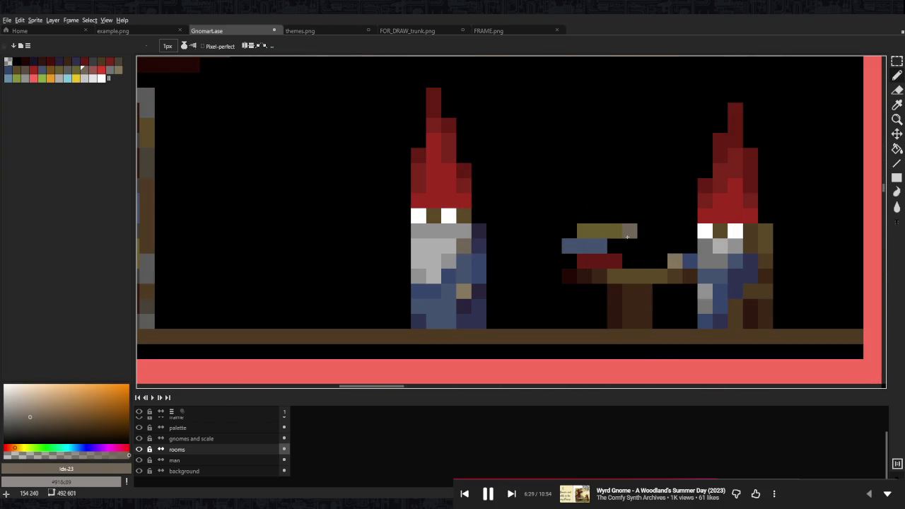
{"action": "left_click", "coordinate": [614, 246]}
{"action": "left_click", "coordinate": [630, 261]}
{"action": "left_click", "coordinate": [111, 74]}
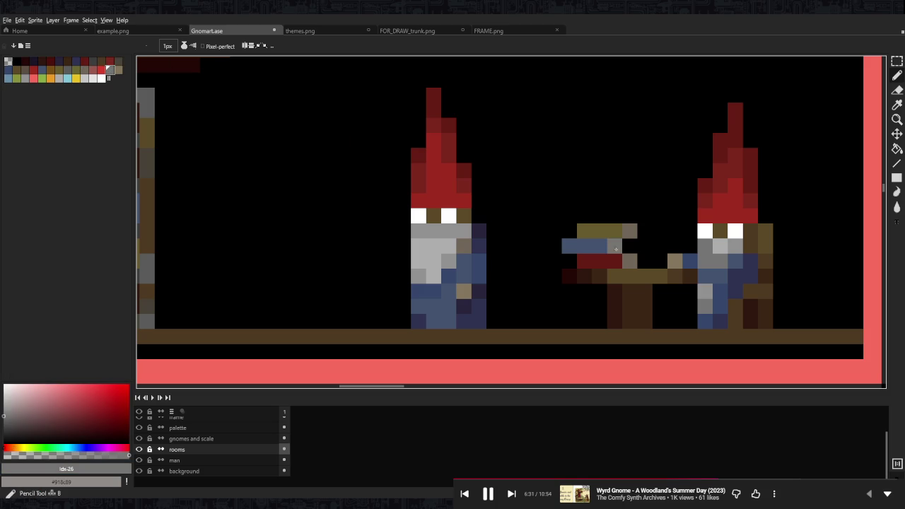
{"action": "scroll", "coordinate": [573, 187], "scroll_direction": "down", "scroll_amount": 3}
{"action": "scroll", "coordinate": [573, 187], "scroll_direction": "up", "scroll_amount": 3}
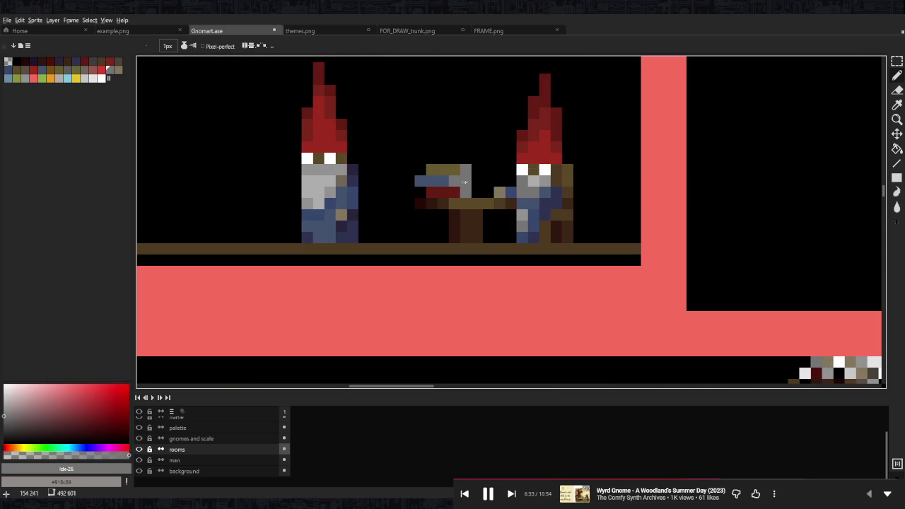
{"action": "scroll", "coordinate": [574, 171], "scroll_direction": "down", "scroll_amount": 4}
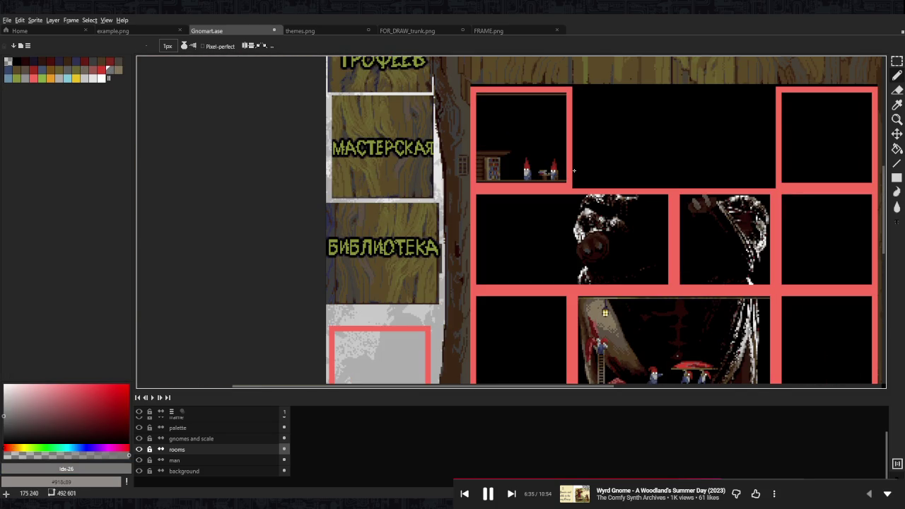
Marquee-select the book stack and commit it nudged slightly right toward the seated gnome
{"action": "scroll", "coordinate": [574, 170], "scroll_direction": "up", "scroll_amount": 5}
{"action": "key", "text": "m"}
{"action": "left_click_drag", "start_coordinate": [494, 171], "coordinate": [534, 220]}
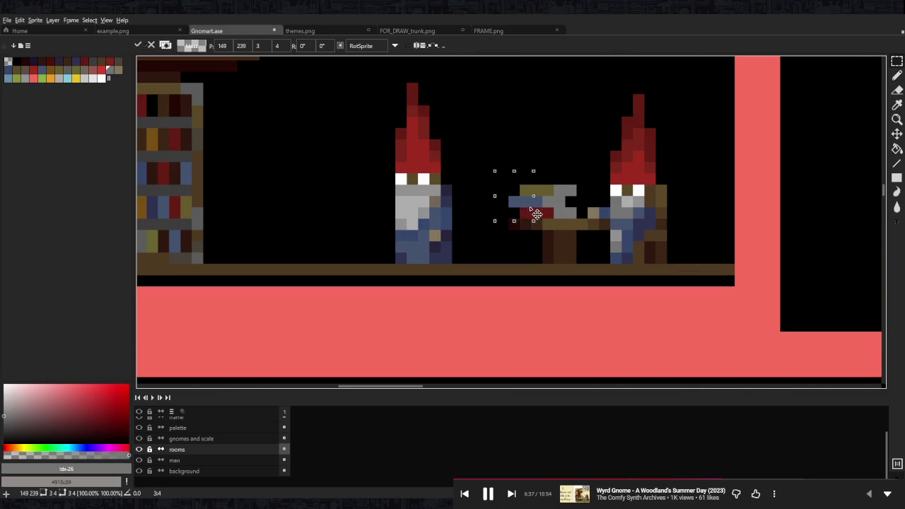
{"action": "key", "text": "Return"}
{"action": "scroll", "coordinate": [586, 188], "scroll_direction": "down", "scroll_amount": 3}
{"action": "scroll", "coordinate": [586, 187], "scroll_direction": "down", "scroll_amount": 2}
{"action": "scroll", "coordinate": [585, 187], "scroll_direction": "up", "scroll_amount": 2}
{"action": "scroll", "coordinate": [600, 189], "scroll_direction": "down", "scroll_amount": 1}
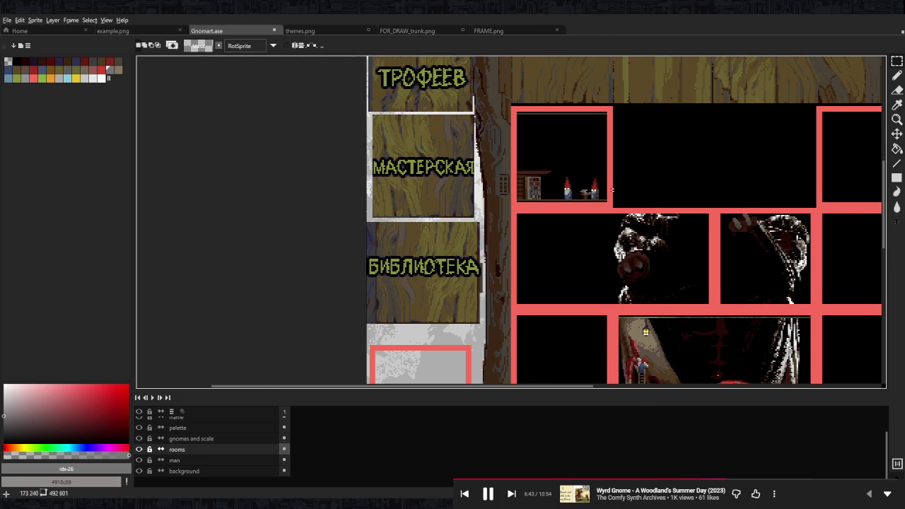
{"action": "scroll", "coordinate": [613, 191], "scroll_direction": "up", "scroll_amount": 4}
{"action": "scroll", "coordinate": [595, 206], "scroll_direction": "up", "scroll_amount": 1}
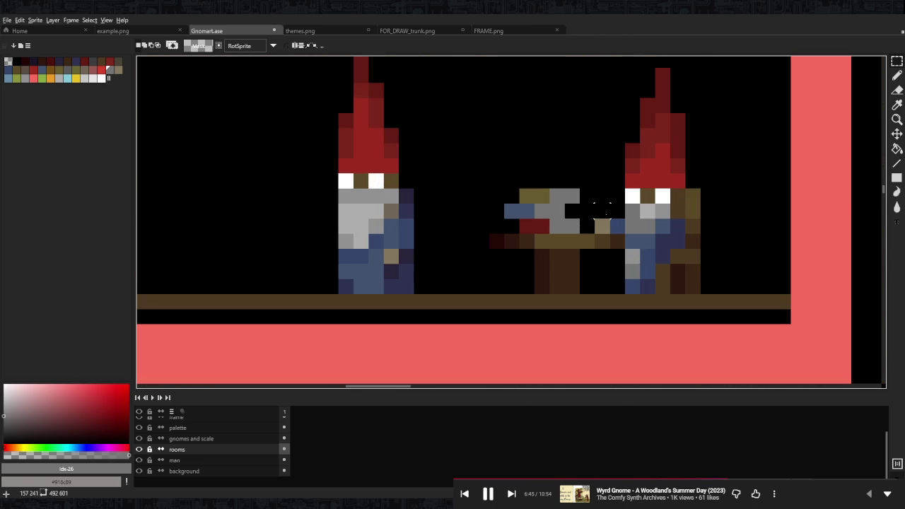
{"action": "scroll", "coordinate": [599, 273], "scroll_direction": "down", "scroll_amount": 3}
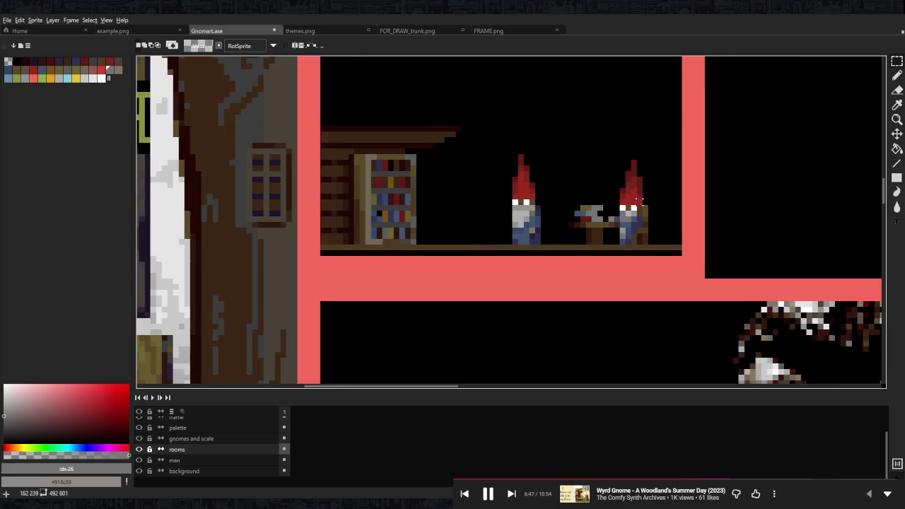